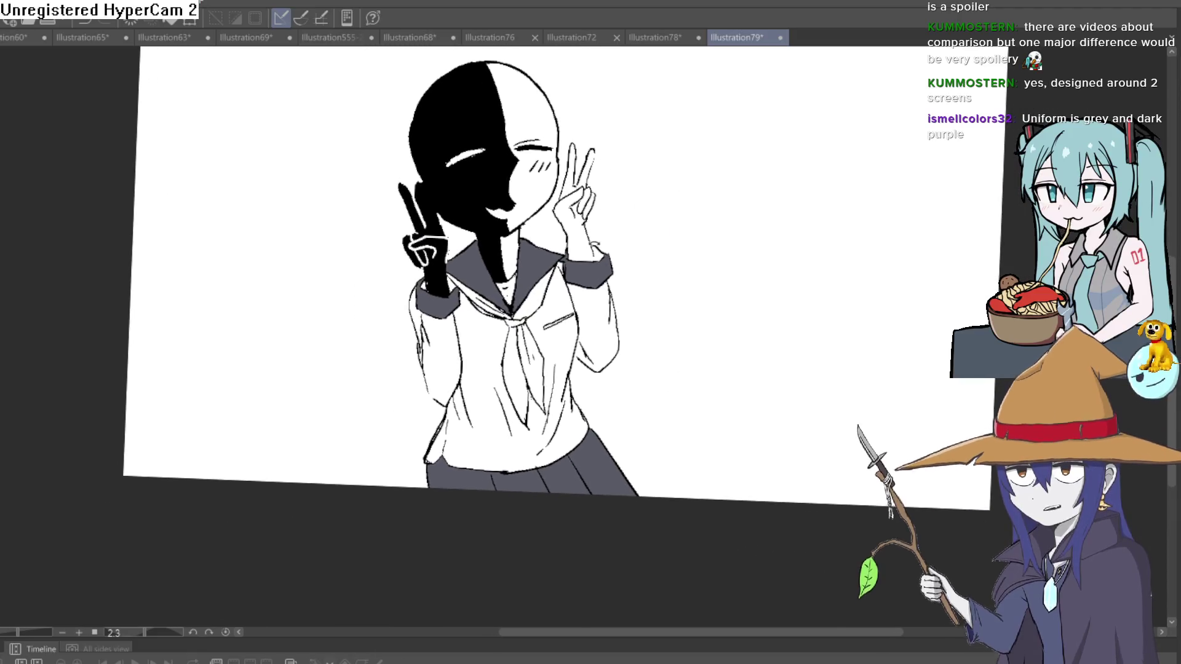
Tilt the canvas and zoom in on the uniform's collar, tie and sleeves
{"action": "mouse_move", "coordinate": [246, 467]}
{"action": "left_mouse_down"}
{"action": "mouse_move", "coordinate": [129, 522]}
{"action": "mouse_move", "coordinate": [97, 449]}
{"action": "left_mouse_up"}
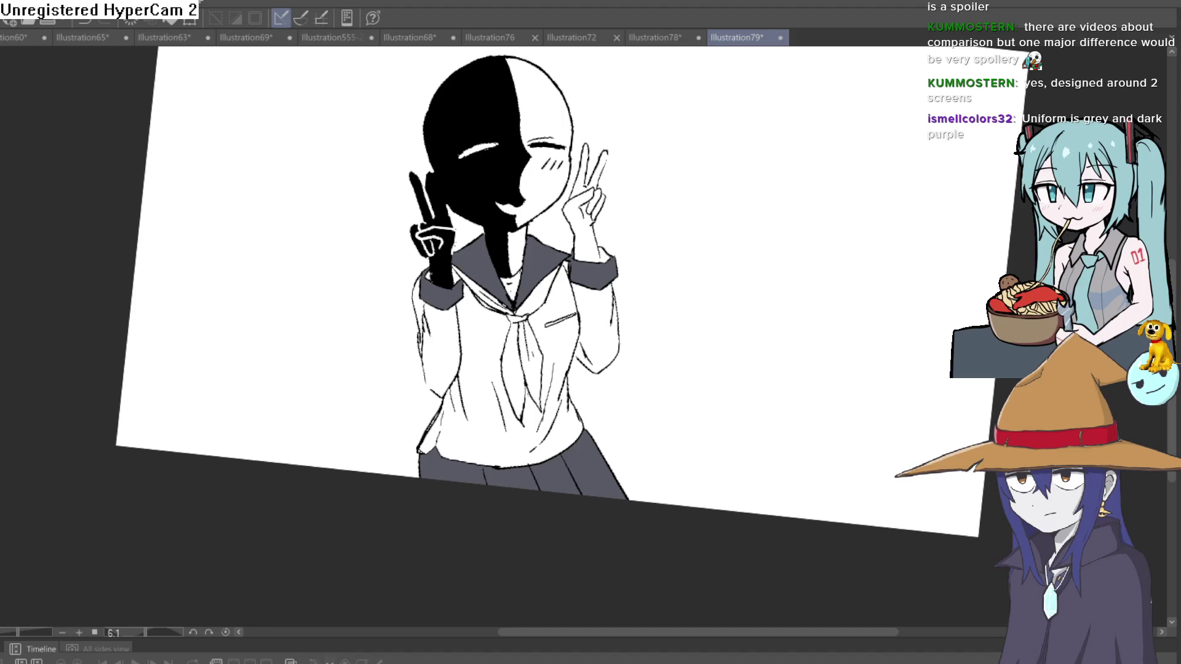
{"action": "left_click", "coordinate": [547, 280]}
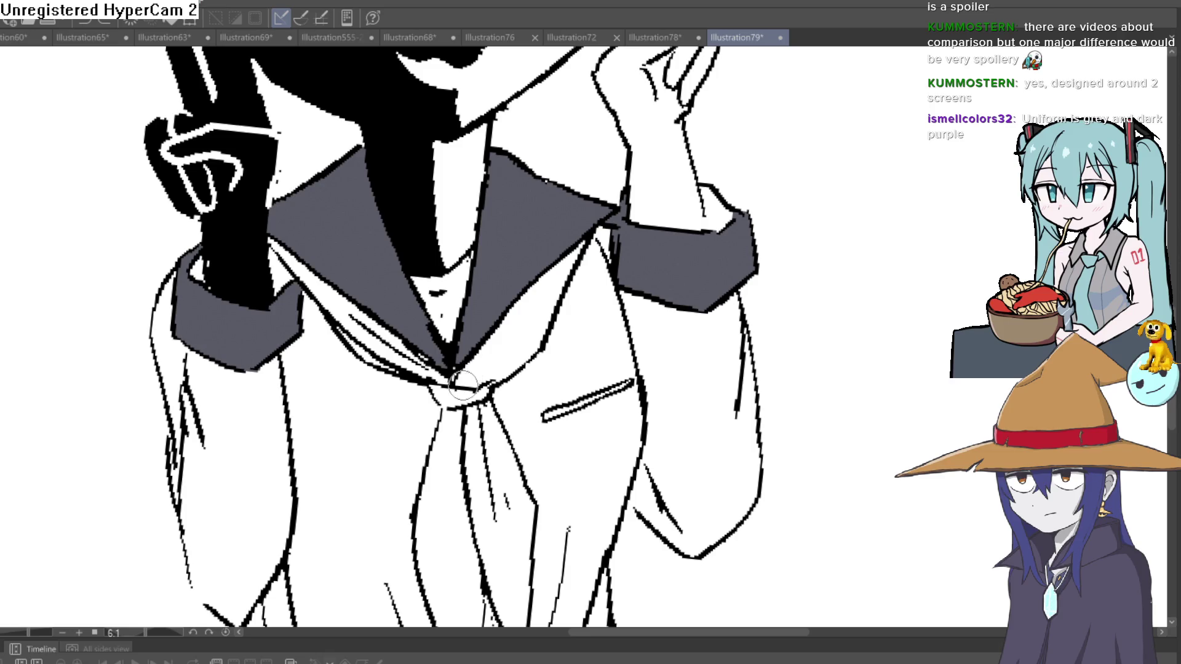
{"action": "scroll", "coordinate": [676, 257], "scroll_direction": "down", "scroll_amount": 3}
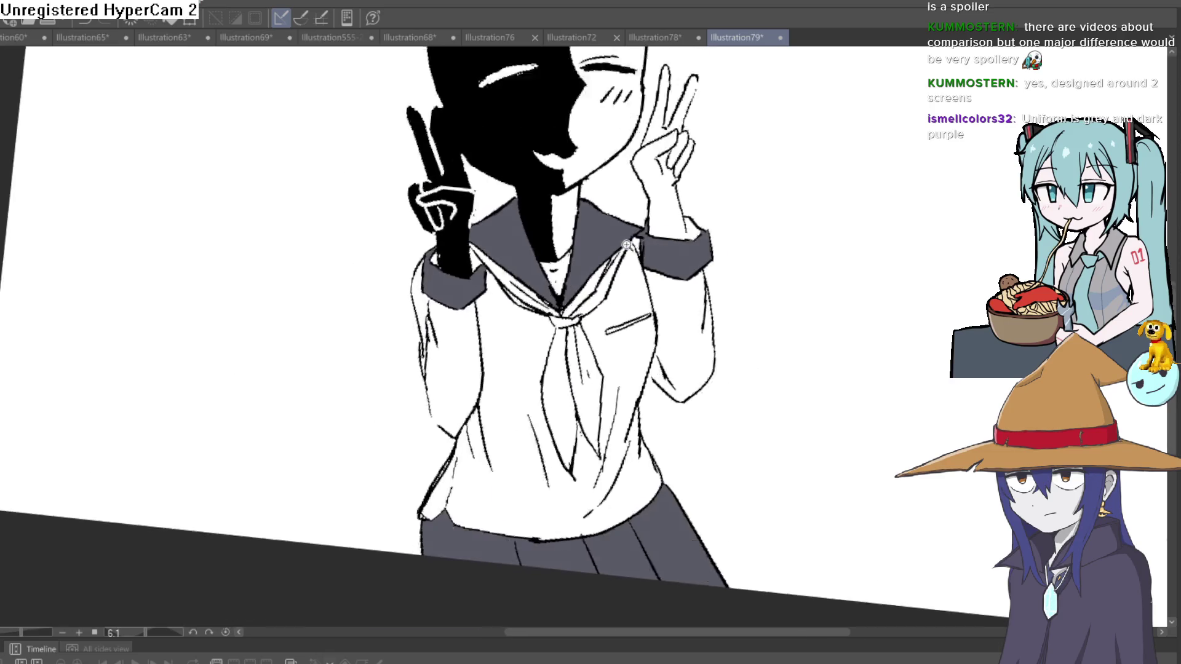
{"action": "left_click", "coordinate": [597, 339]}
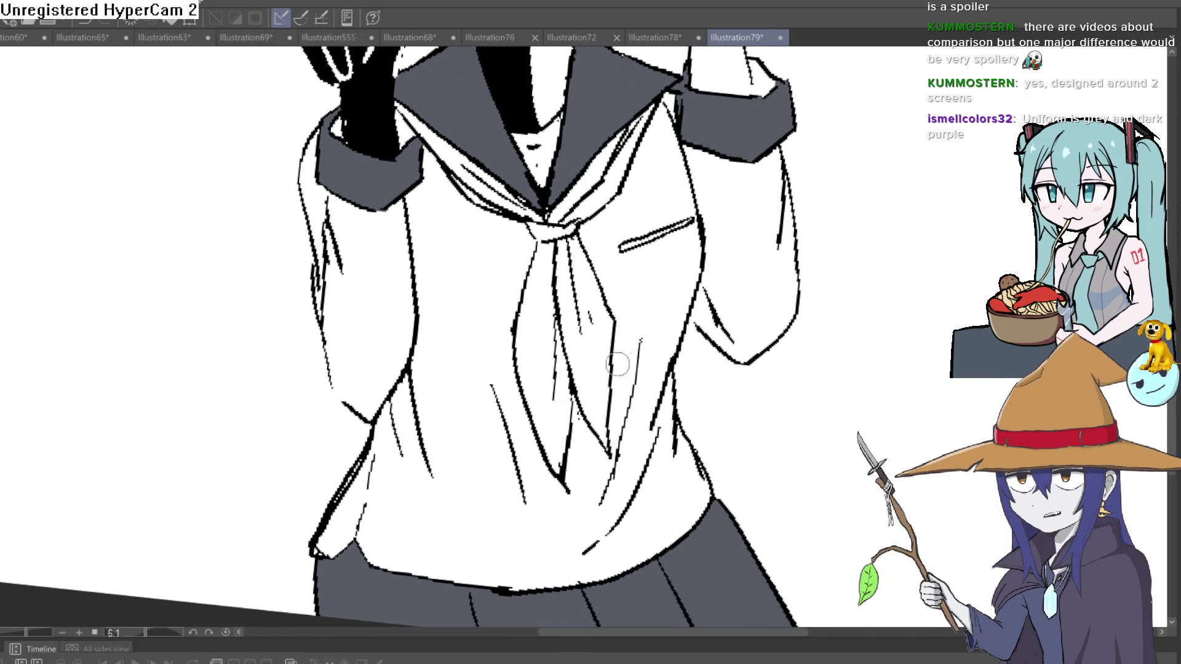
{"action": "scroll", "coordinate": [668, 338], "scroll_direction": "down", "scroll_amount": 2}
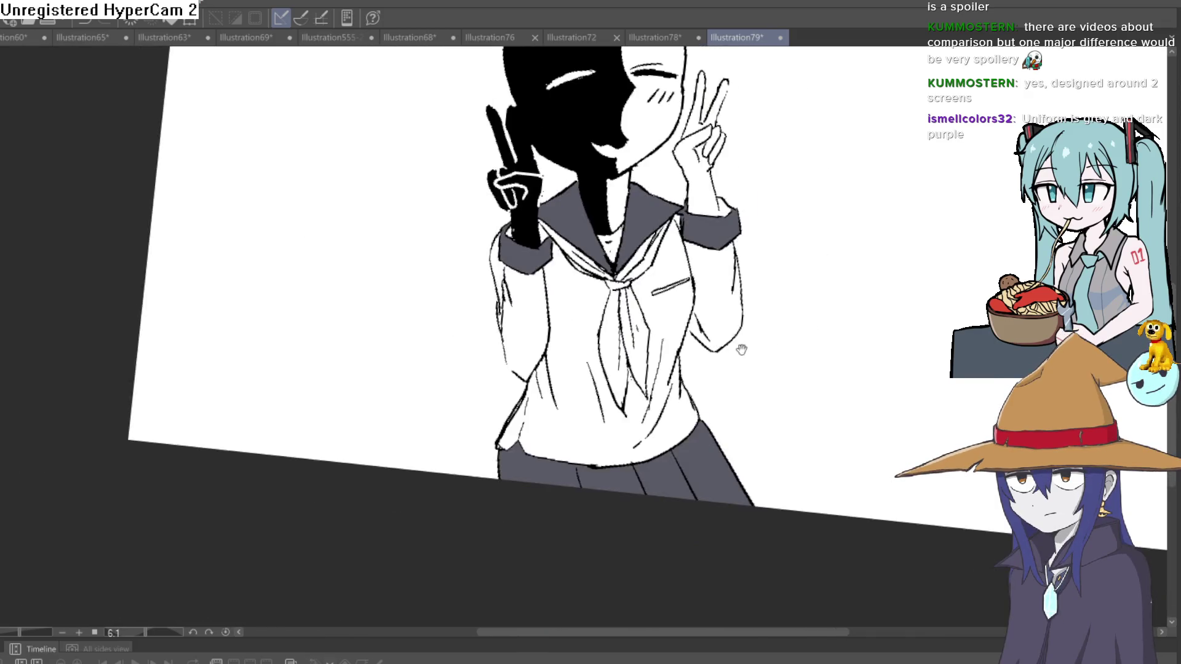
{"action": "mouse_move", "coordinate": [740, 345]}
{"action": "left_mouse_down"}
{"action": "mouse_move", "coordinate": [693, 351]}
{"action": "mouse_move", "coordinate": [719, 337]}
{"action": "left_mouse_up"}
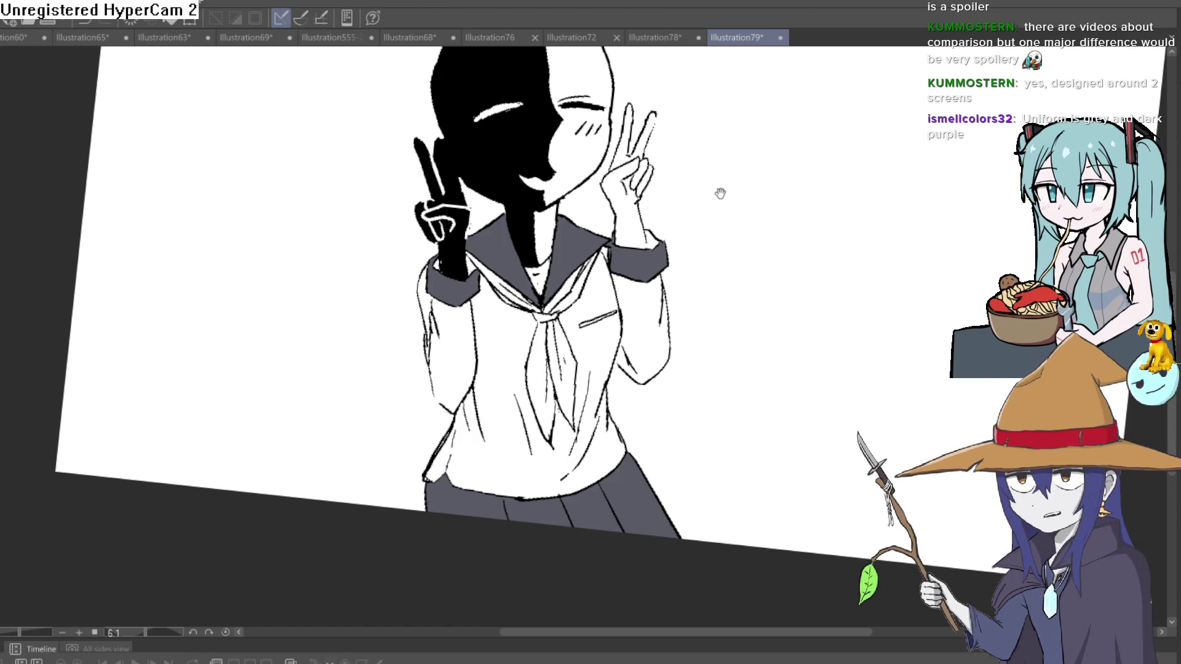
Level the view over the collar and paint a white stripe along its edge
{"action": "scroll", "coordinate": [720, 194], "scroll_direction": "down", "scroll_amount": 1}
{"action": "scroll", "coordinate": [727, 174], "scroll_direction": "down", "scroll_amount": 2}
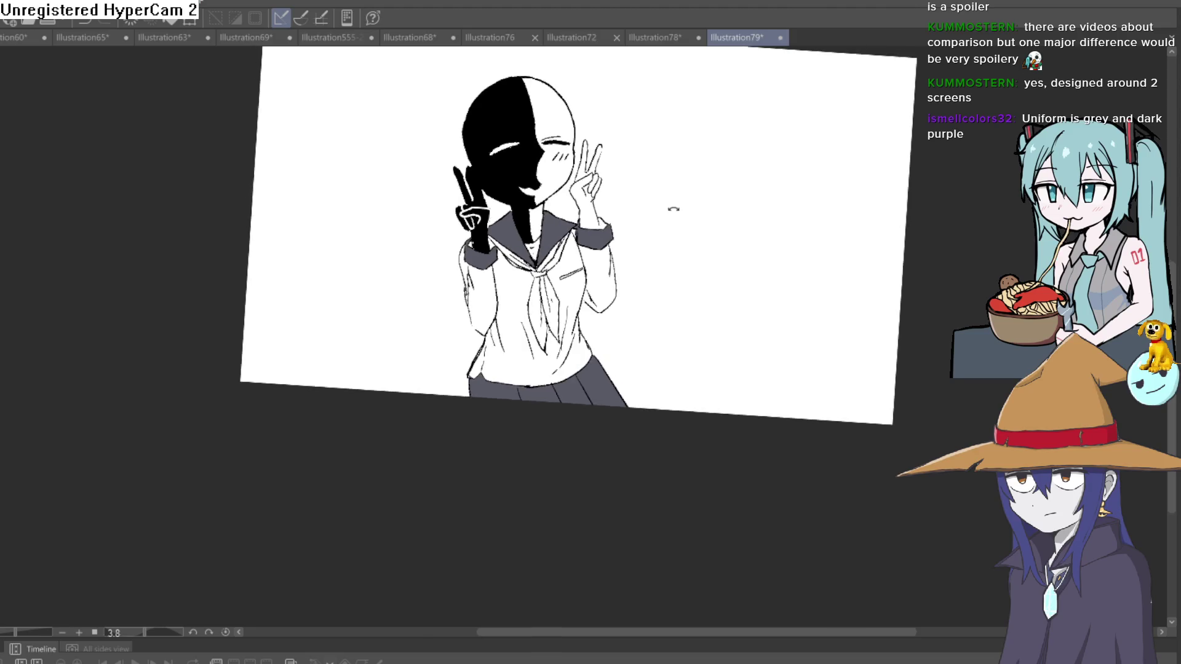
{"action": "left_click_drag", "start_coordinate": [673, 209], "coordinate": [650, 203]}
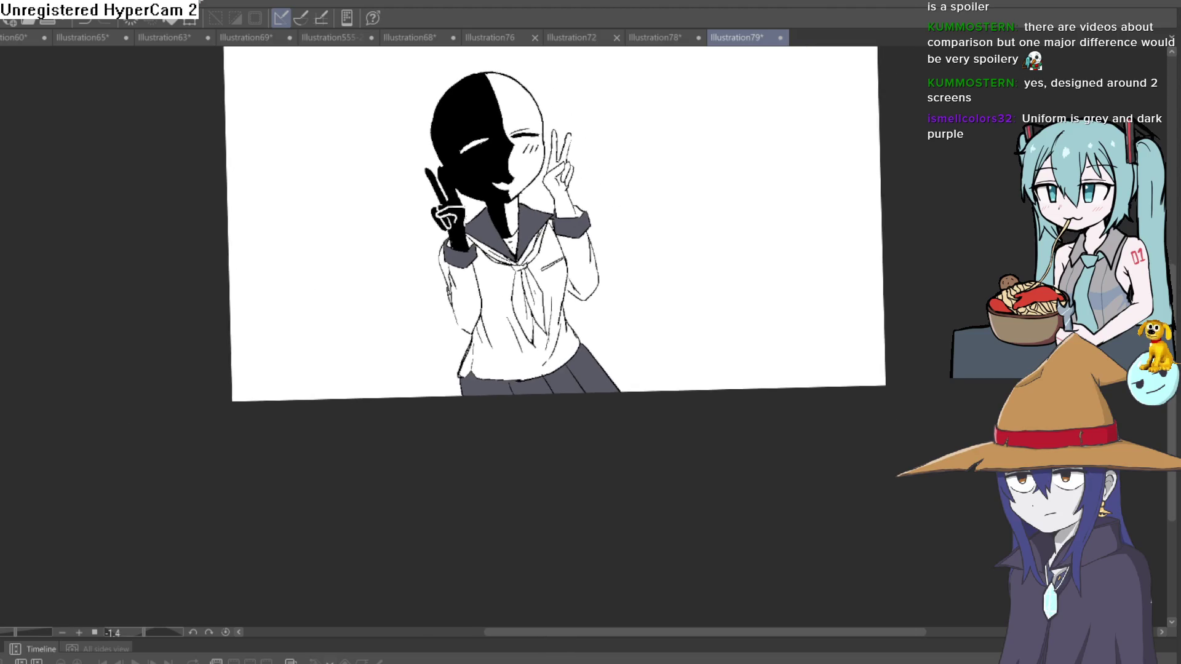
{"action": "scroll", "coordinate": [600, 227], "scroll_direction": "up", "scroll_amount": 3}
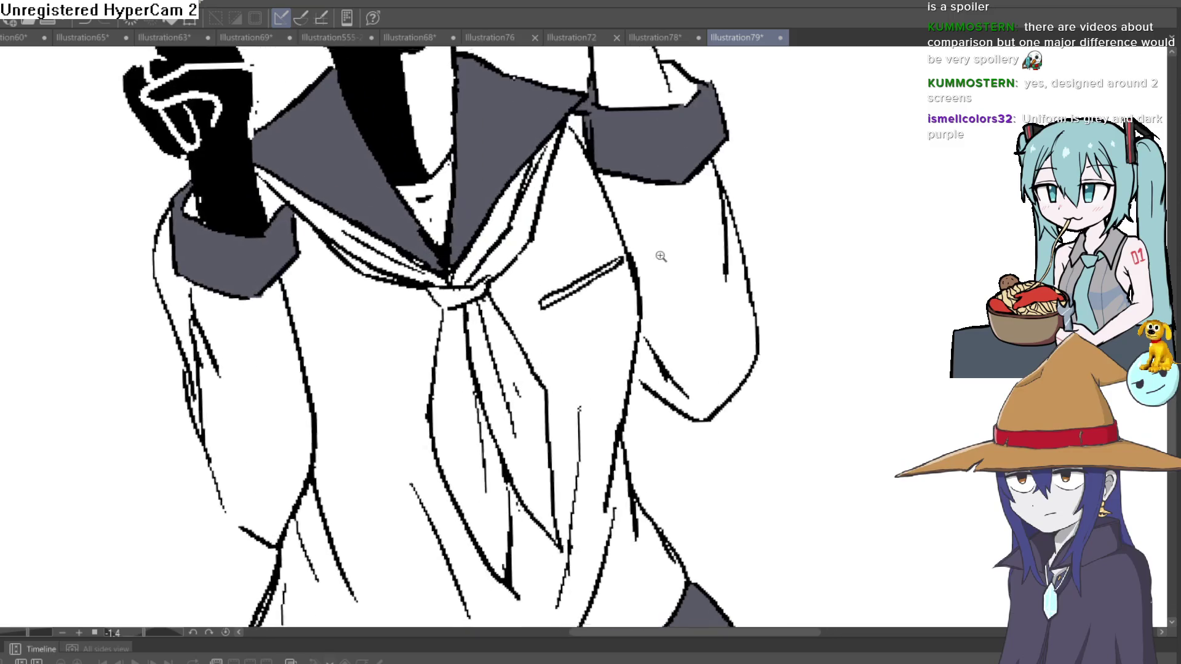
{"action": "left_click_drag", "start_coordinate": [569, 160], "coordinate": [569, 175]}
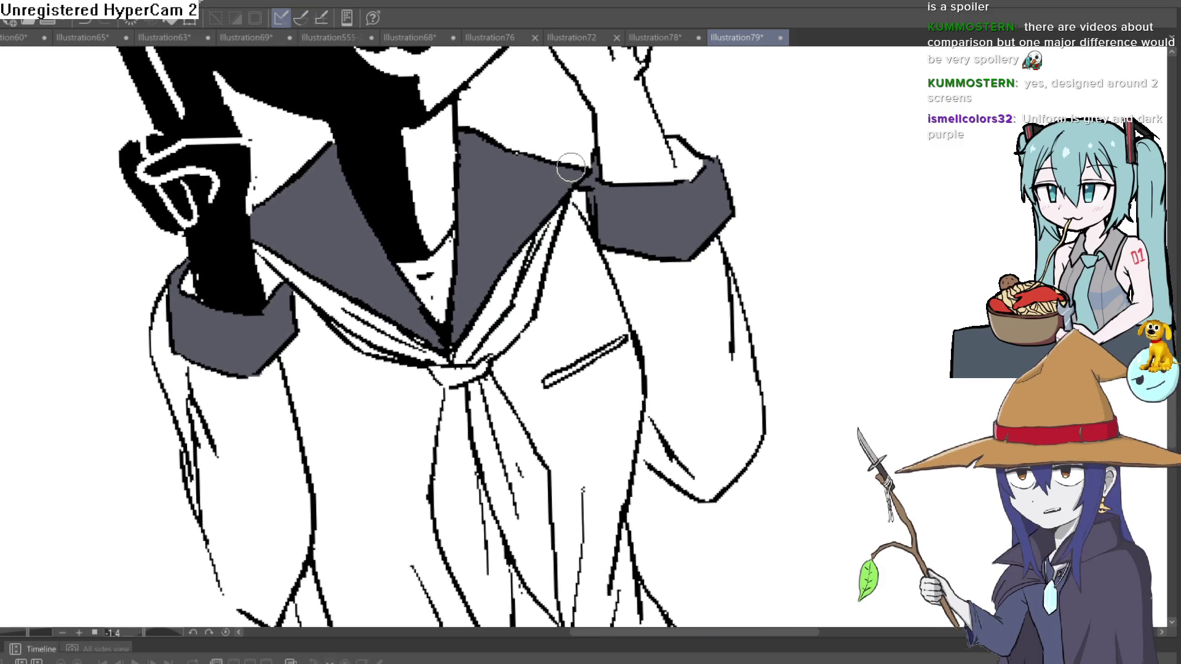
{"action": "left_click_drag", "start_coordinate": [521, 232], "coordinate": [481, 285]}
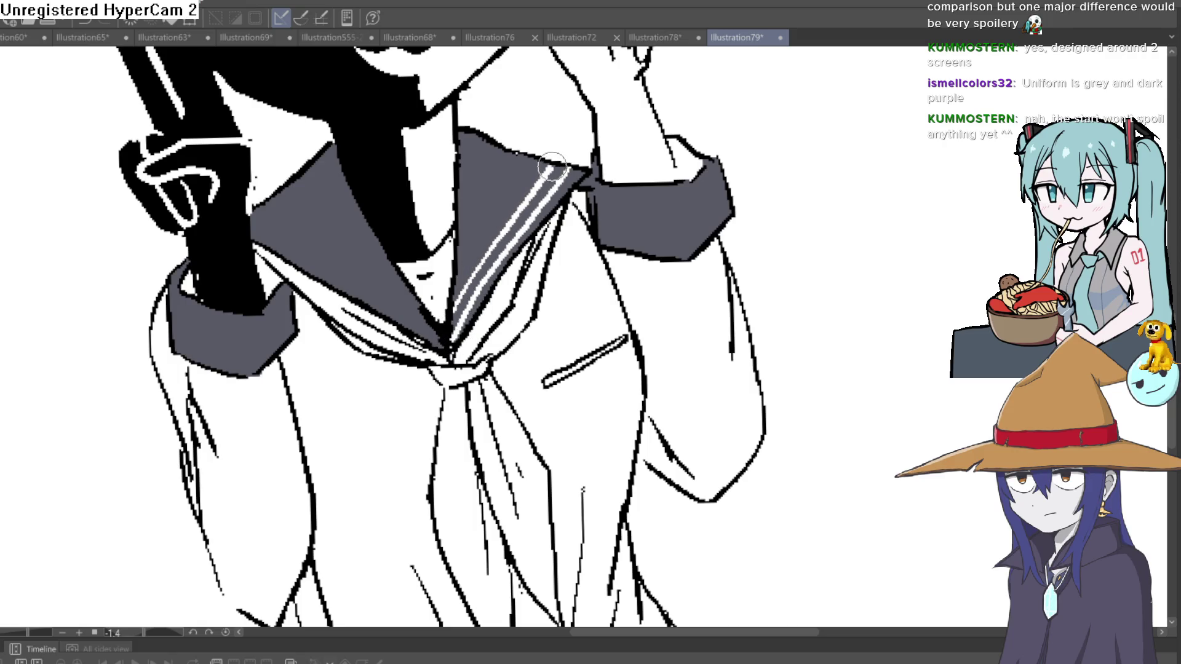
Add the second white collar stripe, redrawing one misplaced stroke, and turn the canvas upright
{"action": "mouse_move", "coordinate": [694, 160]}
{"action": "left_mouse_down"}
{"action": "mouse_move", "coordinate": [756, 393]}
{"action": "mouse_move", "coordinate": [584, 517]}
{"action": "mouse_move", "coordinate": [408, 379]}
{"action": "left_mouse_up"}
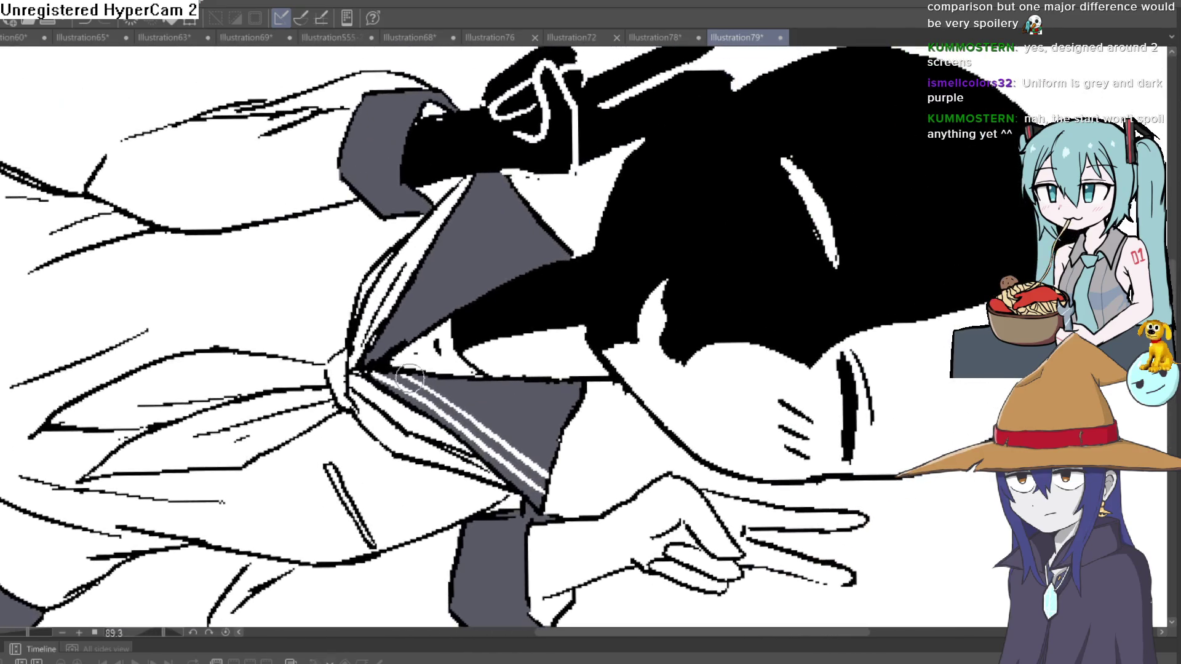
{"action": "left_click_drag", "start_coordinate": [407, 318], "coordinate": [455, 245]}
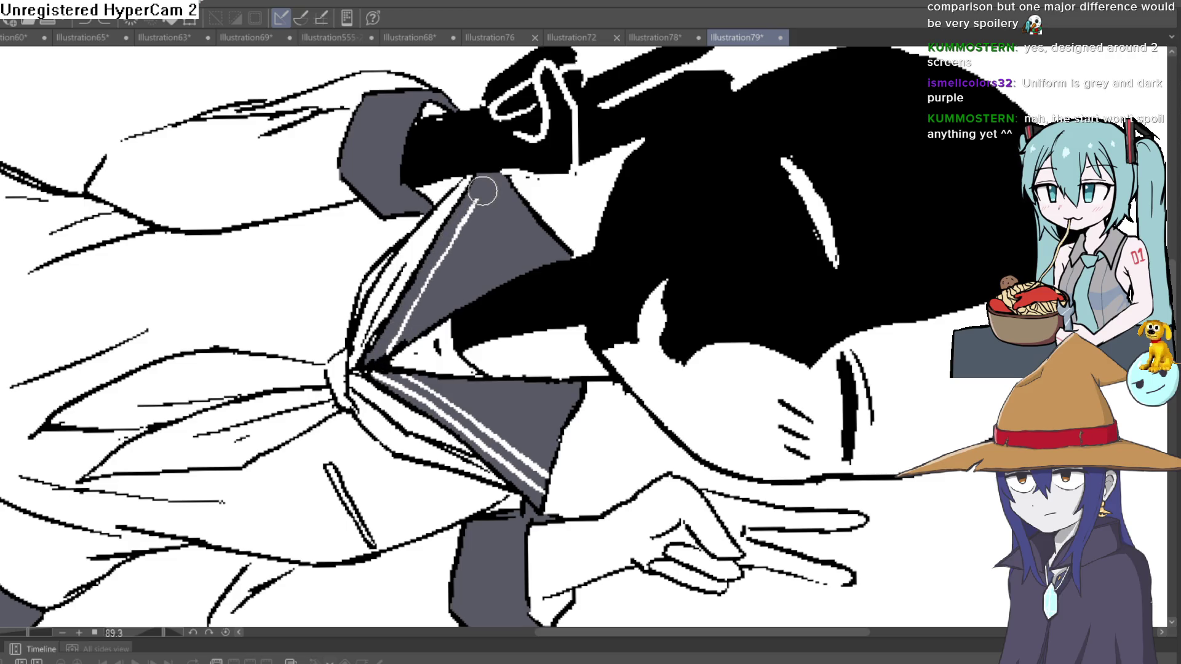
{"action": "left_click_drag", "start_coordinate": [501, 176], "coordinate": [458, 258]}
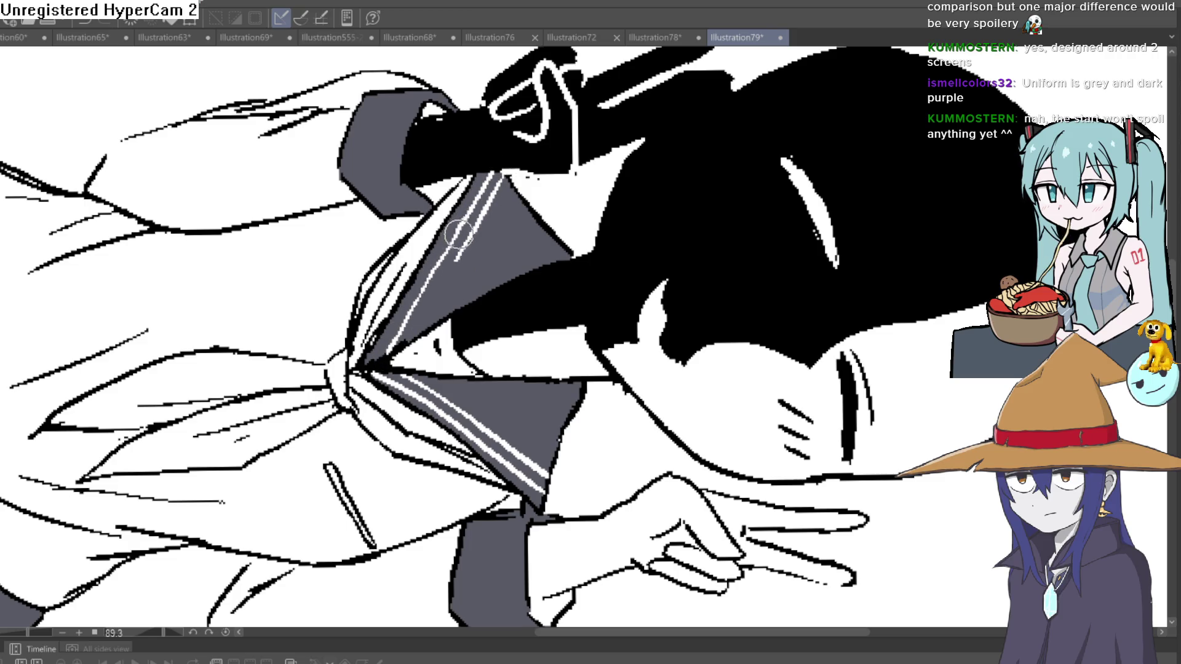
{"action": "key", "text": "ctrl+z"}
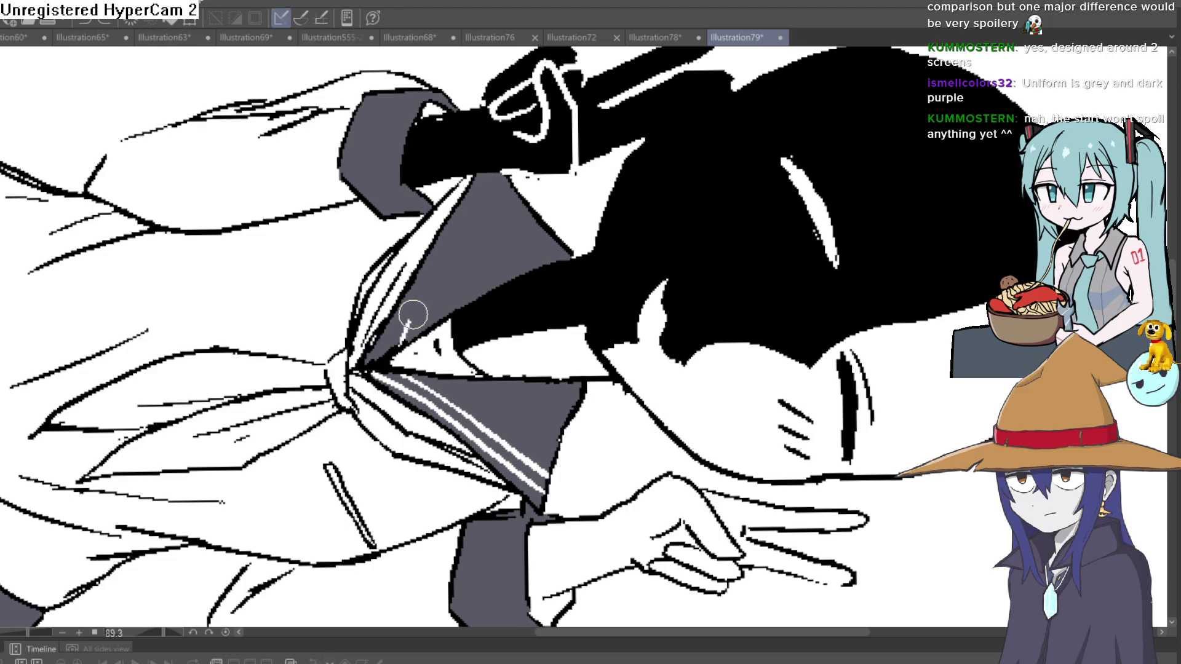
{"action": "left_click_drag", "start_coordinate": [484, 174], "coordinate": [382, 347]}
{"action": "mouse_move", "coordinate": [677, 246]}
{"action": "left_mouse_down"}
{"action": "mouse_move", "coordinate": [744, 111]}
{"action": "mouse_move", "coordinate": [744, 59]}
{"action": "left_mouse_up"}
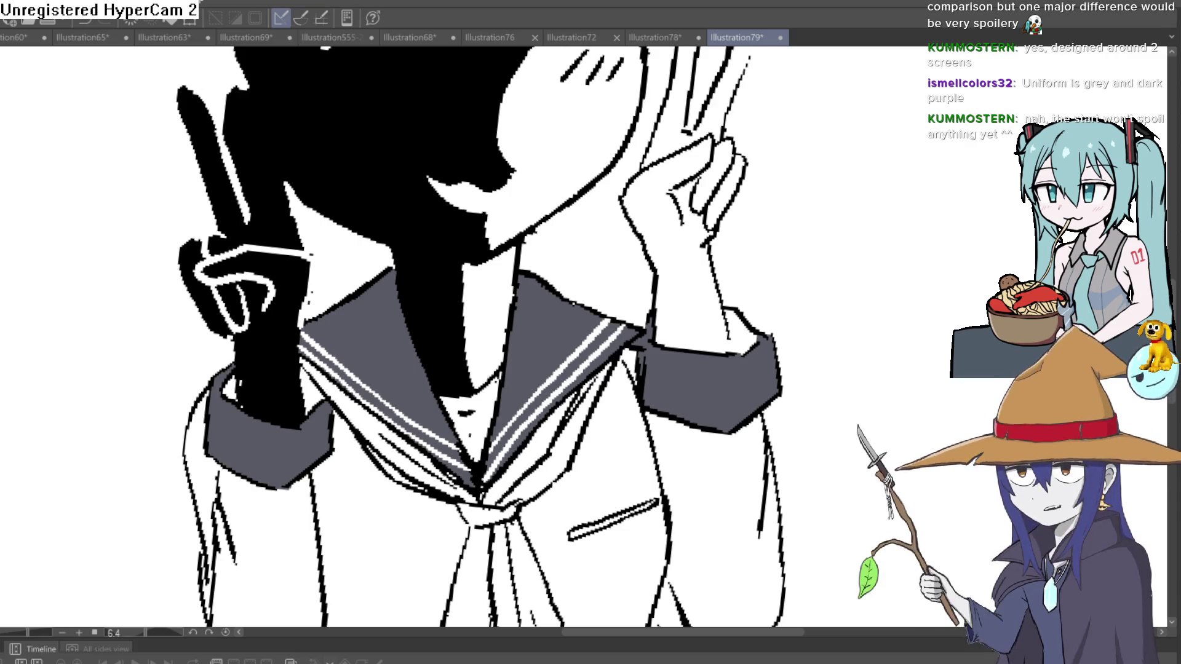
{"action": "key", "text": "alt+Tab"}
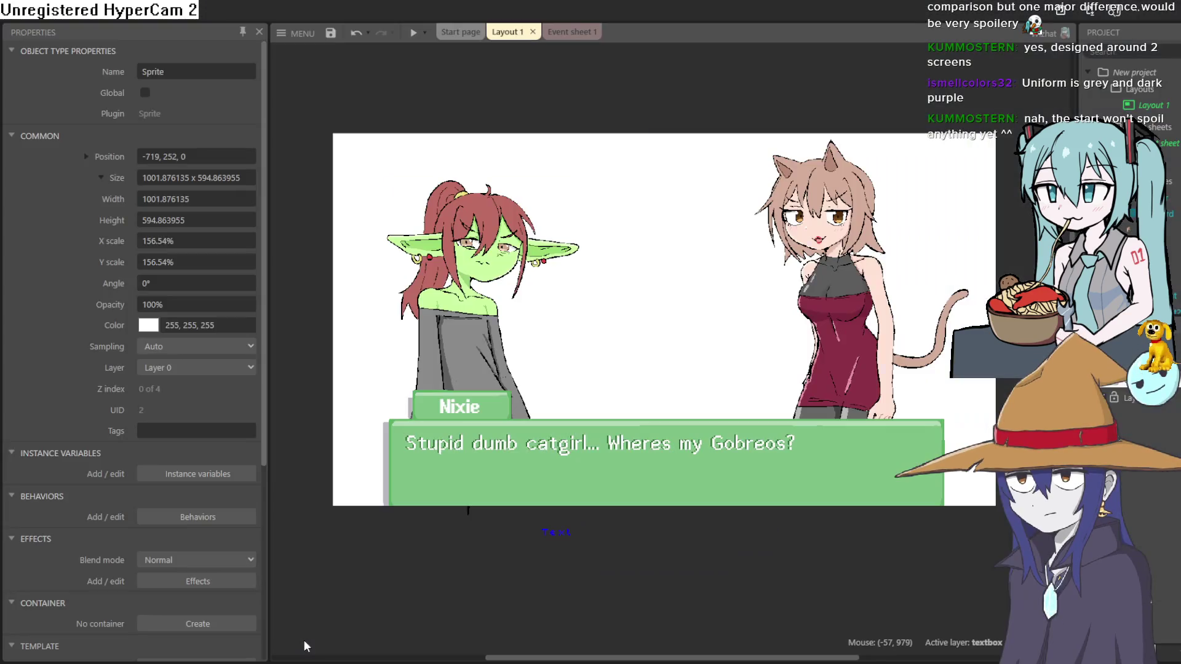
Zoom and scroll around Layout 1 in Construct 3
{"action": "scroll", "coordinate": [567, 338], "scroll_direction": "up", "scroll_amount": 4}
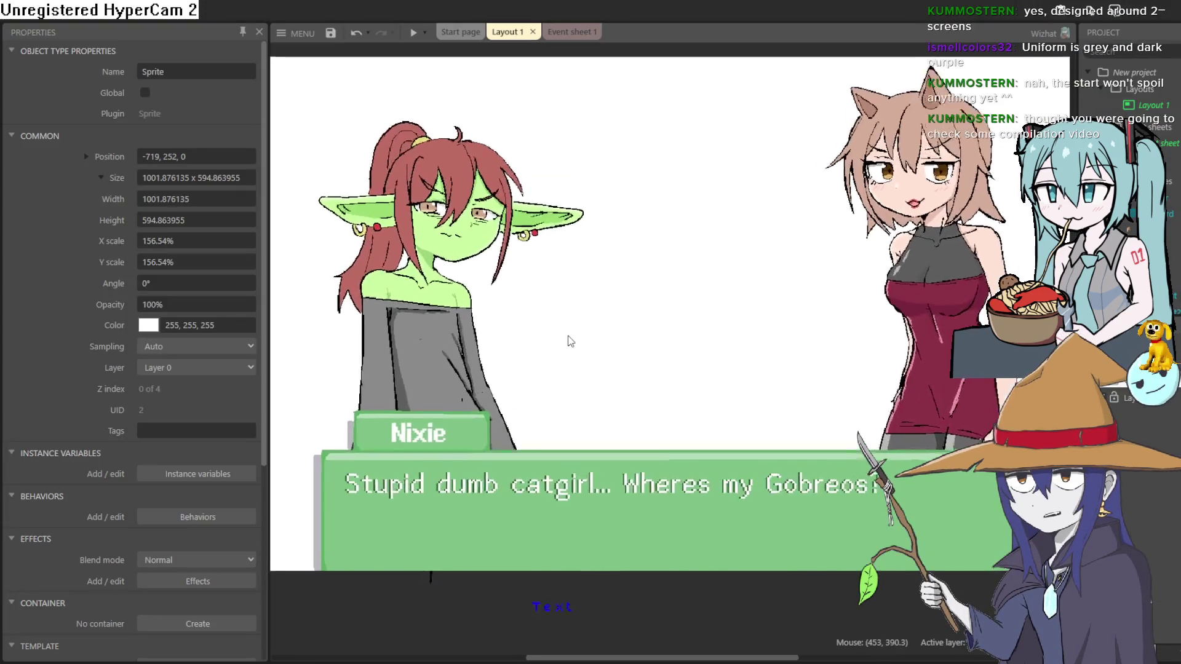
{"action": "scroll", "coordinate": [624, 381], "scroll_direction": "down", "scroll_amount": 2}
{"action": "scroll", "coordinate": [627, 377], "scroll_direction": "down", "scroll_amount": 2}
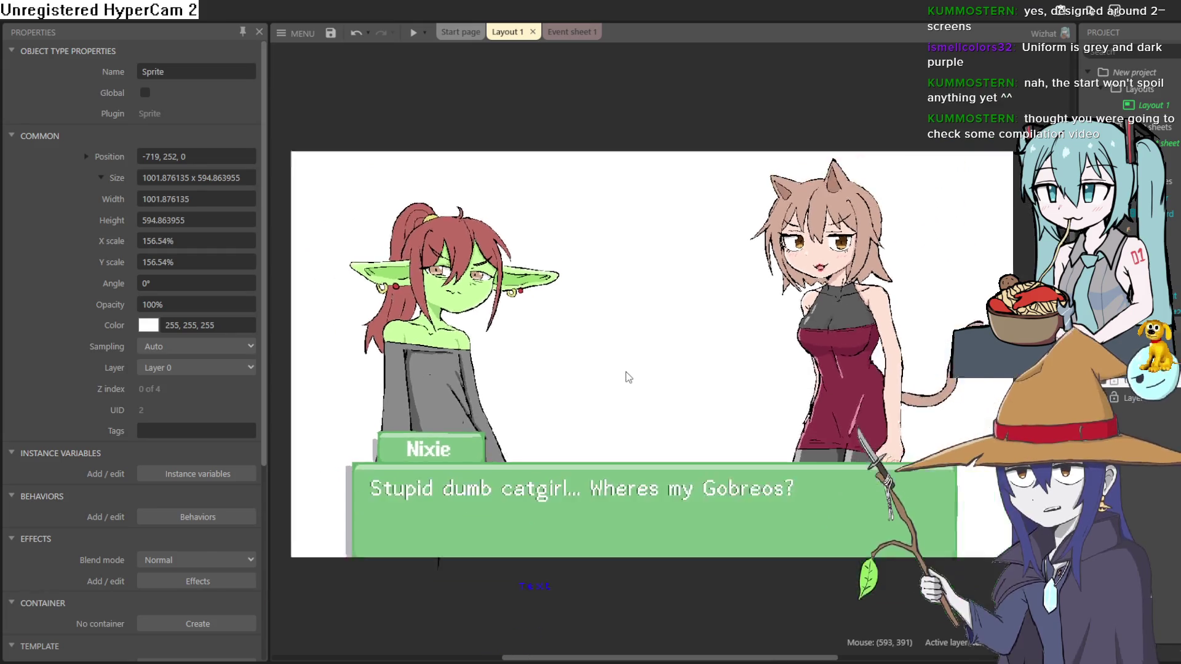
{"action": "scroll", "coordinate": [627, 376], "scroll_direction": "up", "scroll_amount": 3}
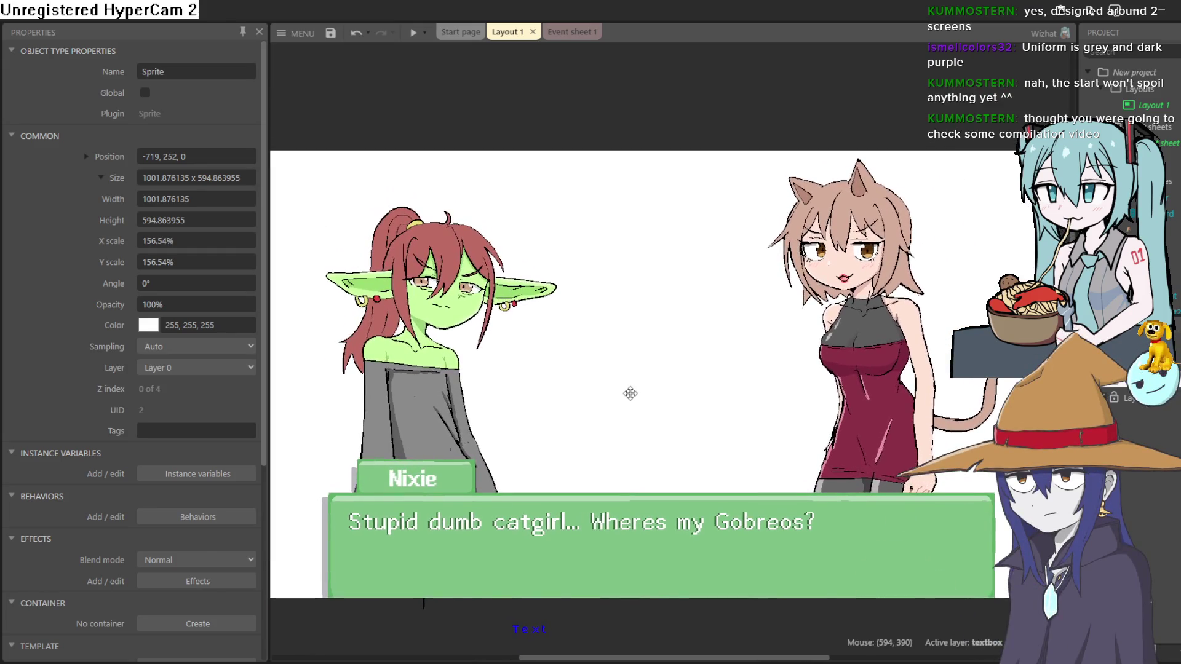
{"action": "scroll", "coordinate": [629, 385], "scroll_direction": "up", "scroll_amount": 5}
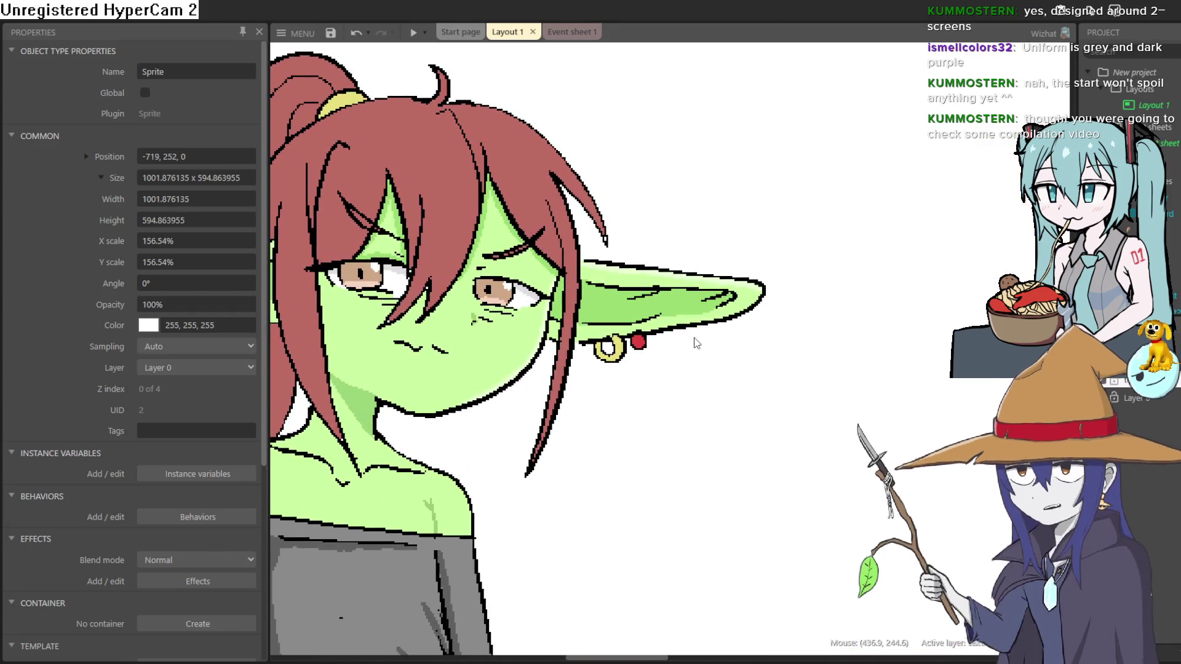
{"action": "scroll", "coordinate": [750, 390], "scroll_direction": "right", "scroll_amount": 5}
{"action": "scroll", "coordinate": [499, 393], "scroll_direction": "down", "scroll_amount": 2}
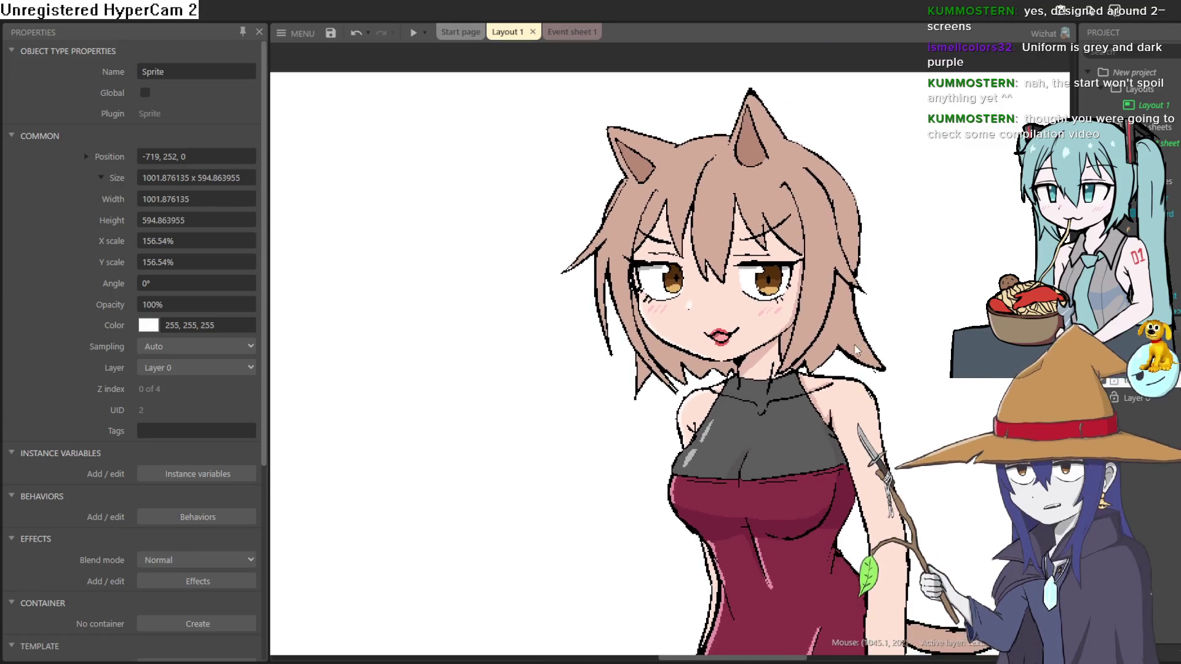
{"action": "scroll", "coordinate": [859, 335], "scroll_direction": "down", "scroll_amount": 3}
{"action": "scroll", "coordinate": [802, 238], "scroll_direction": "down", "scroll_amount": 2}
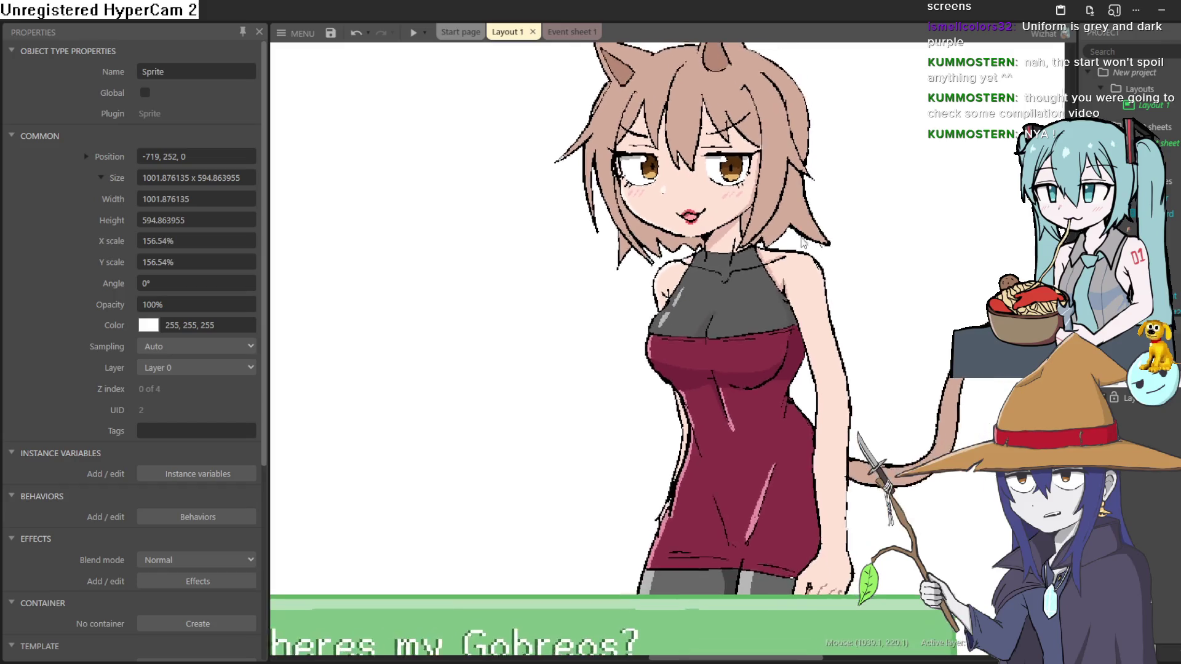
Frame Nixie, the catgirl and the green textbox, then run the layout preview
{"action": "left_click_drag", "start_coordinate": [708, 314], "coordinate": [881, 271]}
{"action": "scroll", "coordinate": [667, 348], "scroll_direction": "down", "scroll_amount": 2}
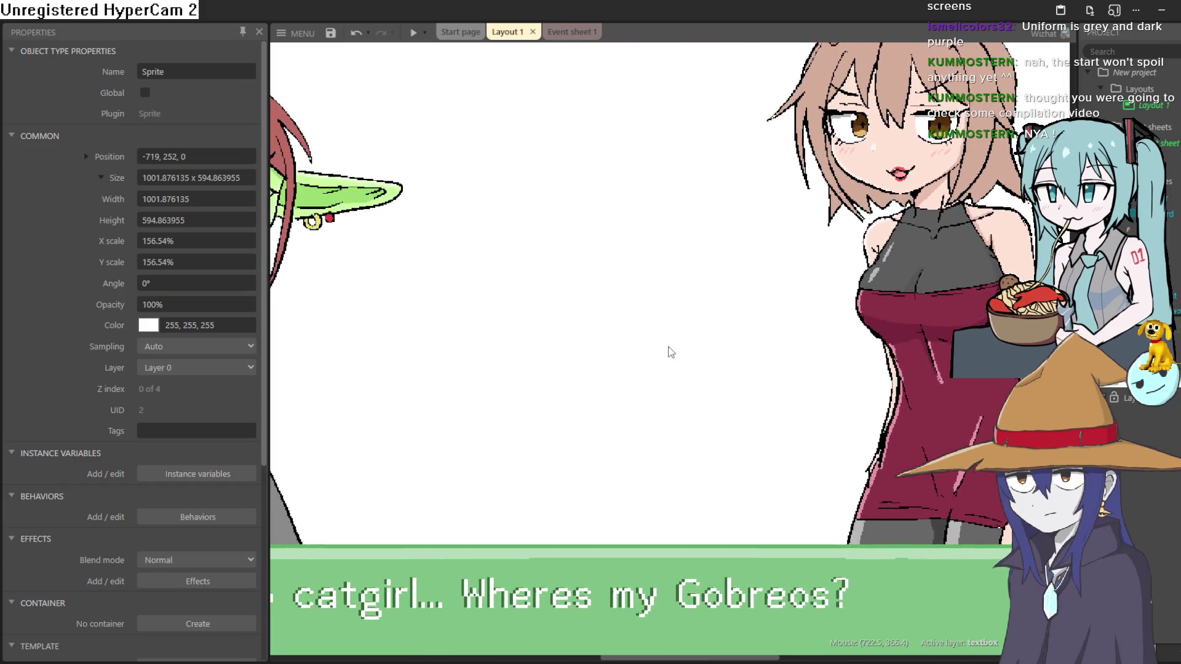
{"action": "left_click_drag", "start_coordinate": [667, 348], "coordinate": [746, 266]}
{"action": "scroll", "coordinate": [728, 282], "scroll_direction": "down", "scroll_amount": 1}
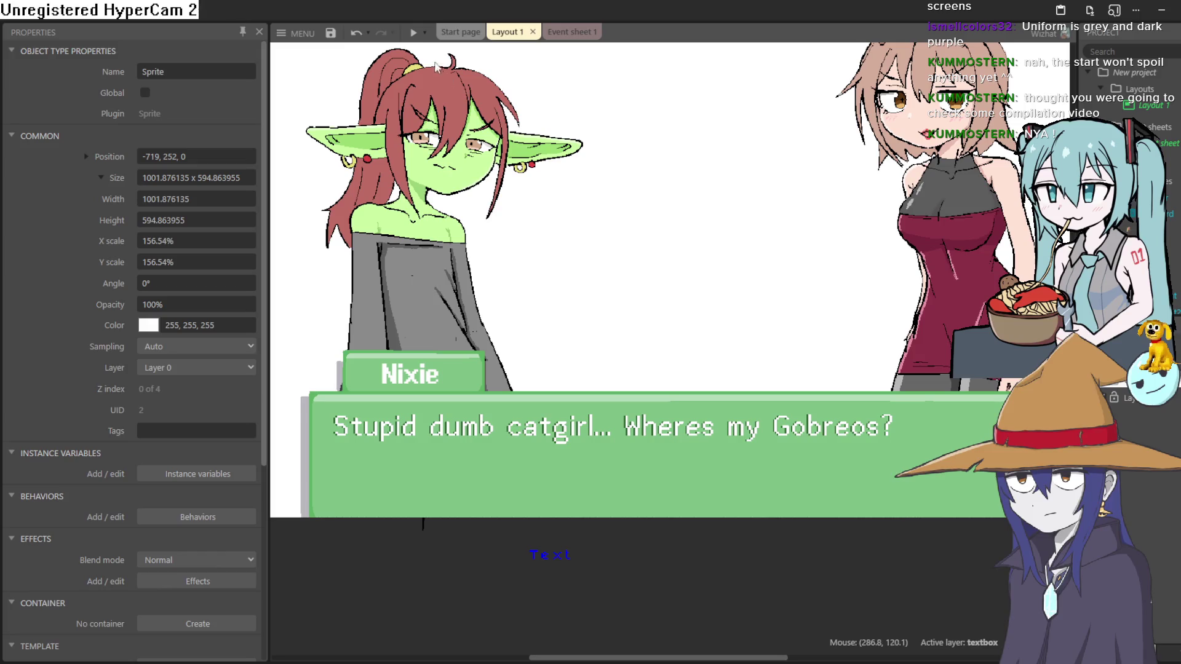
{"action": "left_click", "coordinate": [412, 33]}
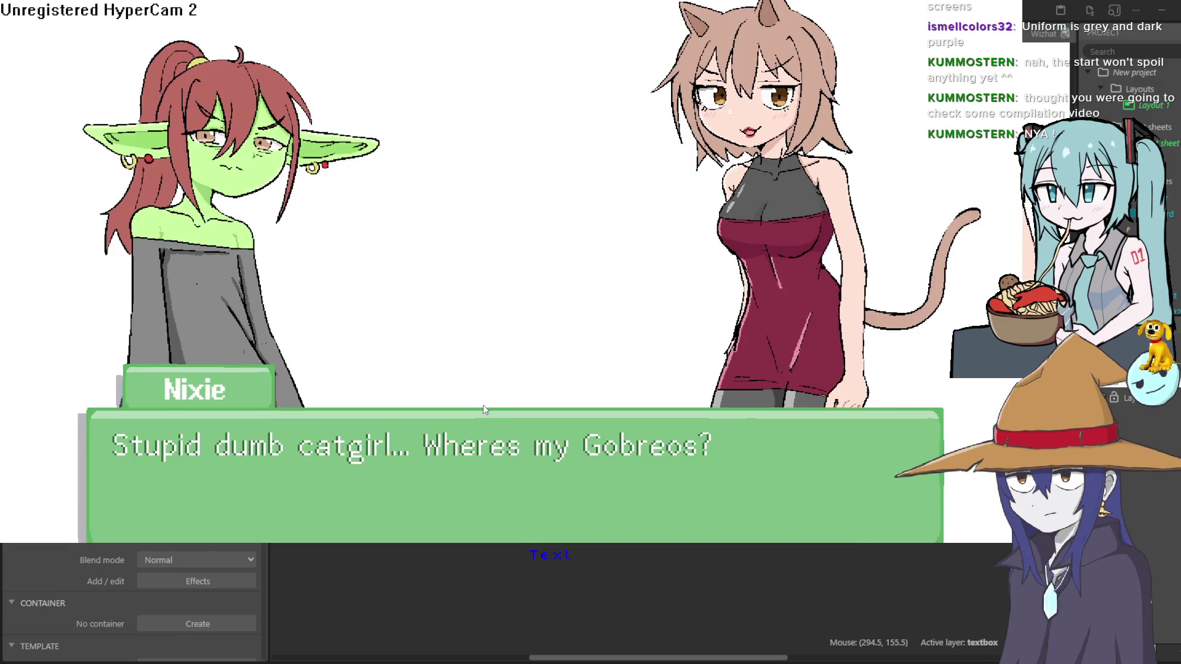
Click through Nixie's dialogue lines in the preview, then close the preview window
{"action": "left_click", "coordinate": [483, 406]}
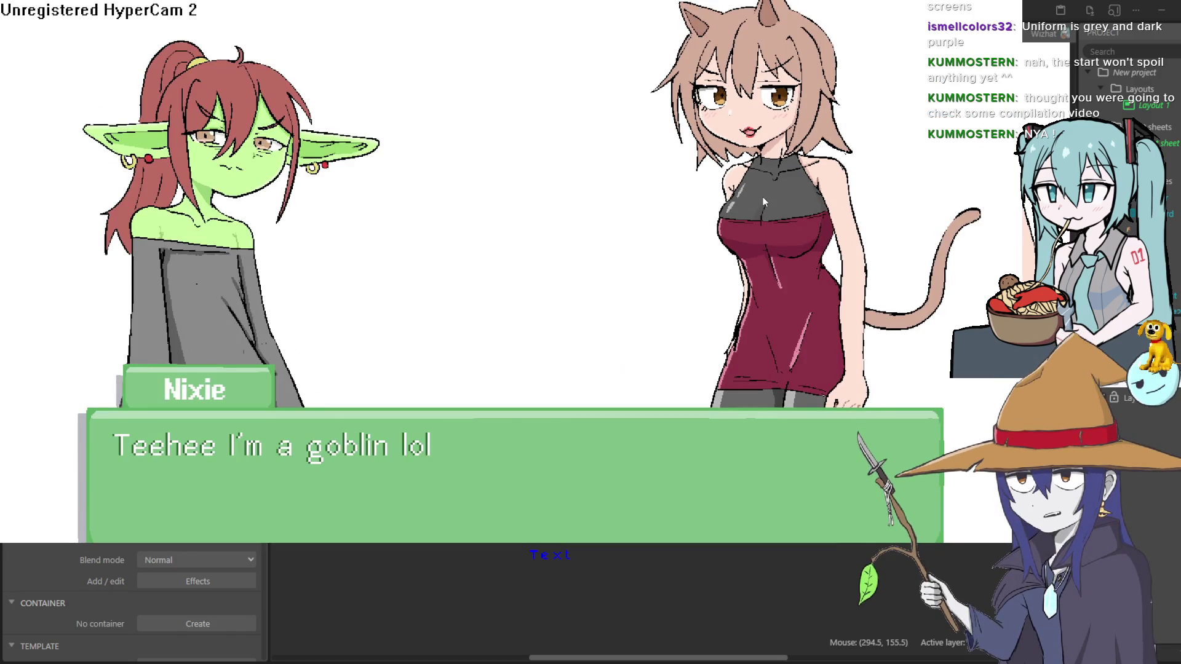
{"action": "left_click", "coordinate": [751, 201]}
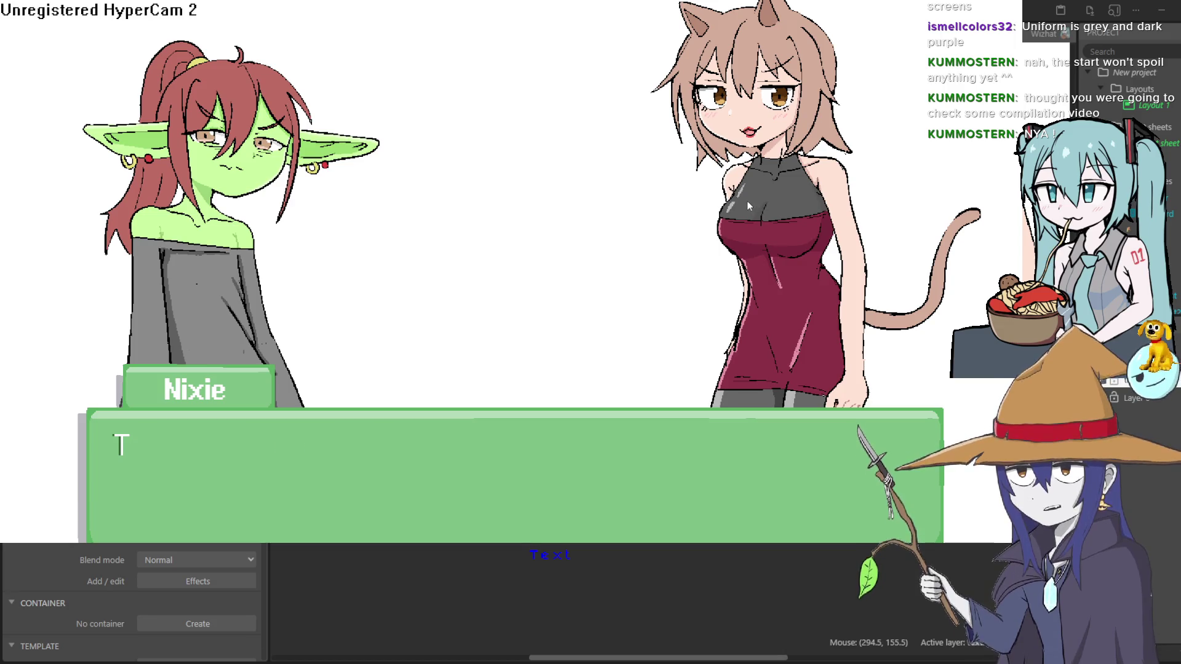
{"action": "left_click", "coordinate": [743, 204]}
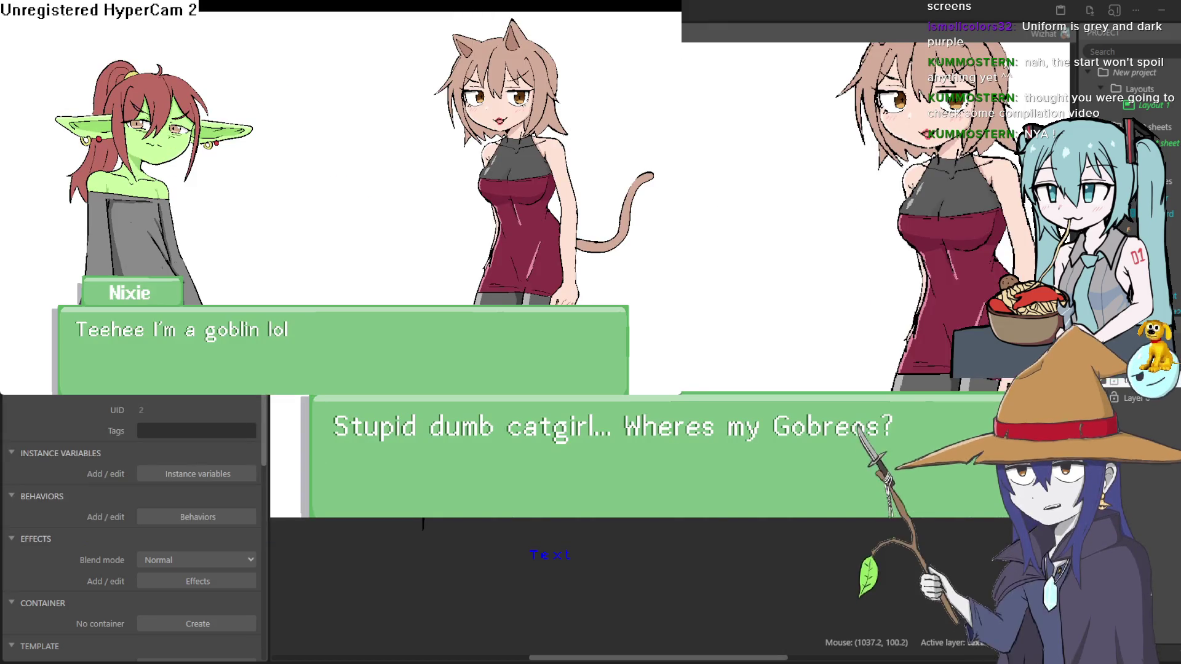
{"action": "left_click", "coordinate": [1009, 130]}
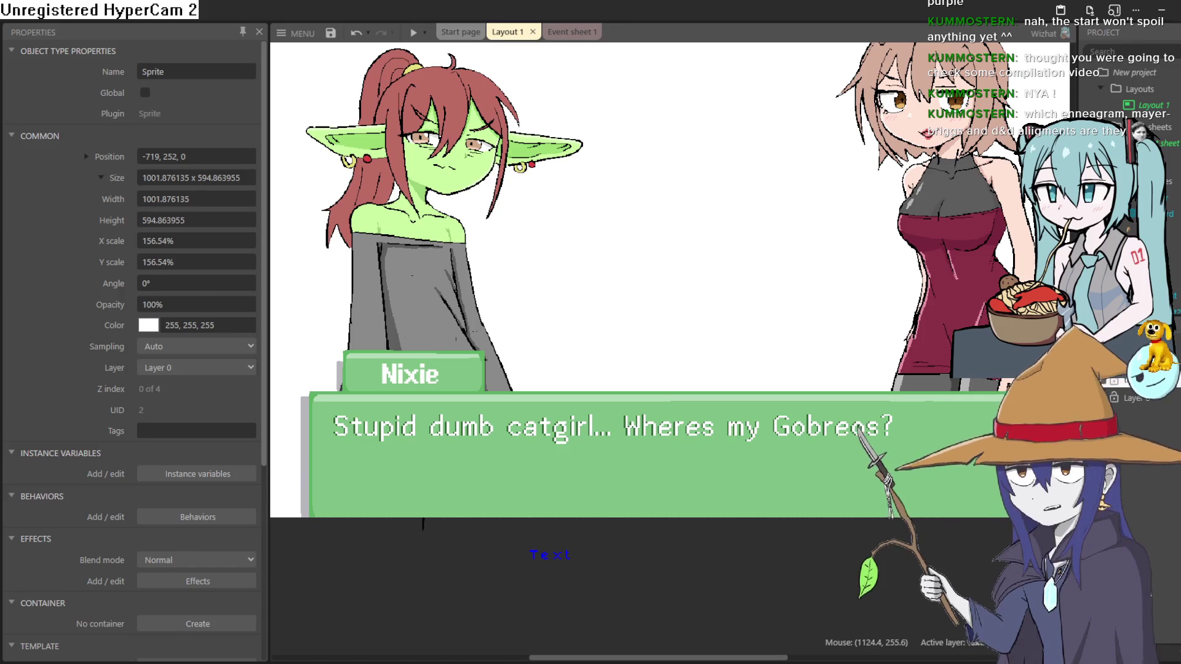
{"action": "mouse_move", "coordinate": [810, 193]}
{"action": "left_mouse_down"}
{"action": "mouse_move", "coordinate": [766, 256]}
{"action": "mouse_move", "coordinate": [684, 246]}
{"action": "mouse_move", "coordinate": [722, 269]}
{"action": "mouse_move", "coordinate": [768, 271]}
{"action": "left_mouse_up"}
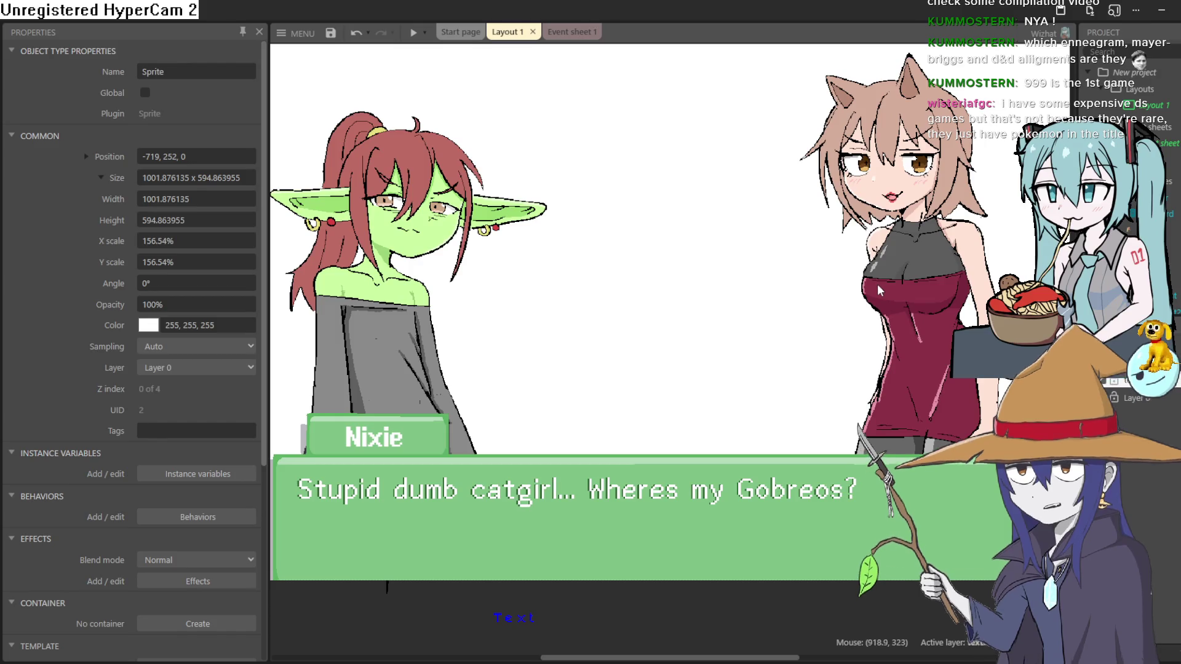
{"action": "scroll", "coordinate": [887, 265], "scroll_direction": "up", "scroll_amount": 1}
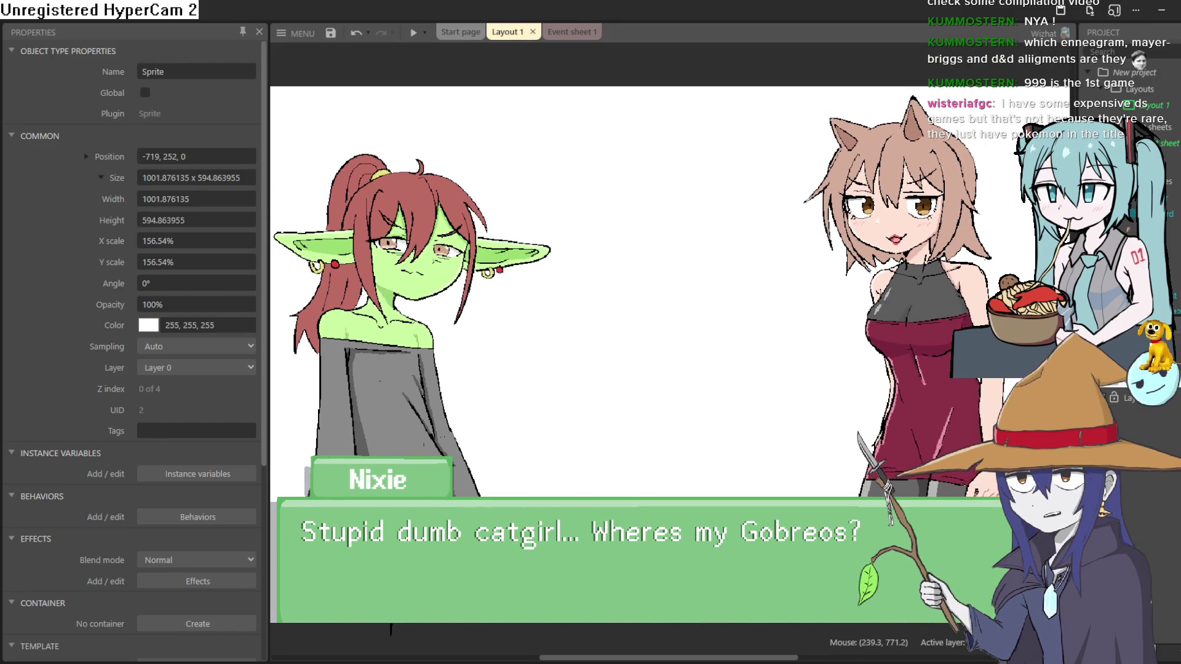
{"action": "scroll", "coordinate": [799, 332], "scroll_direction": "left", "scroll_amount": 6}
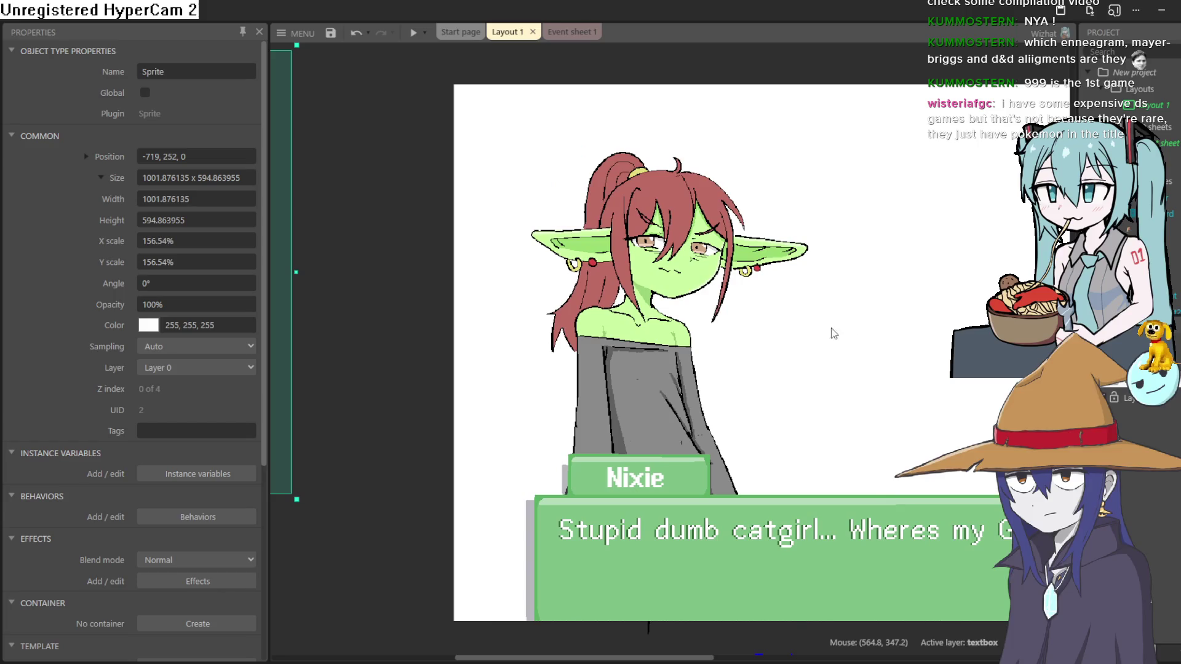
{"action": "scroll", "coordinate": [676, 286], "scroll_direction": "up", "scroll_amount": 2}
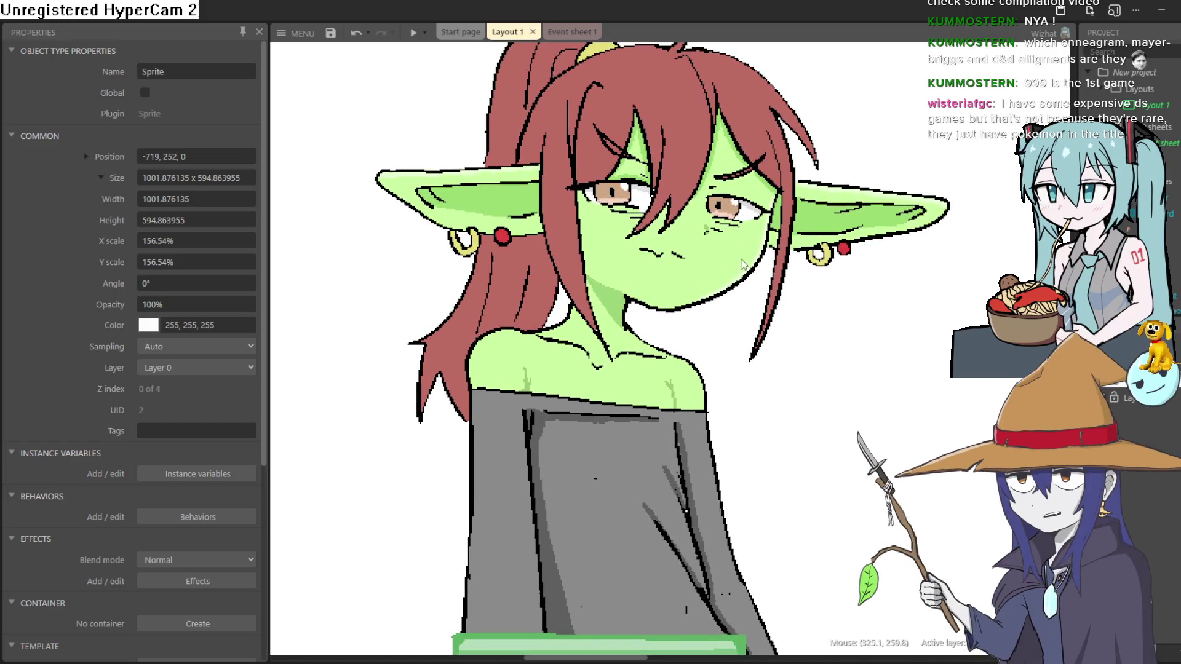
{"action": "scroll", "coordinate": [757, 283], "scroll_direction": "up", "scroll_amount": 1}
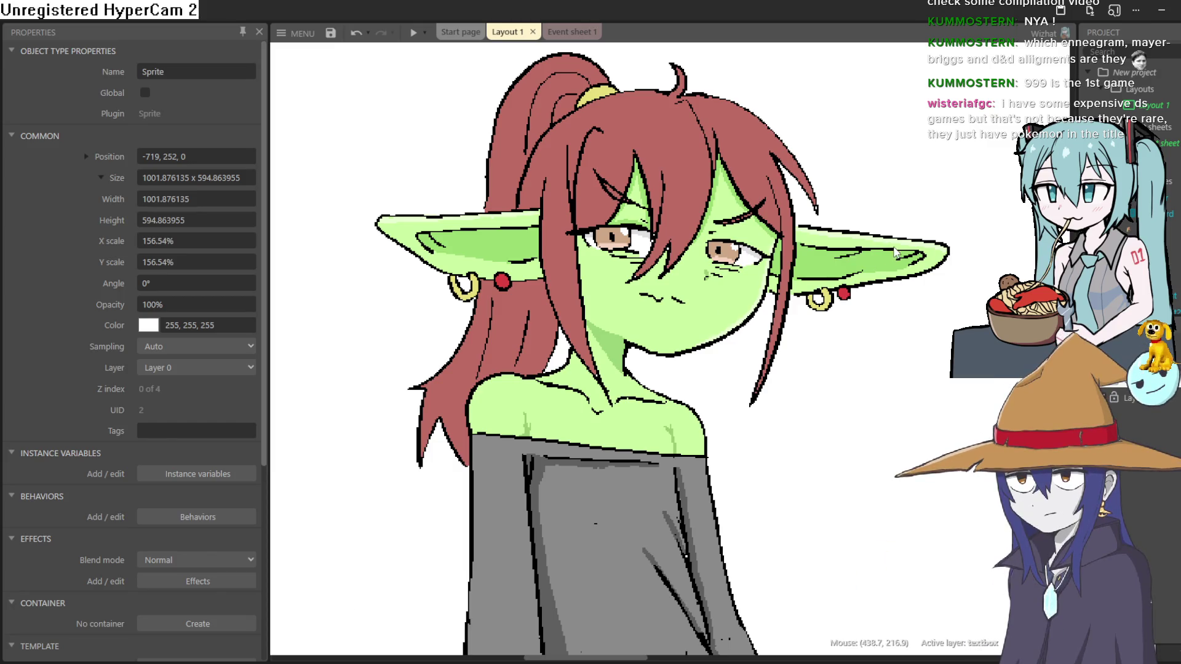
{"action": "left_click_drag", "start_coordinate": [1007, 268], "coordinate": [761, 271]}
{"action": "left_click_drag", "start_coordinate": [953, 301], "coordinate": [608, 304]}
{"action": "left_click_drag", "start_coordinate": [934, 337], "coordinate": [535, 297]}
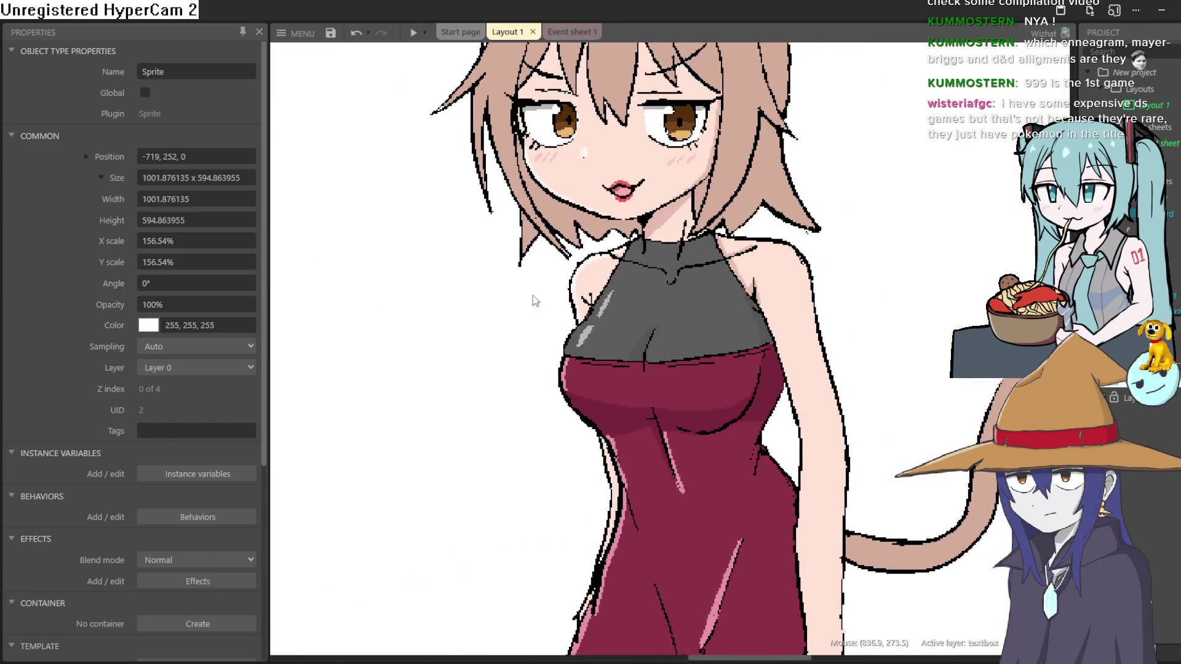
{"action": "mouse_move", "coordinate": [755, 298]}
{"action": "left_mouse_down"}
{"action": "mouse_move", "coordinate": [754, 376]}
{"action": "mouse_move", "coordinate": [729, 308]}
{"action": "mouse_move", "coordinate": [732, 341]}
{"action": "mouse_move", "coordinate": [747, 334]}
{"action": "left_mouse_up"}
{"action": "scroll", "coordinate": [755, 377], "scroll_direction": "down", "scroll_amount": 2}
{"action": "scroll", "coordinate": [732, 348], "scroll_direction": "up", "scroll_amount": 1}
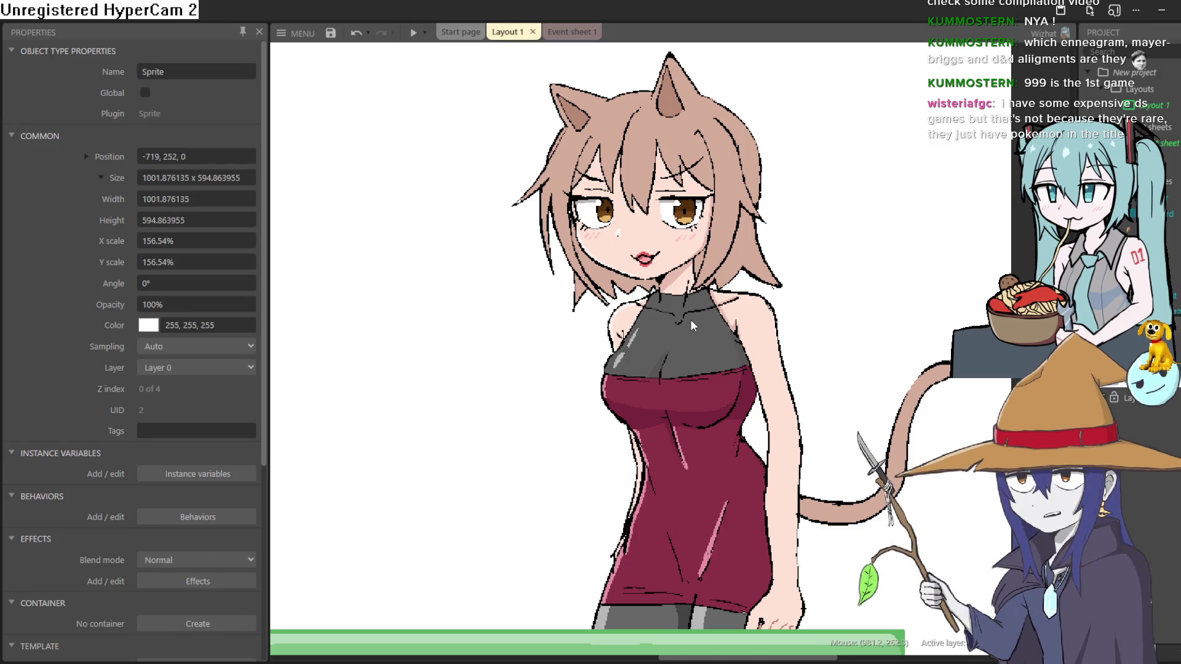
{"action": "scroll", "coordinate": [690, 319], "scroll_direction": "down", "scroll_amount": 5}
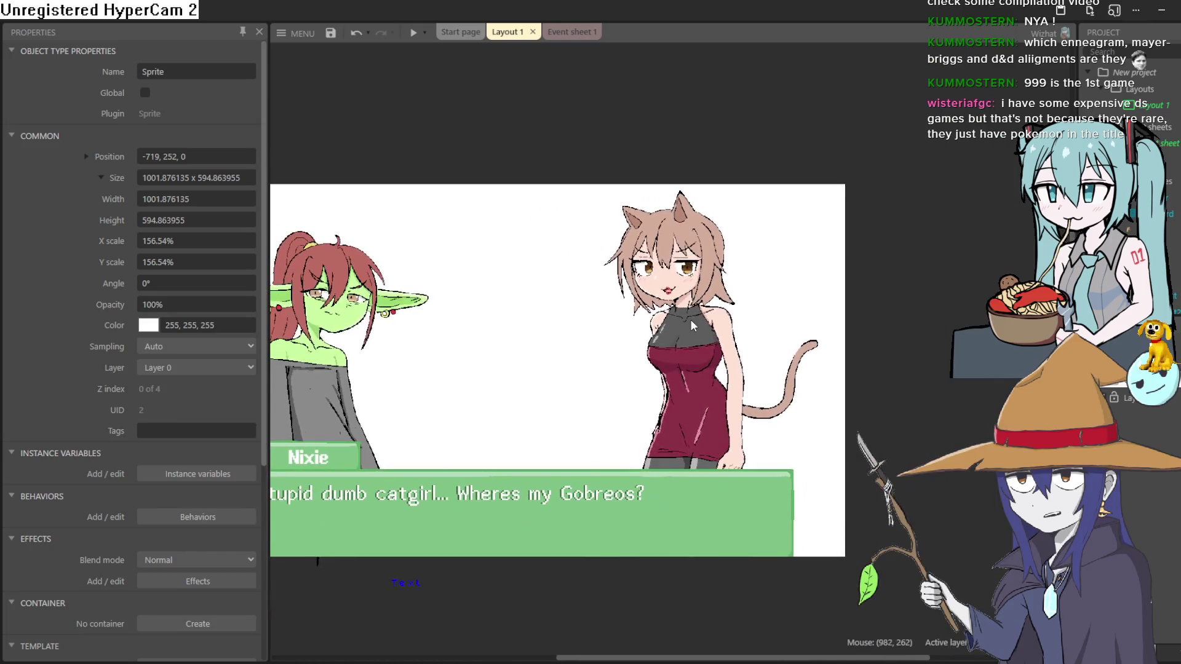
{"action": "scroll", "coordinate": [690, 319], "scroll_direction": "left", "scroll_amount": 3}
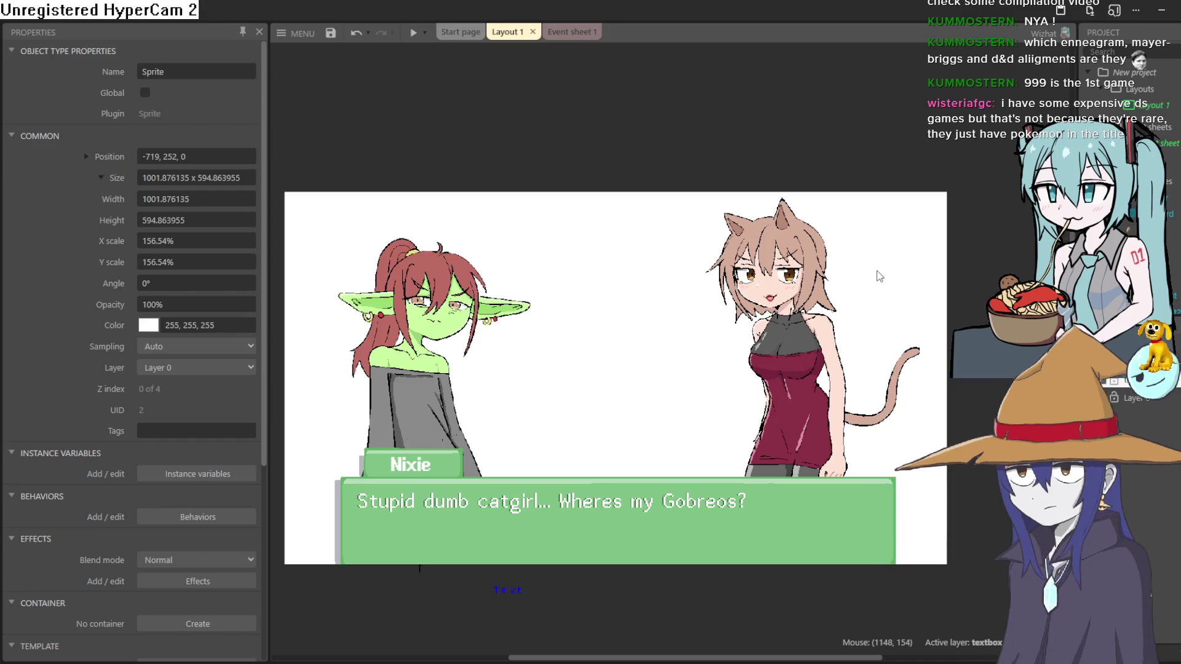
{"action": "scroll", "coordinate": [867, 289], "scroll_direction": "down", "scroll_amount": 5}
{"action": "scroll", "coordinate": [864, 294], "scroll_direction": "up", "scroll_amount": 3}
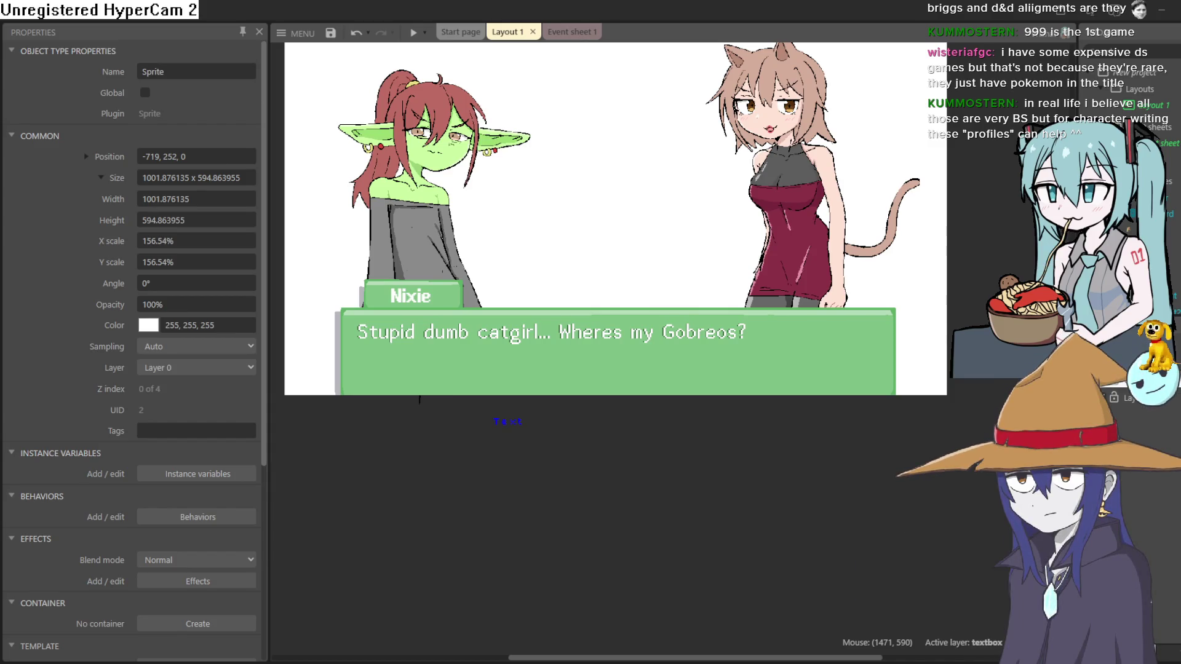
{"action": "scroll", "coordinate": [682, 273], "scroll_direction": "up", "scroll_amount": 3}
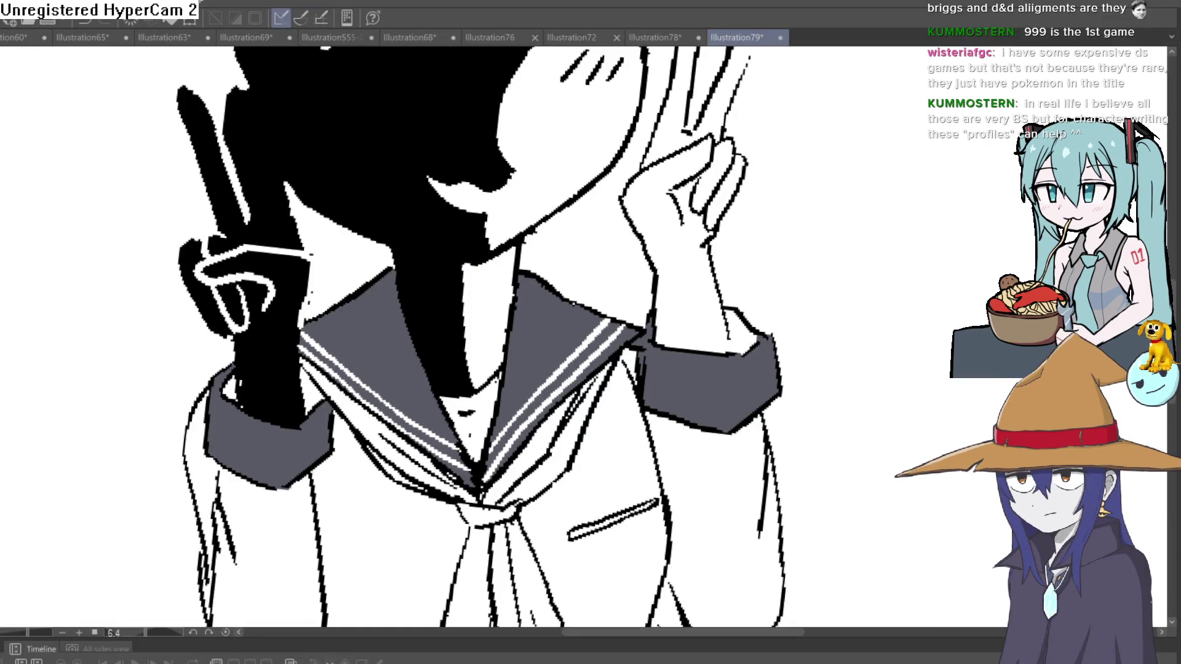
Flip the canvas horizontally and back to check the schoolgirl figure
{"action": "scroll", "coordinate": [929, 252], "scroll_direction": "down", "scroll_amount": 5}
{"action": "scroll", "coordinate": [891, 282], "scroll_direction": "up", "scroll_amount": 2}
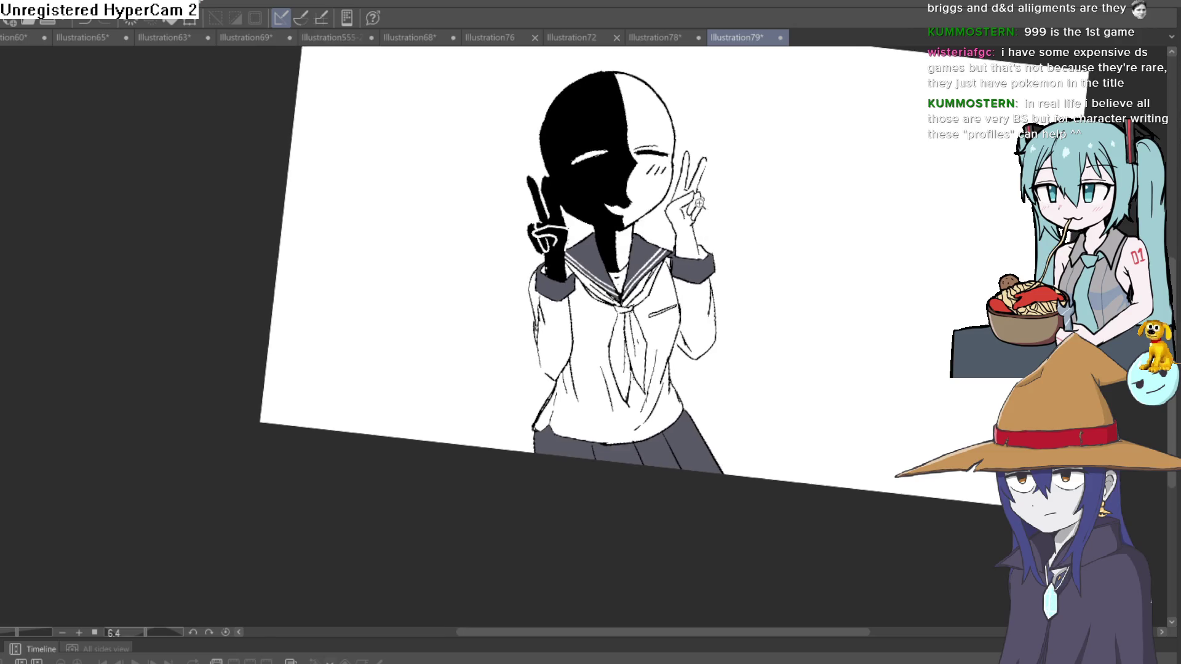
{"action": "scroll", "coordinate": [699, 203], "scroll_direction": "up", "scroll_amount": 5}
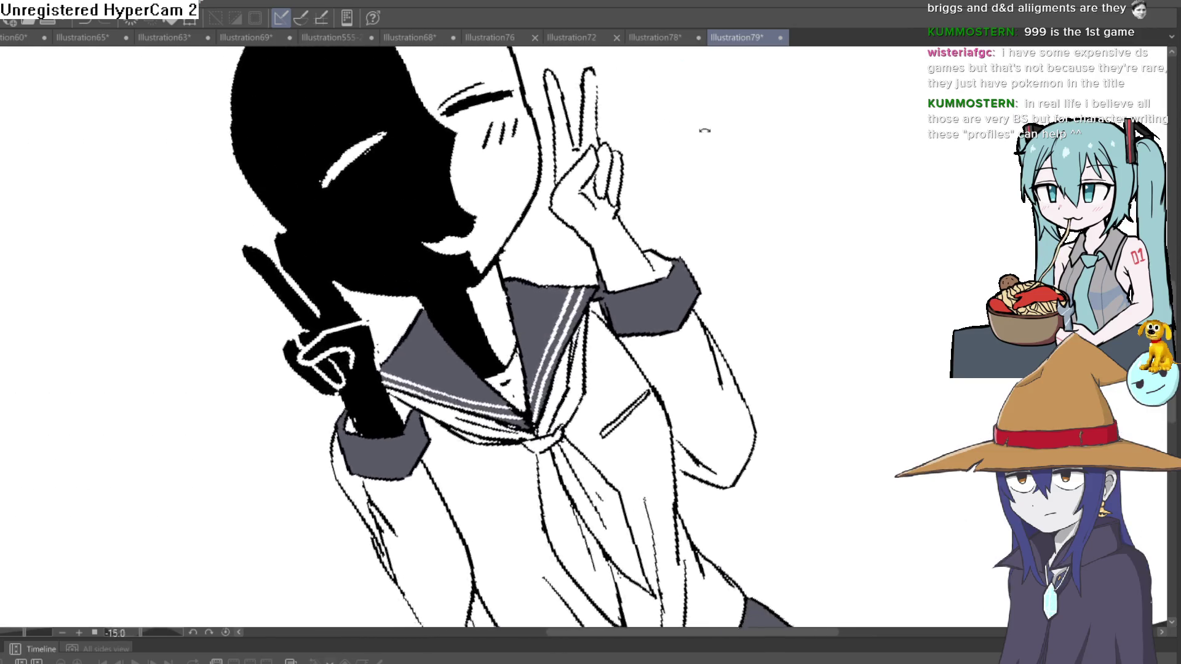
{"action": "scroll", "coordinate": [705, 130], "scroll_direction": "down", "scroll_amount": 5}
{"action": "key", "text": "h"}
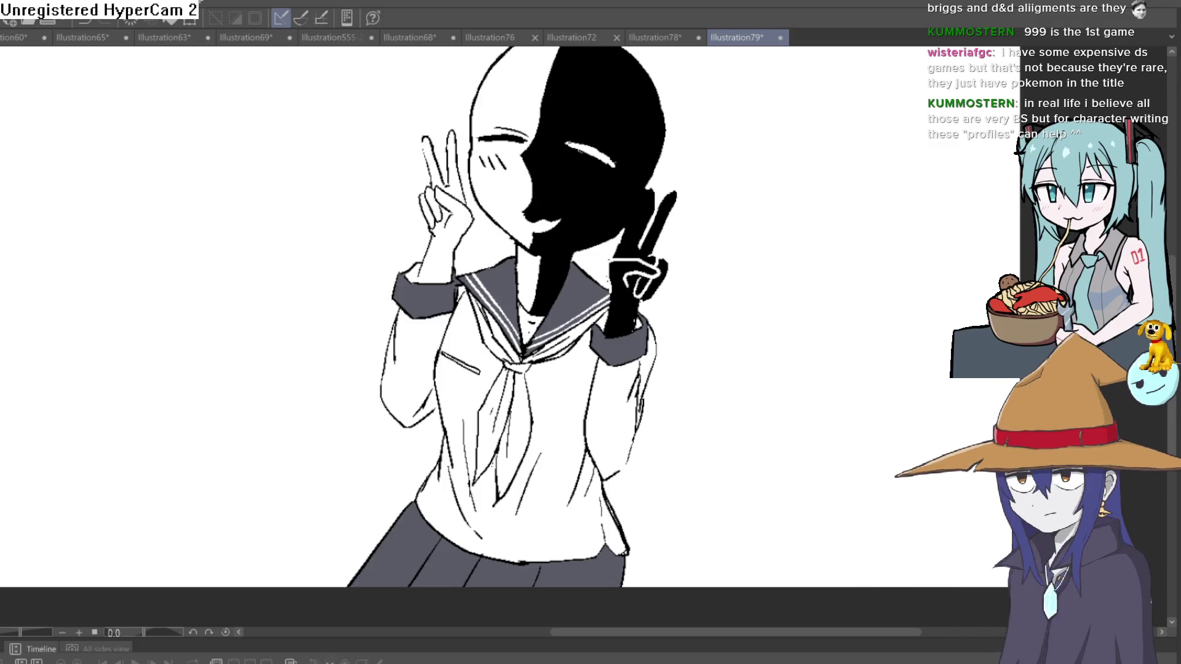
{"action": "key", "text": "h"}
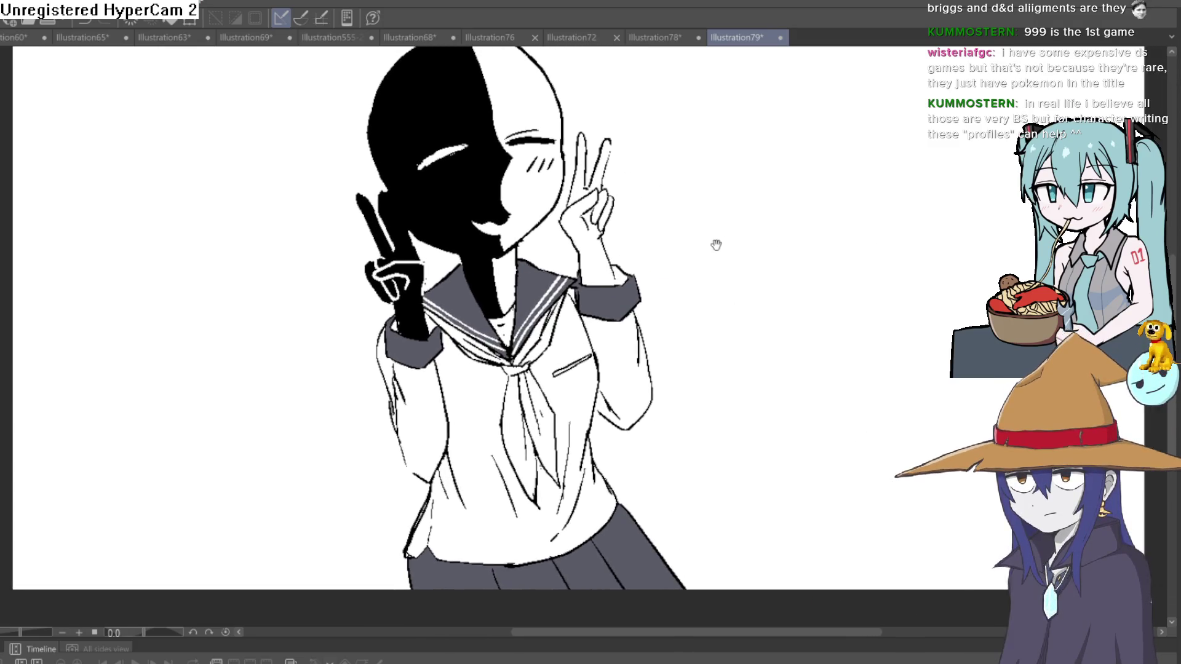
Tilt the view about 15 degrees, straighten it again and zoom in on the collar
{"action": "scroll", "coordinate": [664, 305], "scroll_direction": "up", "scroll_amount": 3}
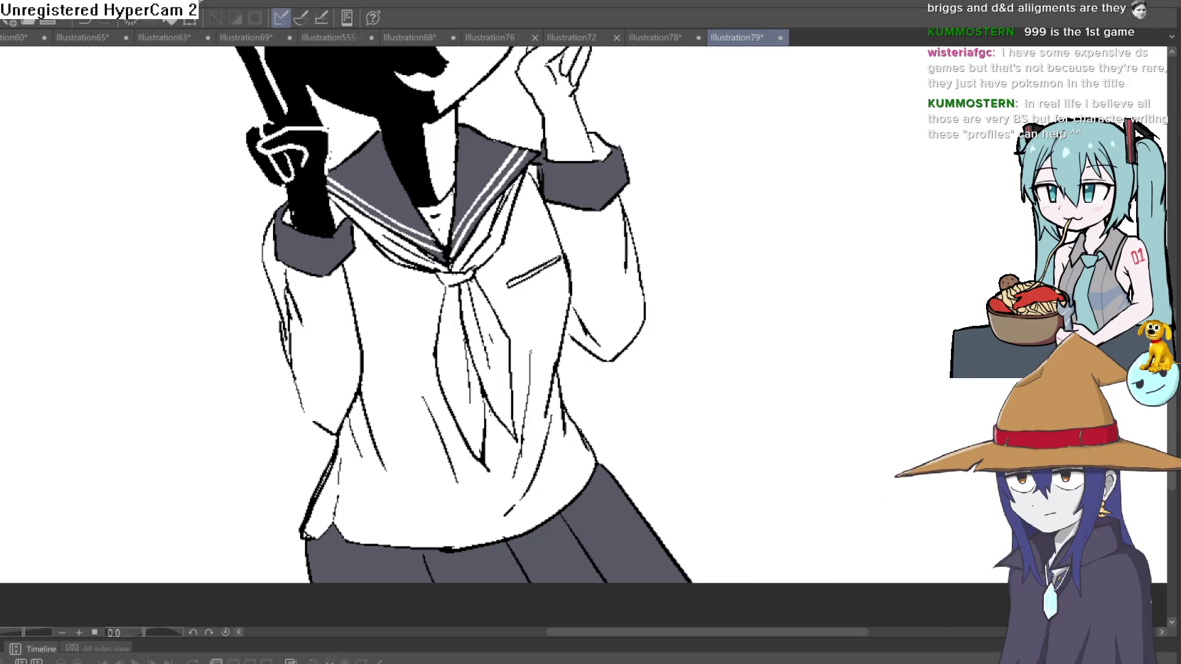
{"action": "mouse_move", "coordinate": [830, 279]}
{"action": "left_mouse_down"}
{"action": "mouse_move", "coordinate": [788, 189]}
{"action": "mouse_move", "coordinate": [778, 245]}
{"action": "left_mouse_up"}
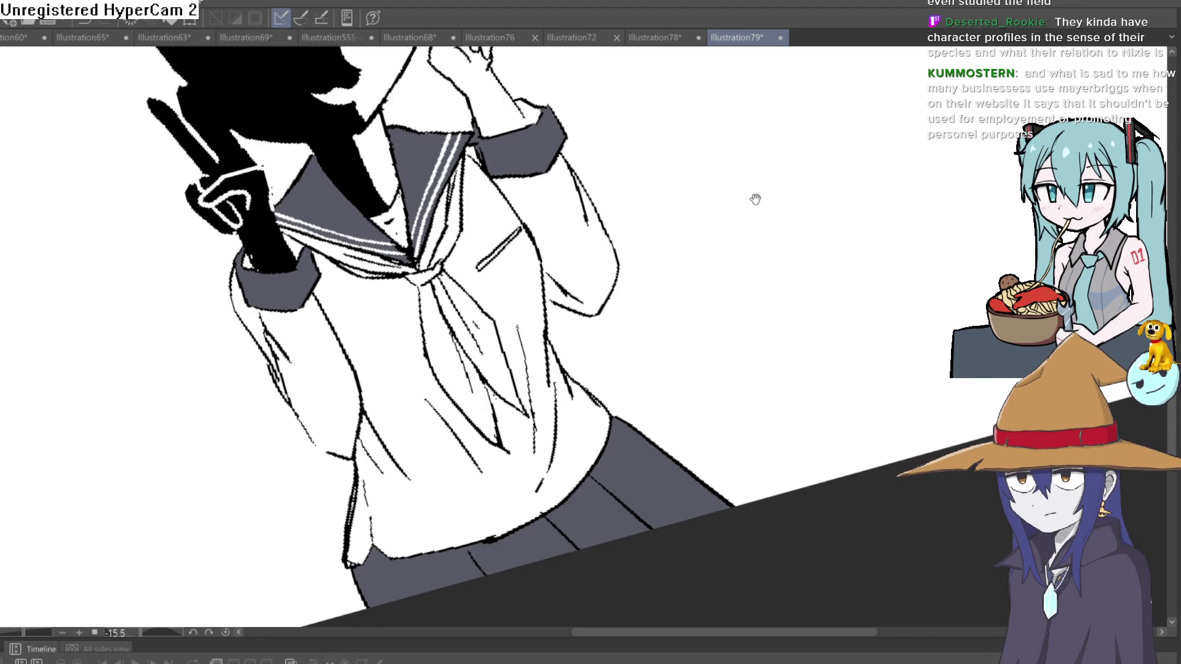
{"action": "mouse_move", "coordinate": [755, 199]}
{"action": "left_mouse_down"}
{"action": "mouse_move", "coordinate": [788, 209]}
{"action": "mouse_move", "coordinate": [780, 192]}
{"action": "mouse_move", "coordinate": [764, 279]}
{"action": "mouse_move", "coordinate": [770, 258]}
{"action": "left_mouse_up"}
{"action": "scroll", "coordinate": [769, 258], "scroll_direction": "down", "scroll_amount": 2}
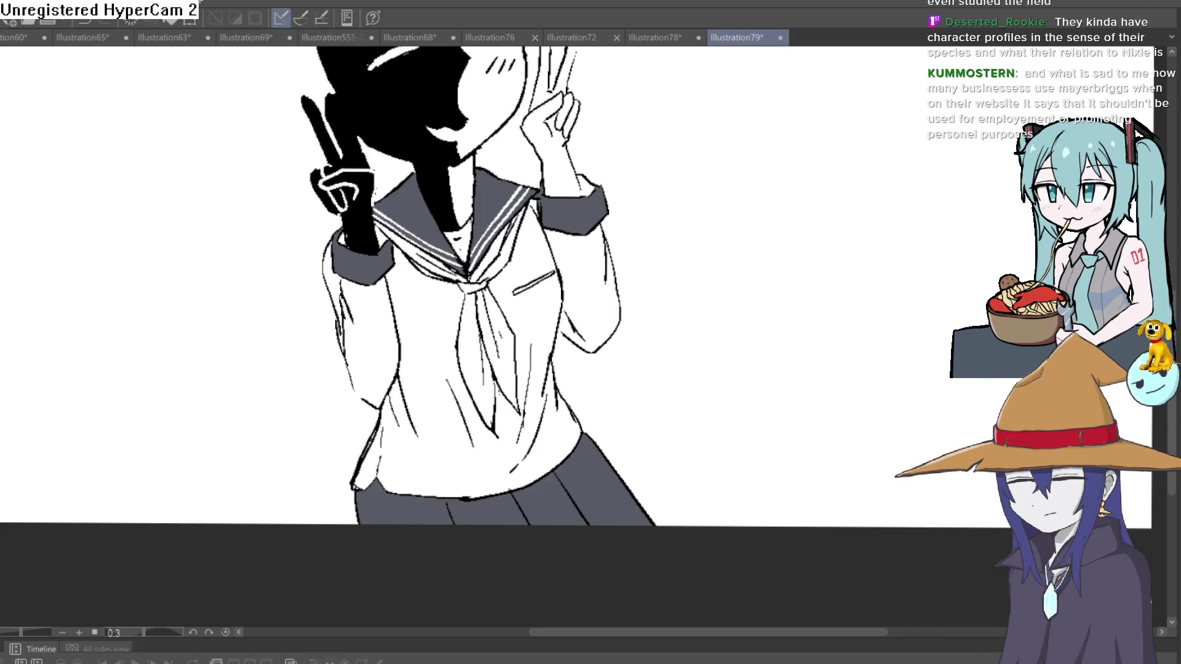
{"action": "scroll", "coordinate": [498, 222], "scroll_direction": "up", "scroll_amount": 3}
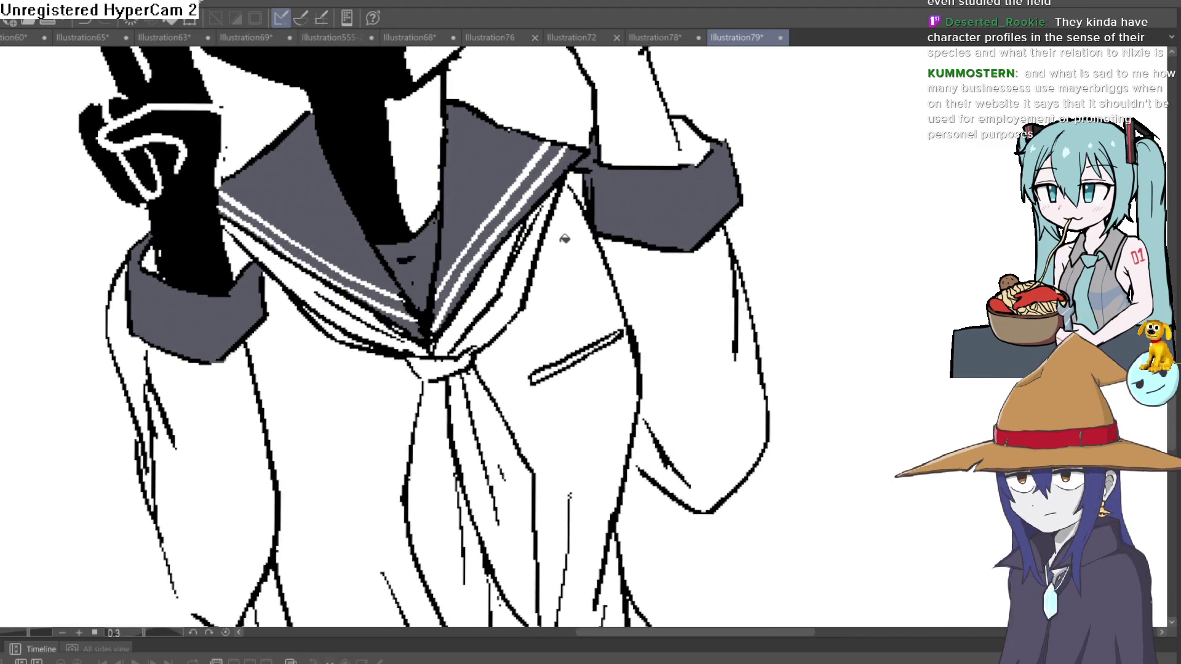
Paint a white stripe on the dark sailor collar, redoing the first attempt
{"action": "scroll", "coordinate": [494, 230], "scroll_direction": "up", "scroll_amount": 2}
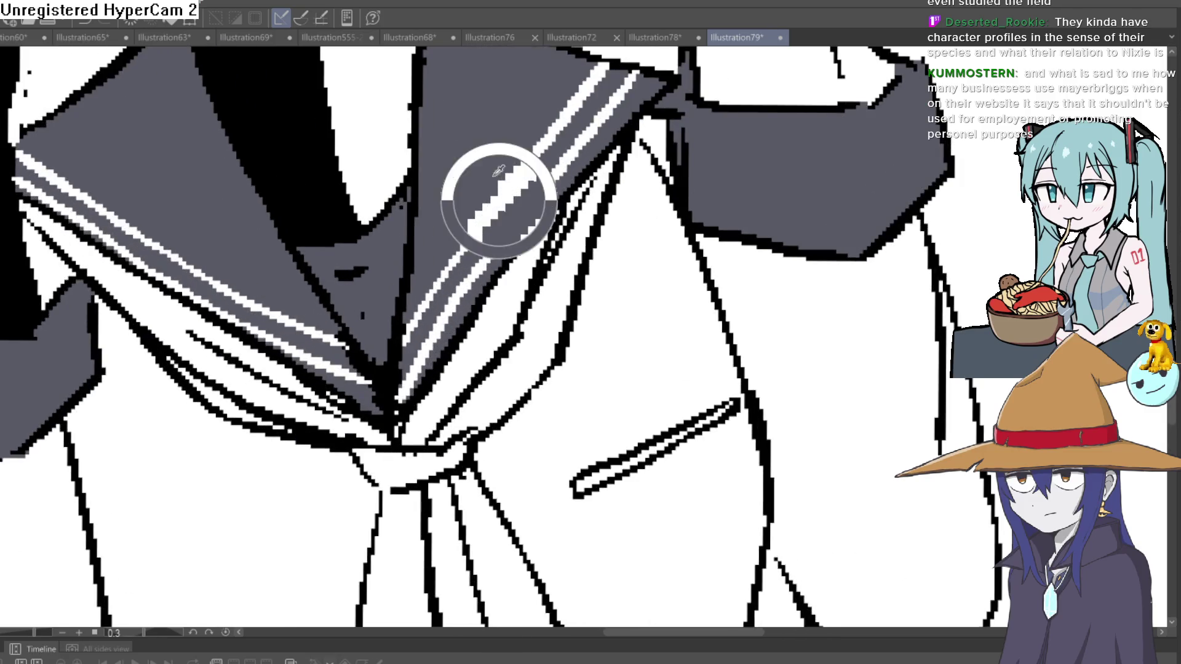
{"action": "left_click_drag", "start_coordinate": [468, 345], "coordinate": [485, 306]}
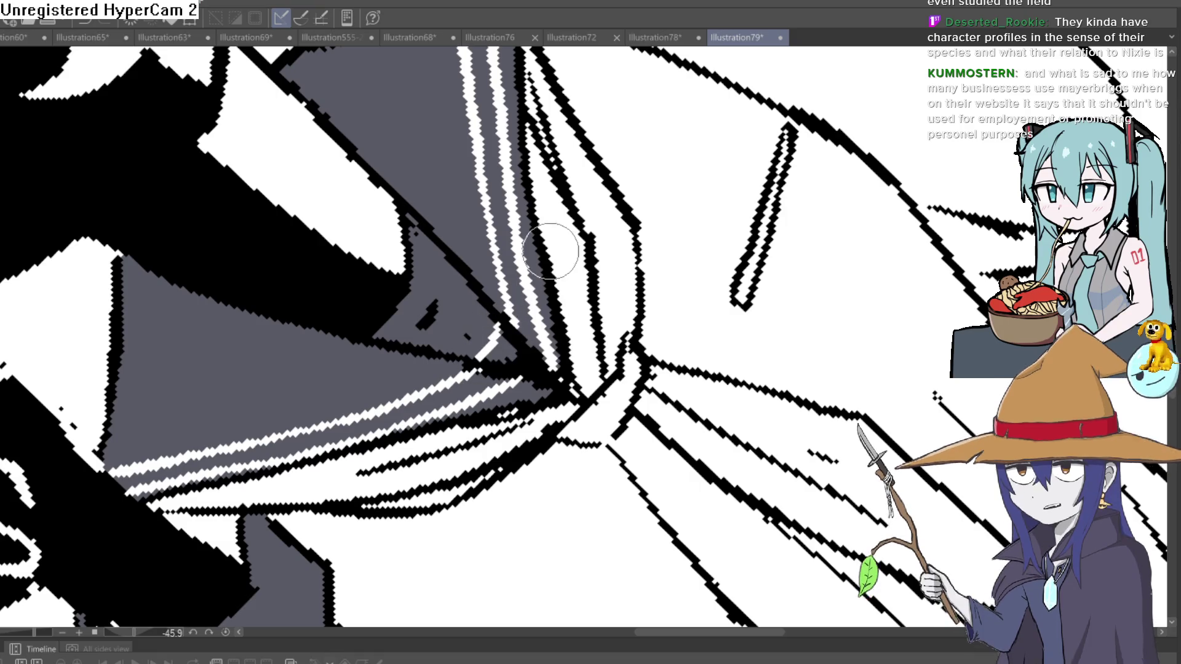
{"action": "mouse_move", "coordinate": [434, 238]}
{"action": "left_mouse_down"}
{"action": "mouse_move", "coordinate": [389, 340]}
{"action": "mouse_move", "coordinate": [457, 302]}
{"action": "left_mouse_up"}
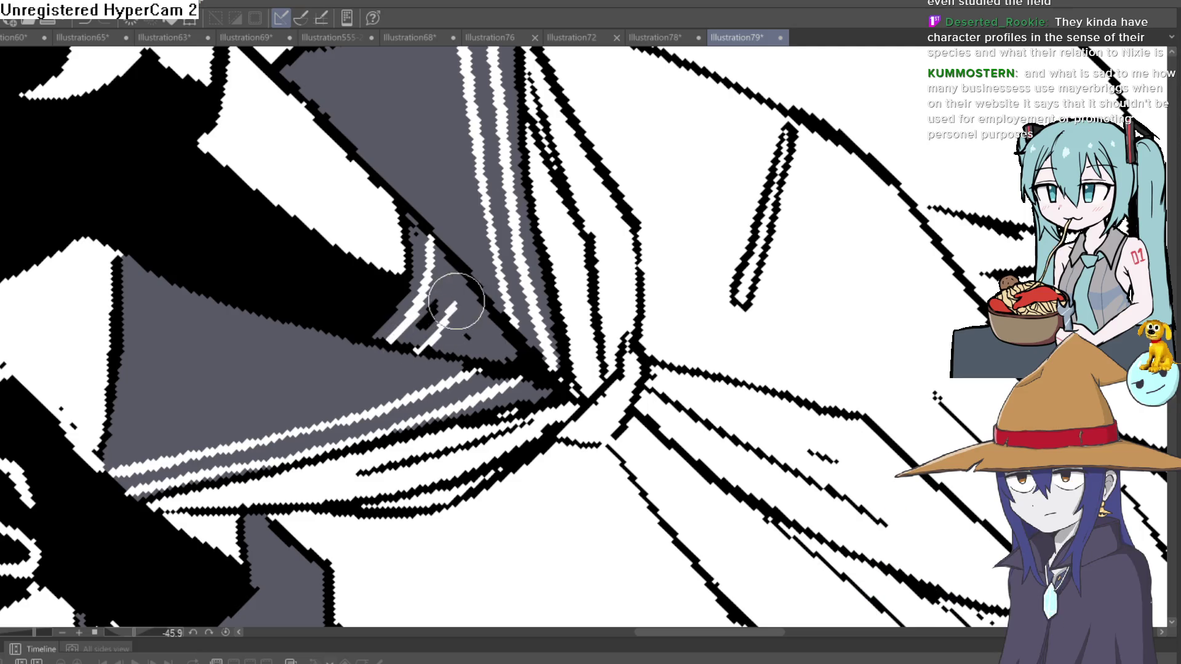
{"action": "key", "text": "ctrl+z"}
{"action": "key", "text": "ctrl+z"}
{"action": "key", "text": "ctrl+z"}
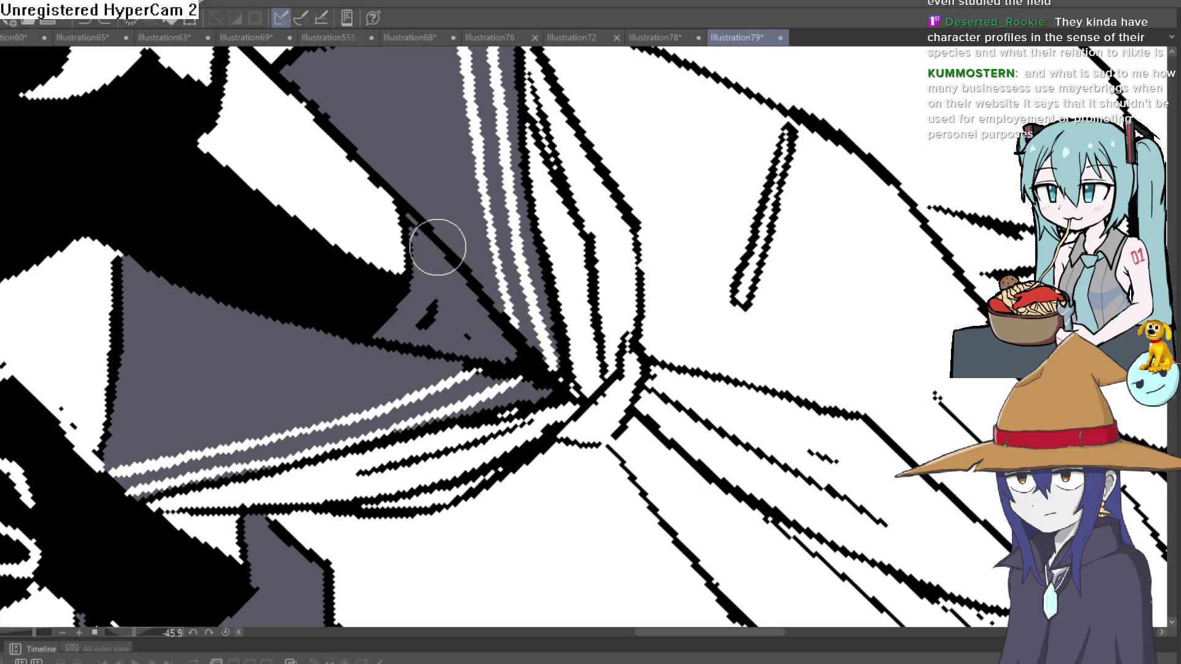
{"action": "left_click_drag", "start_coordinate": [438, 247], "coordinate": [407, 326]}
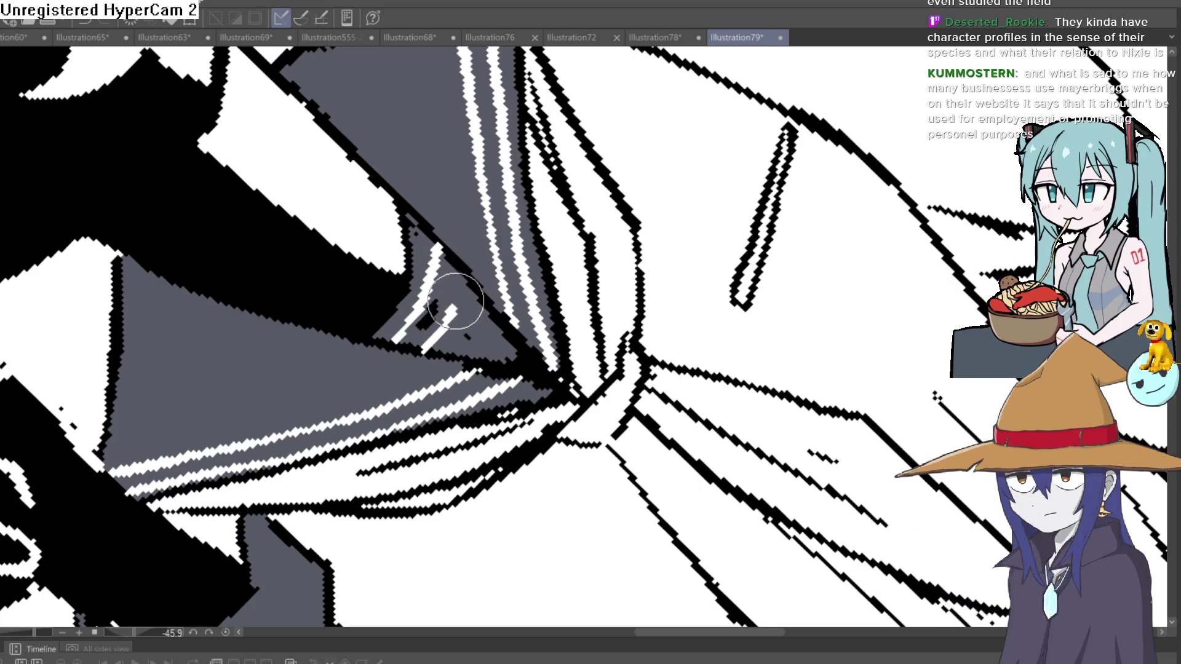
Paint a white stripe along the dark sleeve cuff band
{"action": "mouse_move", "coordinate": [469, 256]}
{"action": "left_mouse_down"}
{"action": "mouse_move", "coordinate": [664, 409]}
{"action": "mouse_move", "coordinate": [671, 280]}
{"action": "mouse_move", "coordinate": [601, 97]}
{"action": "mouse_move", "coordinate": [538, 223]}
{"action": "mouse_move", "coordinate": [491, 257]}
{"action": "left_mouse_up"}
{"action": "scroll", "coordinate": [664, 409], "scroll_direction": "down", "scroll_amount": 5}
{"action": "scroll", "coordinate": [672, 279], "scroll_direction": "up", "scroll_amount": 3}
{"action": "scroll", "coordinate": [611, 109], "scroll_direction": "up", "scroll_amount": 3}
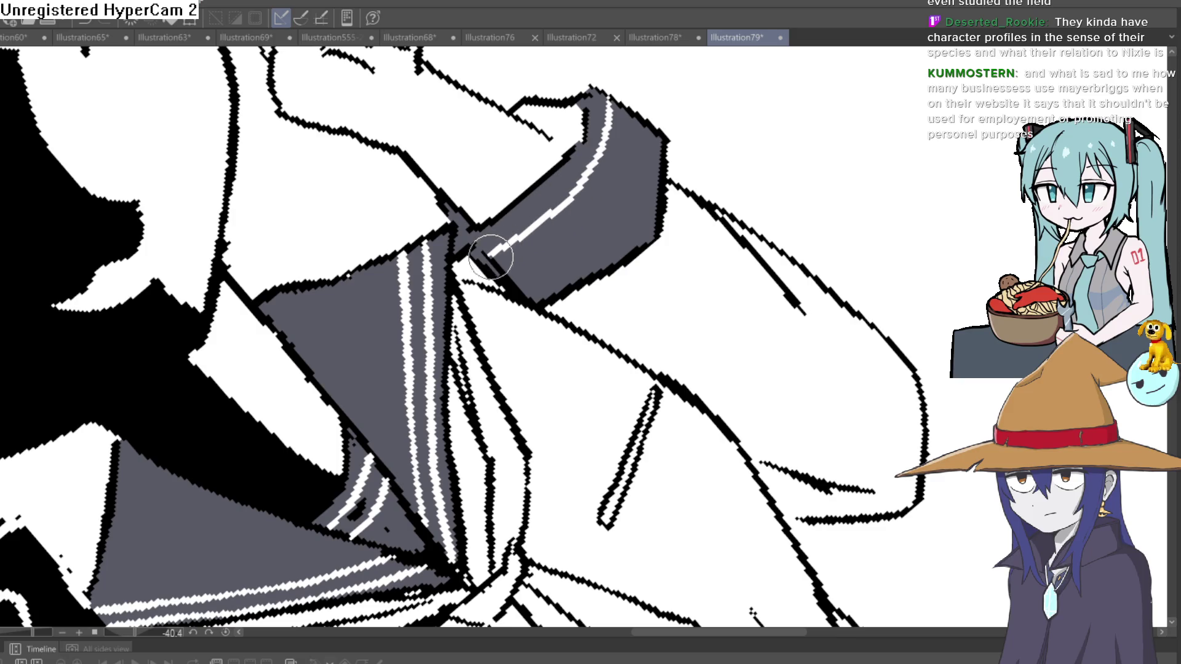
{"action": "left_click_drag", "start_coordinate": [591, 203], "coordinate": [515, 266]}
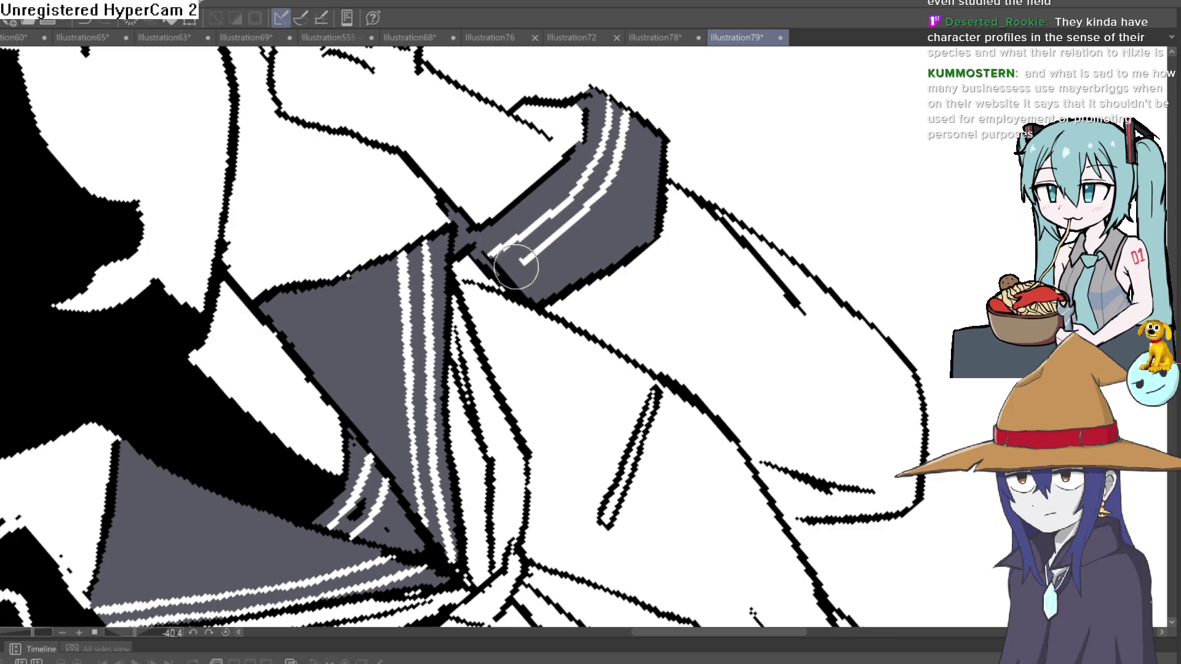
{"action": "mouse_move", "coordinate": [679, 195]}
{"action": "left_mouse_down"}
{"action": "mouse_move", "coordinate": [621, 202]}
{"action": "mouse_move", "coordinate": [554, 234]}
{"action": "mouse_move", "coordinate": [510, 295]}
{"action": "mouse_move", "coordinate": [509, 320]}
{"action": "mouse_move", "coordinate": [545, 206]}
{"action": "mouse_move", "coordinate": [608, 148]}
{"action": "mouse_move", "coordinate": [501, 237]}
{"action": "mouse_move", "coordinate": [492, 341]}
{"action": "left_mouse_up"}
{"action": "scroll", "coordinate": [758, 234], "scroll_direction": "down", "scroll_amount": 10}
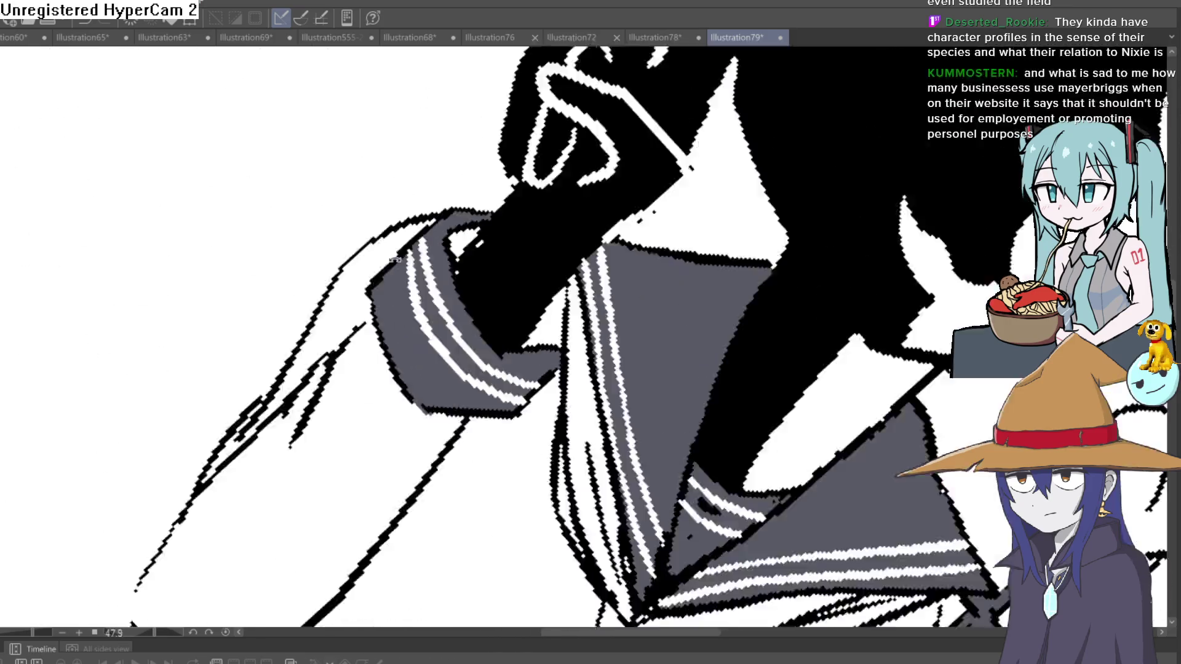
{"action": "scroll", "coordinate": [659, 269], "scroll_direction": "up", "scroll_amount": 5}
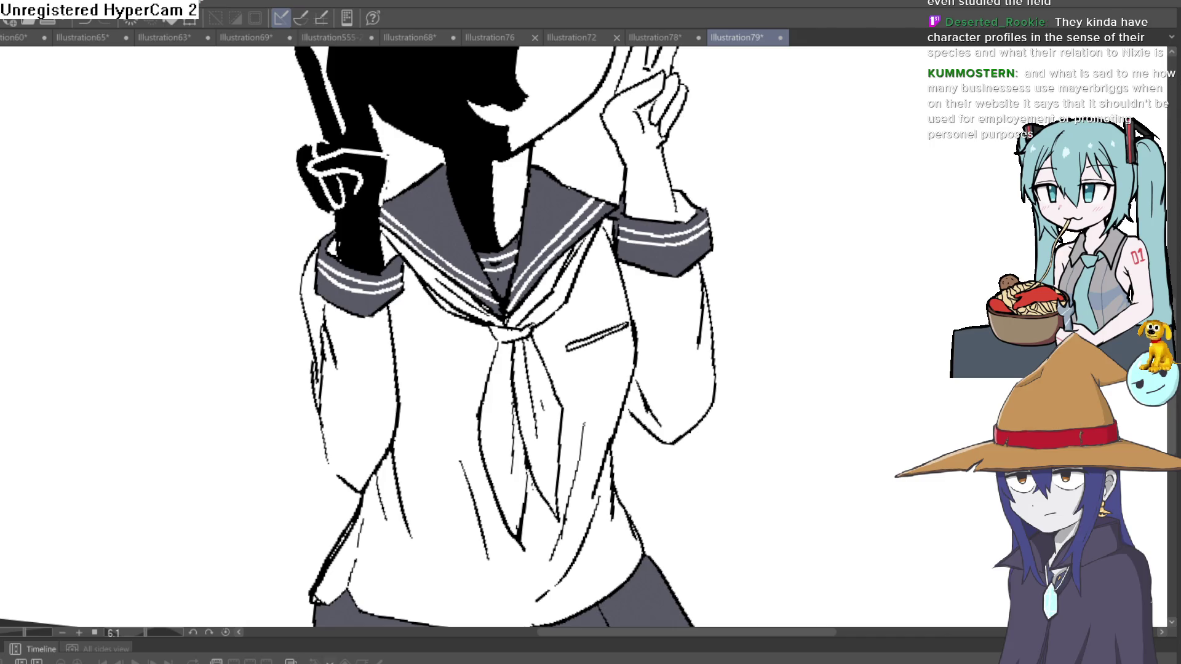
Fill the collar underside pieces and the necktie below the knot blue, leaving the knot white
{"action": "left_click", "coordinate": [556, 288]}
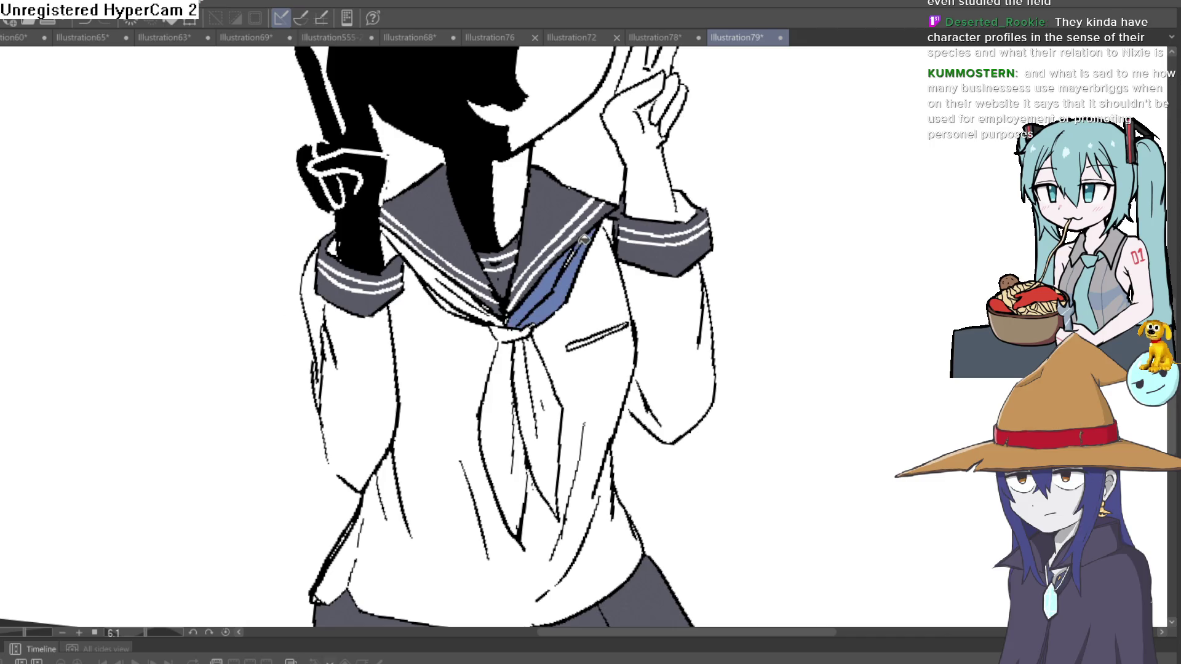
{"action": "scroll", "coordinate": [459, 297], "scroll_direction": "up", "scroll_amount": 3}
{"action": "left_click", "coordinate": [461, 289]}
{"action": "left_click", "coordinate": [473, 270]}
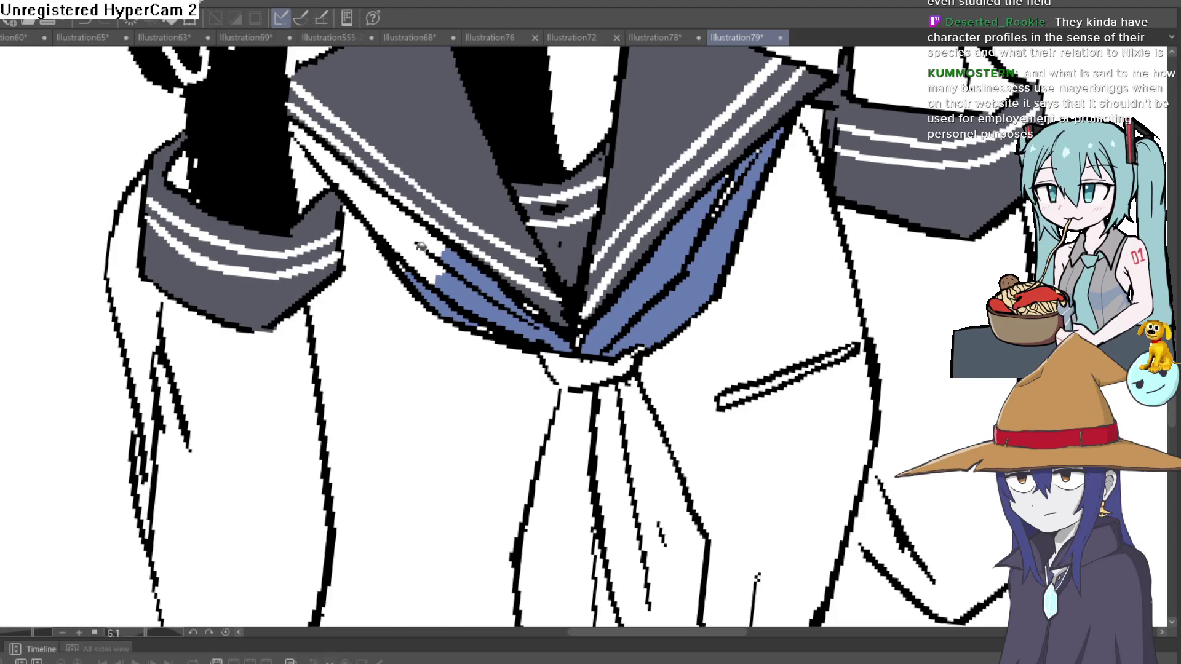
{"action": "left_click", "coordinate": [432, 243]}
{"action": "left_click", "coordinate": [599, 367]}
{"action": "key", "text": "ctrl+z"}
{"action": "left_click", "coordinate": [617, 428]}
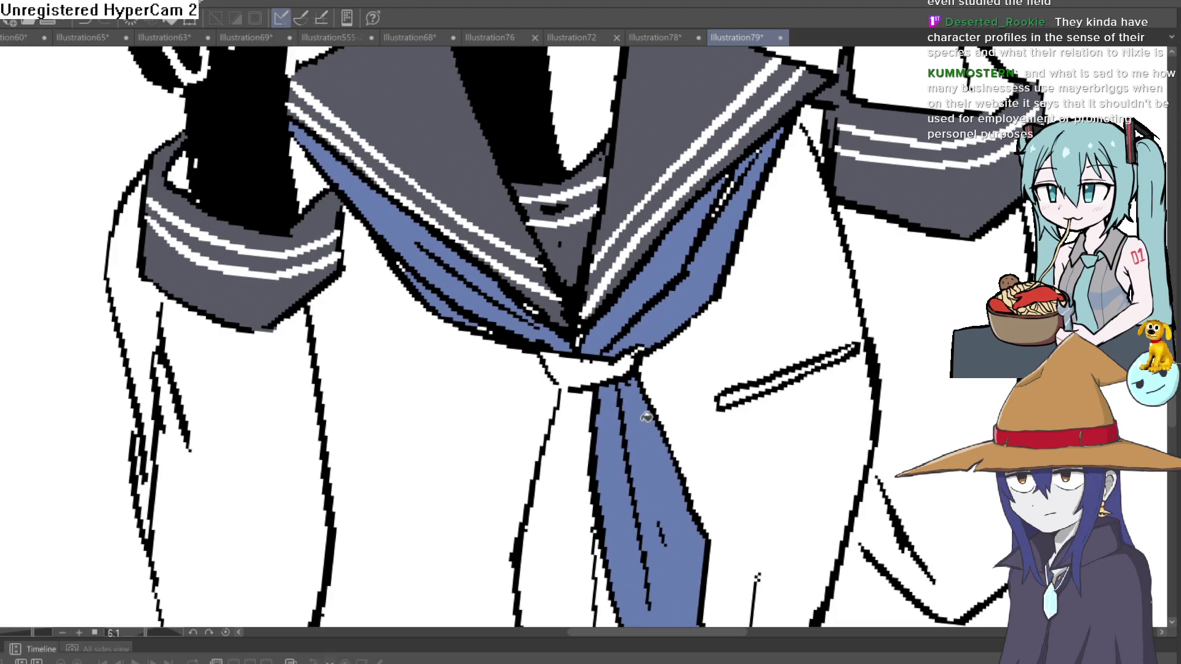
{"action": "scroll", "coordinate": [701, 437], "scroll_direction": "down", "scroll_amount": 5}
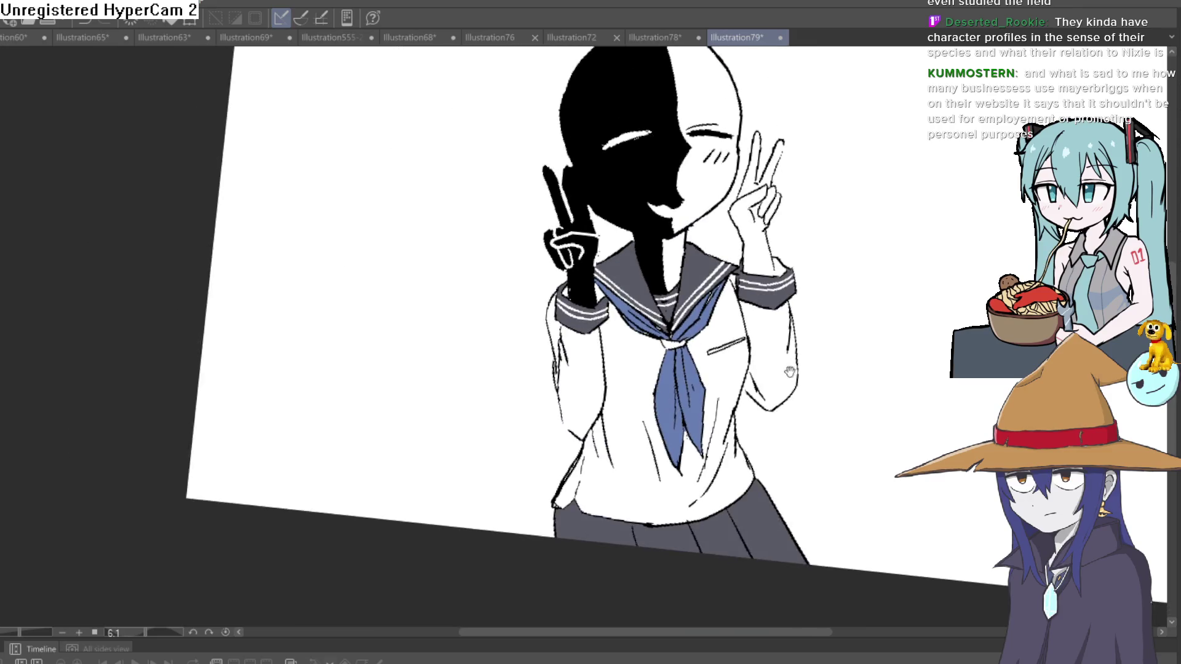
{"action": "left_click_drag", "start_coordinate": [789, 372], "coordinate": [742, 332]}
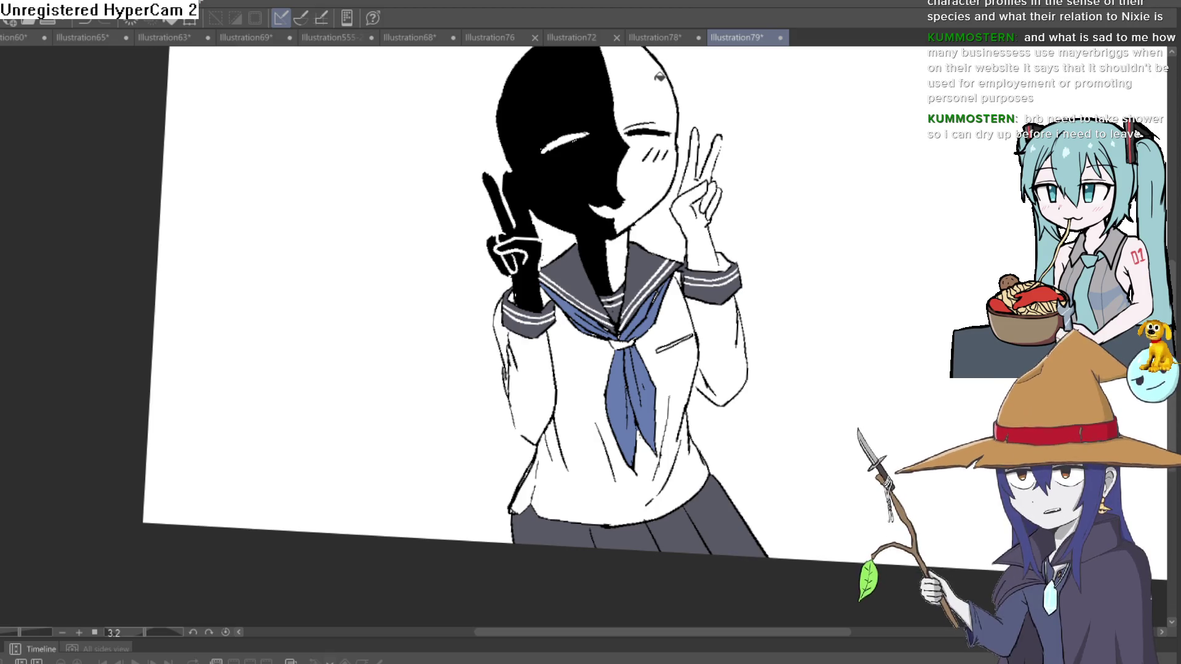
{"action": "mouse_move", "coordinate": [726, 301]}
{"action": "left_mouse_down"}
{"action": "mouse_move", "coordinate": [726, 246]}
{"action": "mouse_move", "coordinate": [702, 264]}
{"action": "mouse_move", "coordinate": [725, 245]}
{"action": "mouse_move", "coordinate": [714, 250]}
{"action": "left_mouse_up"}
{"action": "scroll", "coordinate": [701, 265], "scroll_direction": "down", "scroll_amount": 2}
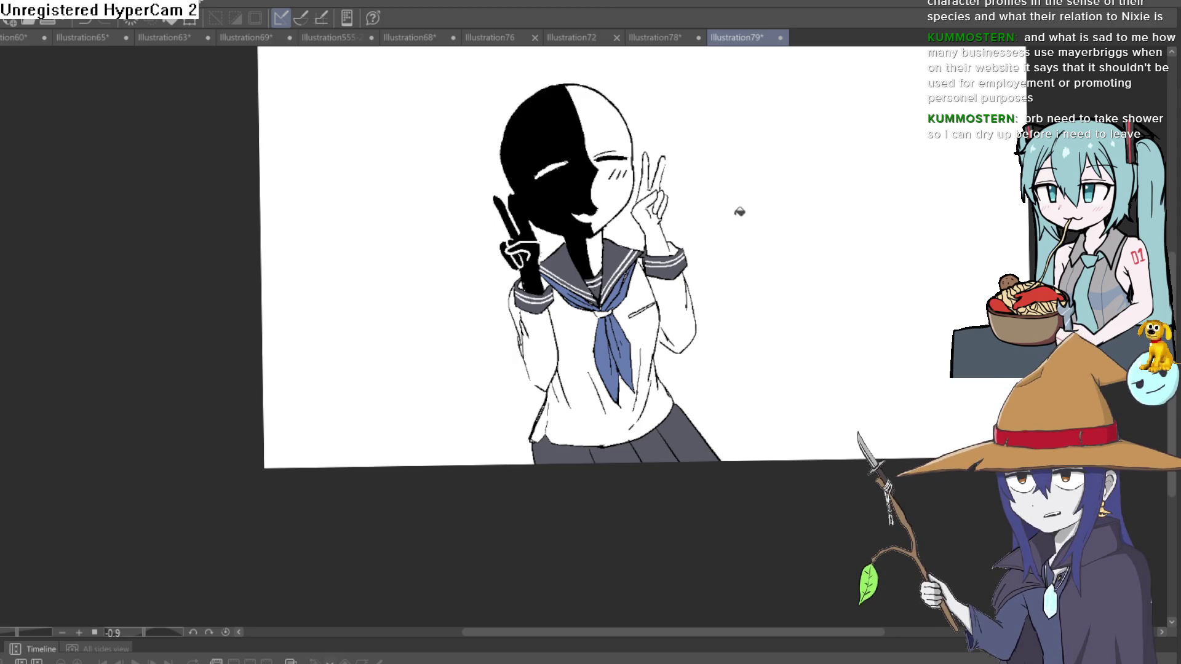
{"action": "left_click_drag", "start_coordinate": [661, 310], "coordinate": [650, 241]}
{"action": "scroll", "coordinate": [649, 265], "scroll_direction": "up", "scroll_amount": 3}
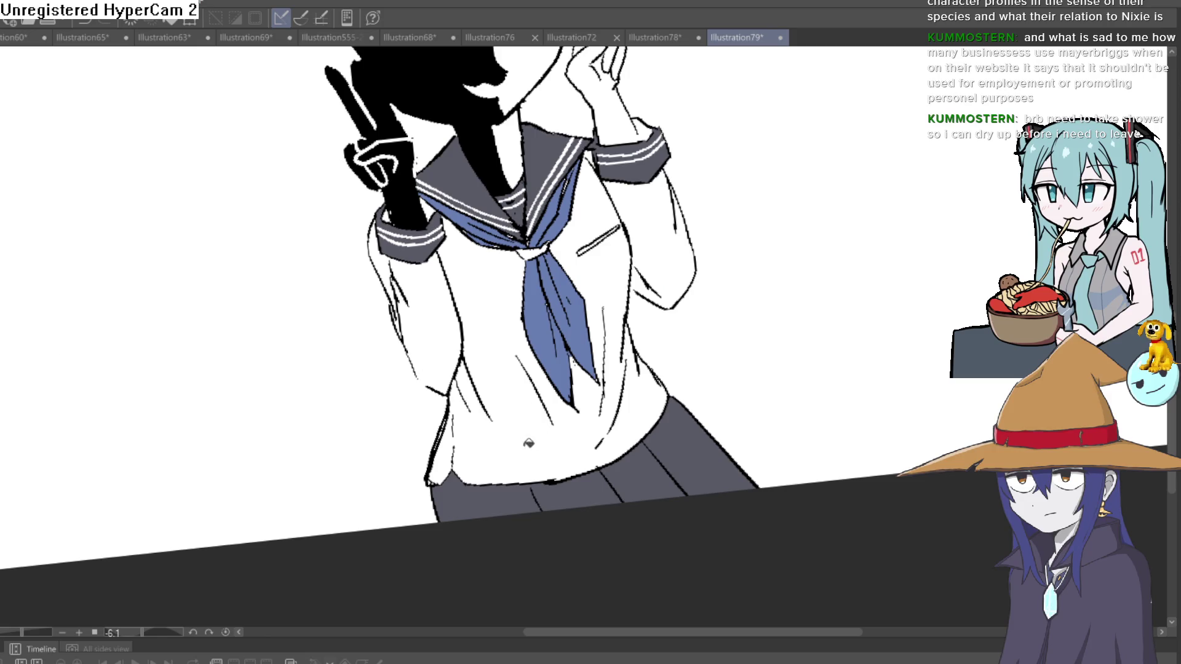
{"action": "key", "text": "ctrl+shift+h"}
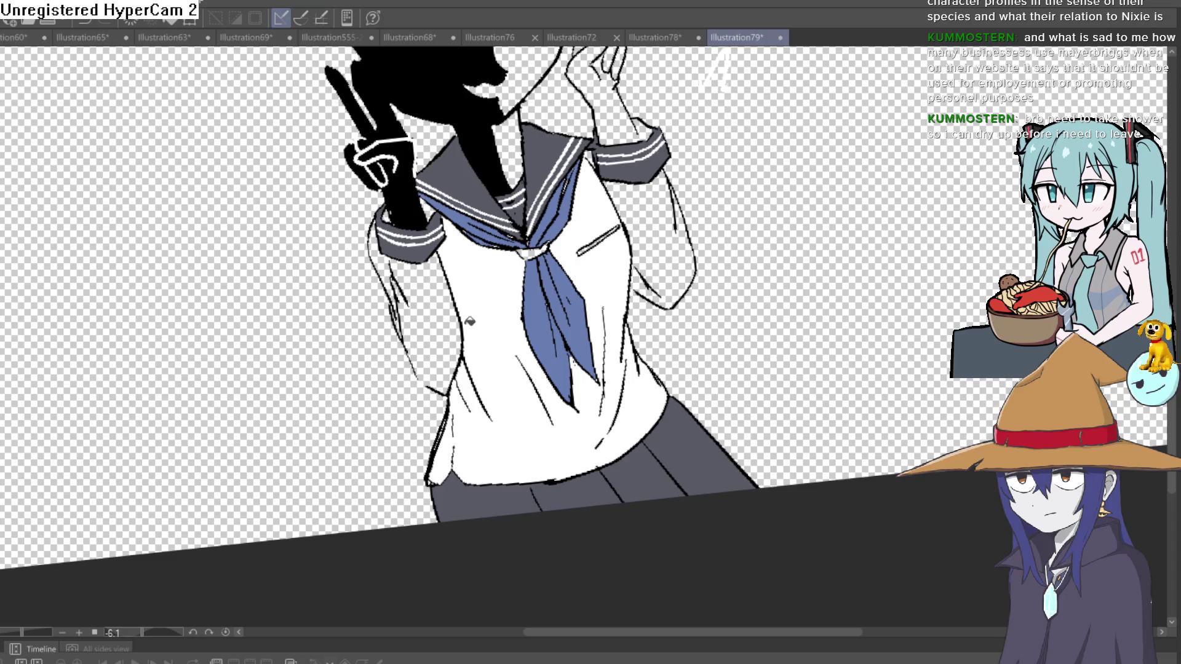
Hide the Paper layer for a transparent background and view the collar and tie
{"action": "key", "text": "ctrl+shift+h"}
{"action": "key", "text": "ctrl+shift+h"}
{"action": "scroll", "coordinate": [470, 344], "scroll_direction": "up", "scroll_amount": 5}
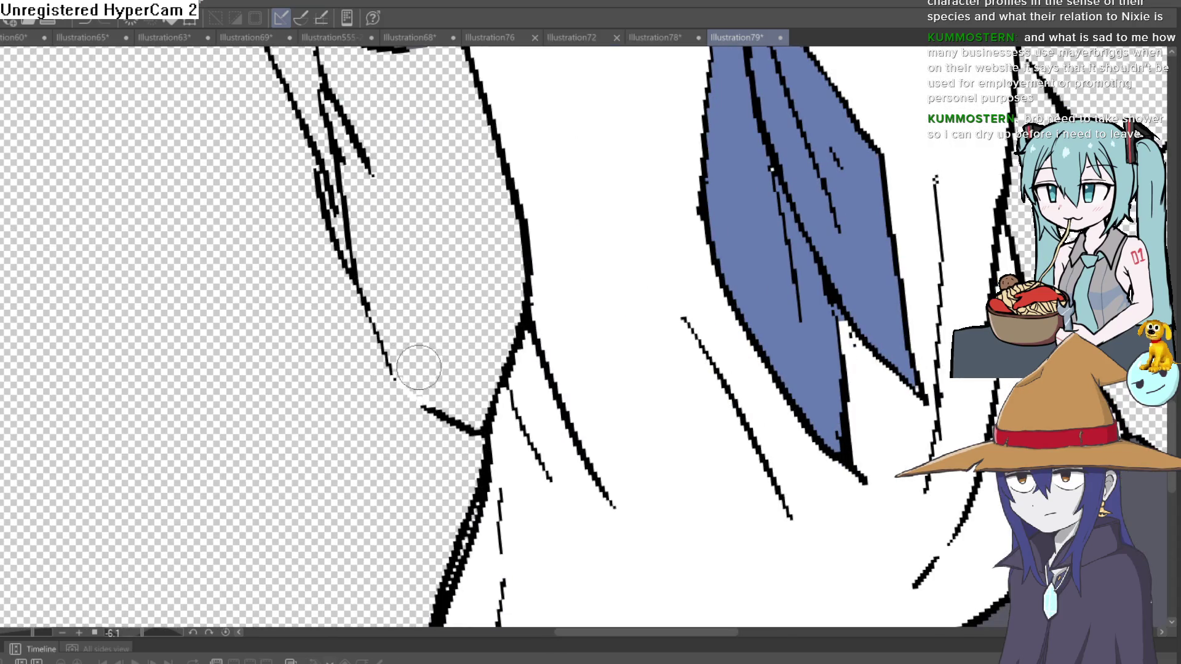
{"action": "left_click_drag", "start_coordinate": [443, 334], "coordinate": [445, 456]}
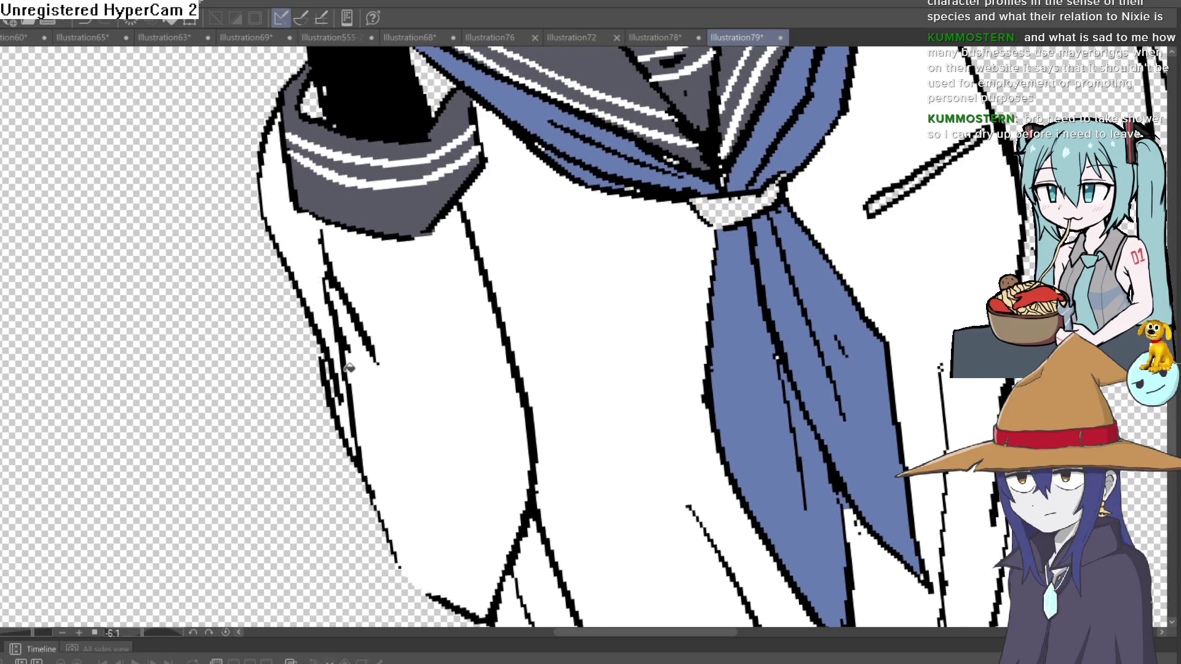
{"action": "scroll", "coordinate": [461, 337], "scroll_direction": "down", "scroll_amount": 2}
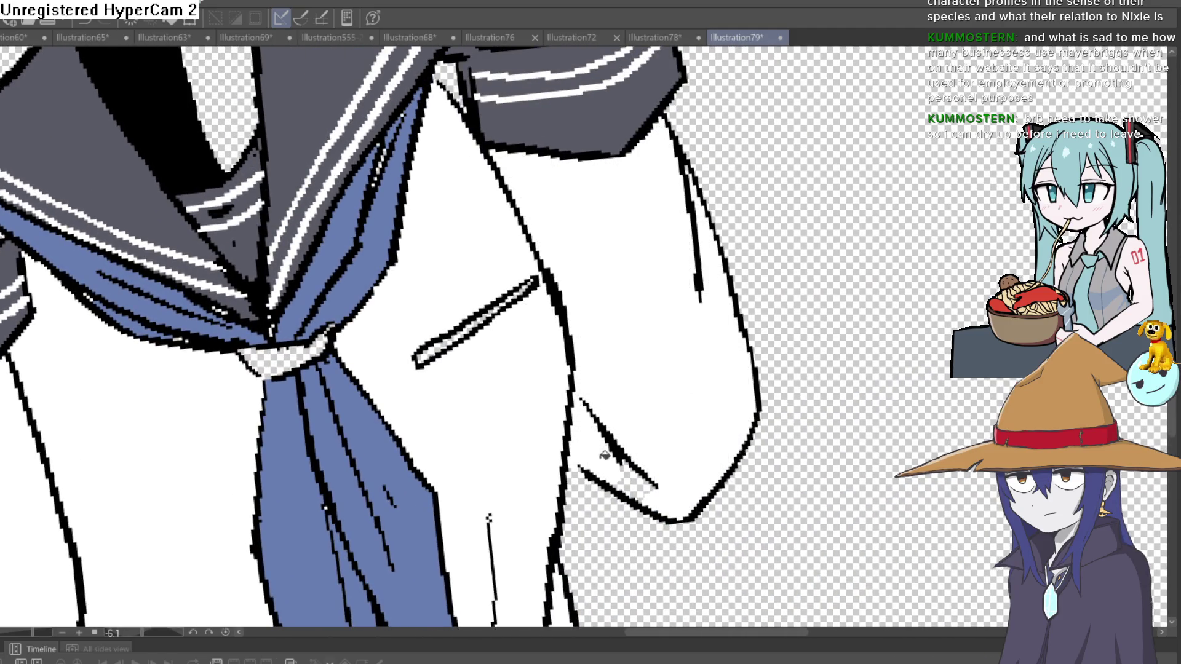
{"action": "scroll", "coordinate": [673, 451], "scroll_direction": "down", "scroll_amount": 3}
{"action": "scroll", "coordinate": [673, 450], "scroll_direction": "up", "scroll_amount": 5}
{"action": "scroll", "coordinate": [737, 369], "scroll_direction": "down", "scroll_amount": 2}
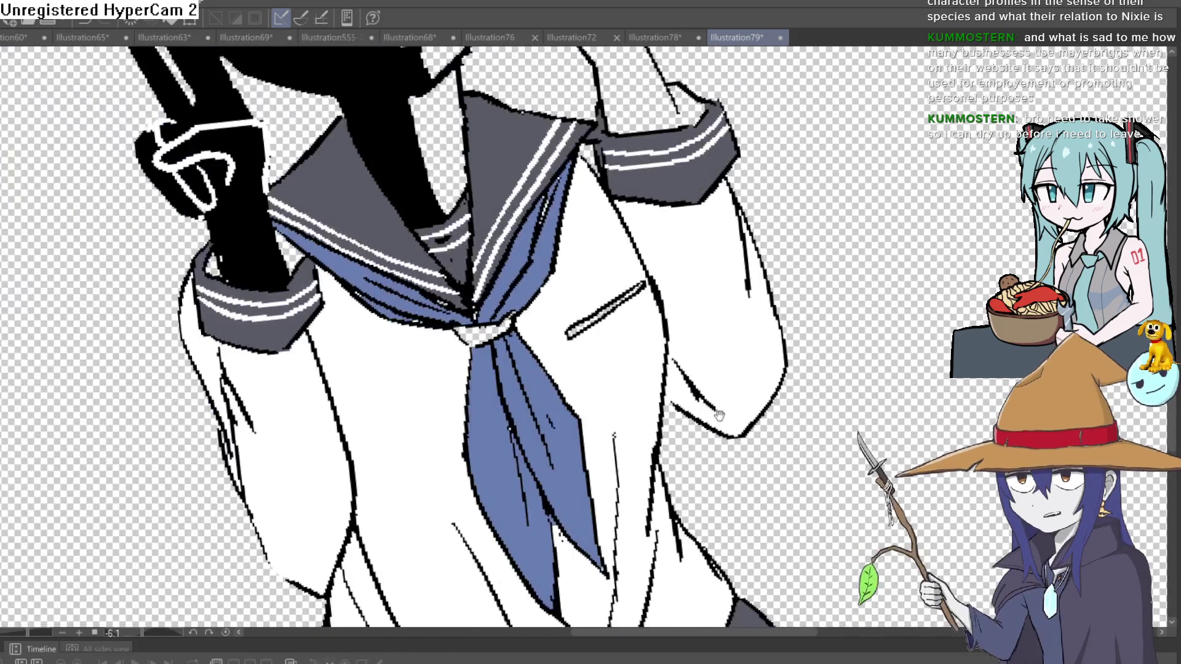
{"action": "scroll", "coordinate": [801, 280], "scroll_direction": "up", "scroll_amount": 2}
{"action": "scroll", "coordinate": [802, 280], "scroll_direction": "down", "scroll_amount": 4}
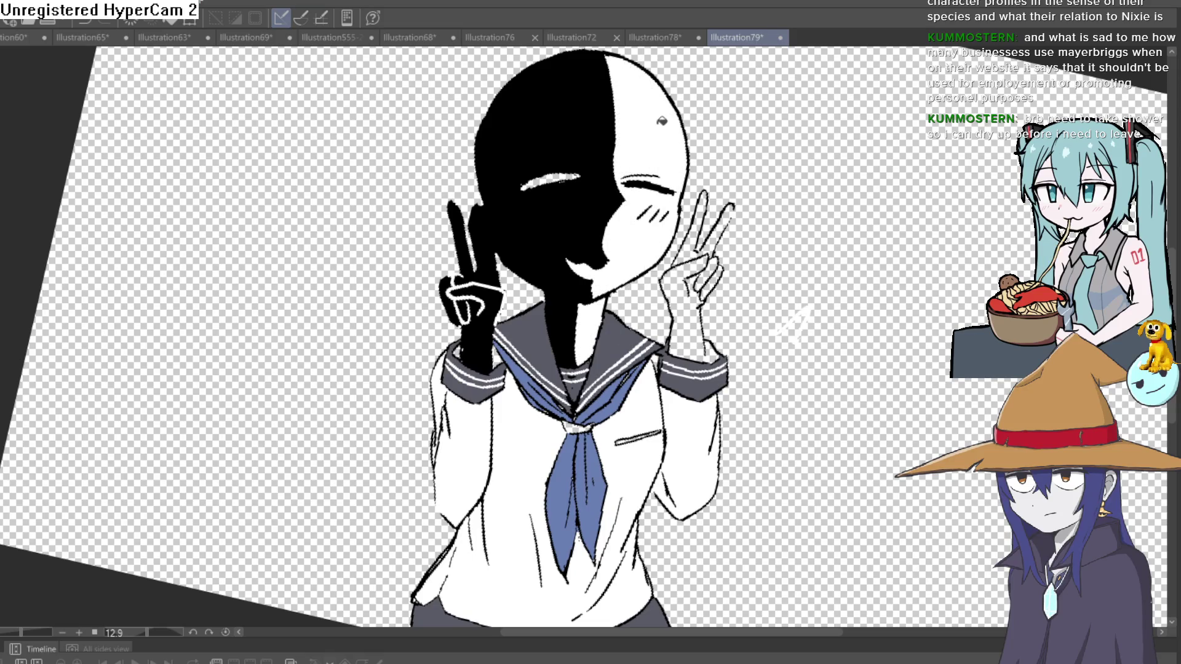
Erase the stray white stroke to the right of the raised hand
{"action": "scroll", "coordinate": [719, 269], "scroll_direction": "up", "scroll_amount": 3}
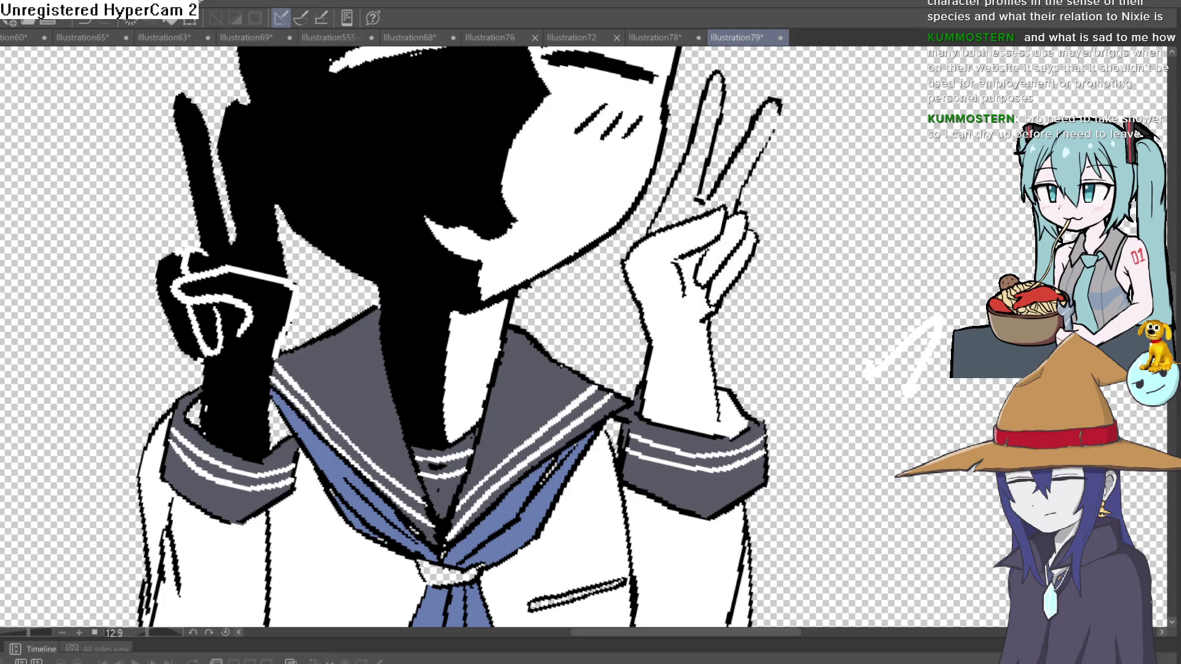
{"action": "scroll", "coordinate": [881, 171], "scroll_direction": "up", "scroll_amount": 2}
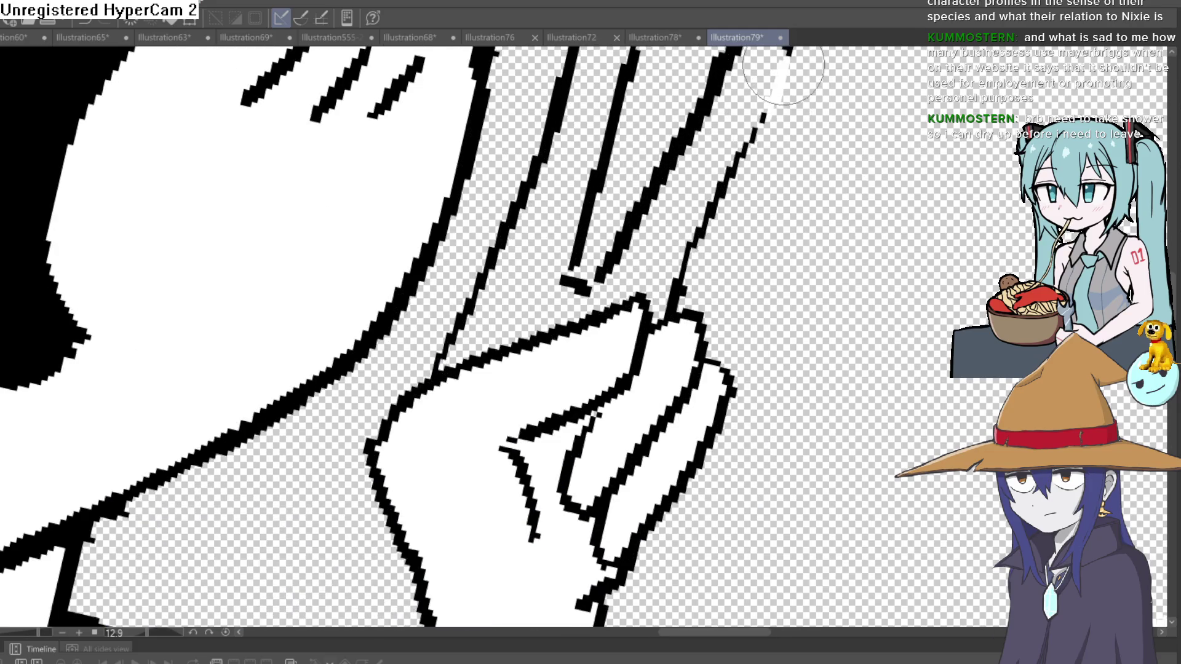
{"action": "scroll", "coordinate": [799, 184], "scroll_direction": "down", "scroll_amount": 1}
{"action": "scroll", "coordinate": [778, 249], "scroll_direction": "up", "scroll_amount": 1}
{"action": "scroll", "coordinate": [778, 249], "scroll_direction": "down", "scroll_amount": 1}
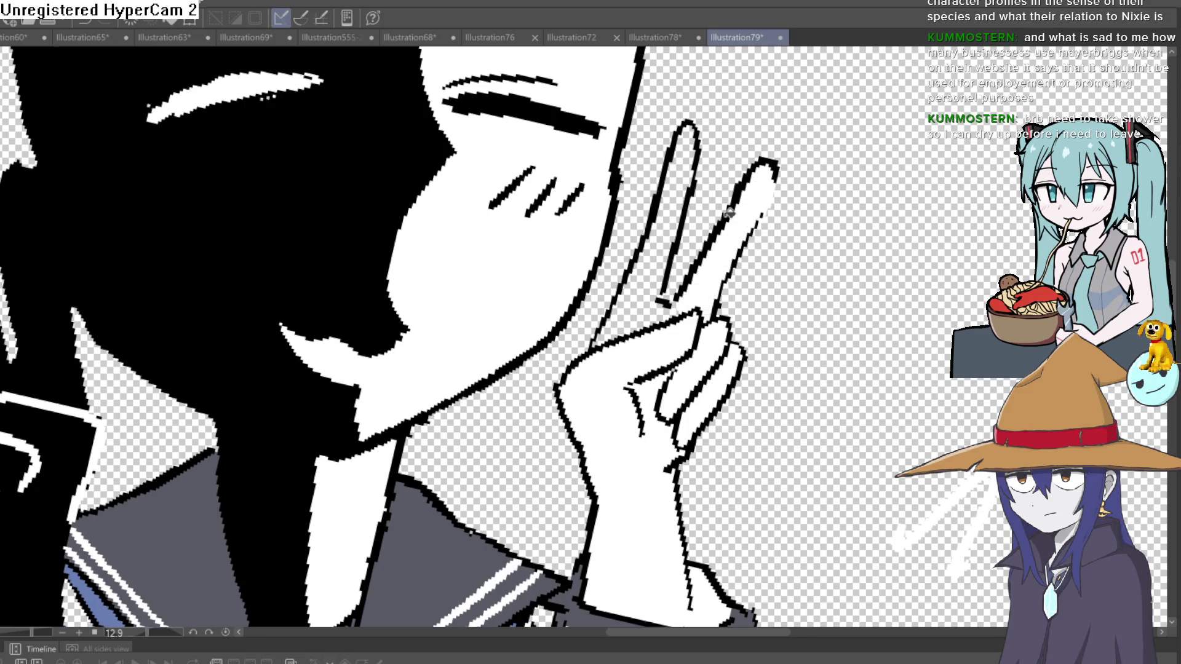
{"action": "scroll", "coordinate": [760, 258], "scroll_direction": "down", "scroll_amount": 1}
{"action": "scroll", "coordinate": [821, 282], "scroll_direction": "down", "scroll_amount": 5}
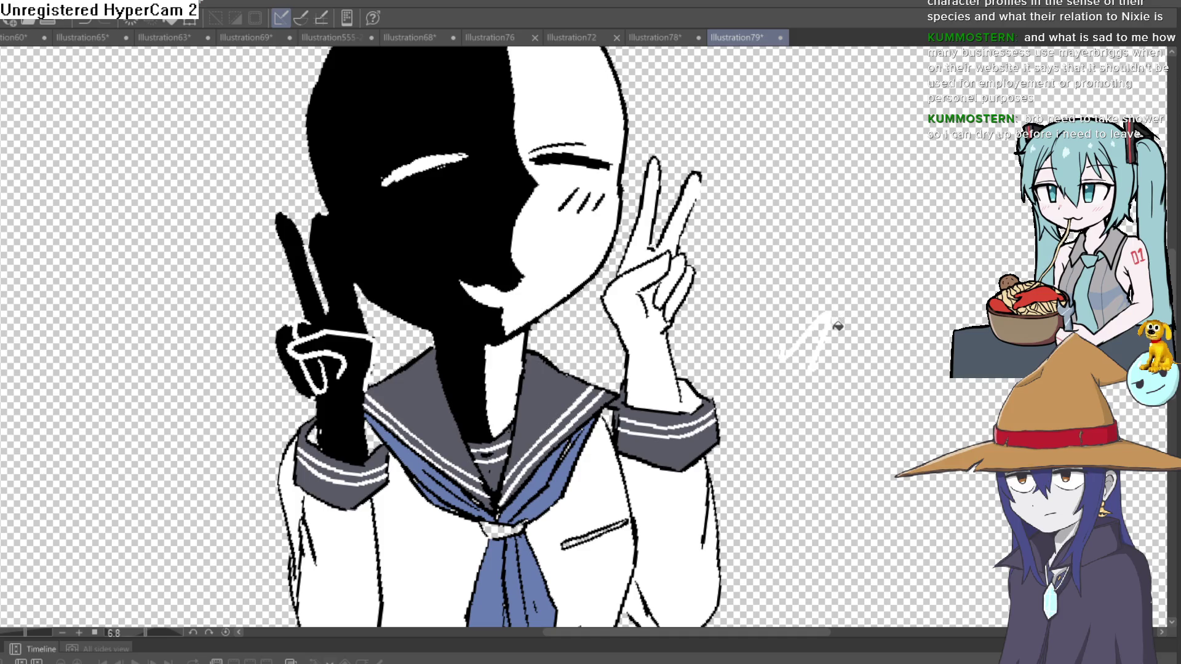
{"action": "left_click_drag", "start_coordinate": [824, 335], "coordinate": [795, 353]}
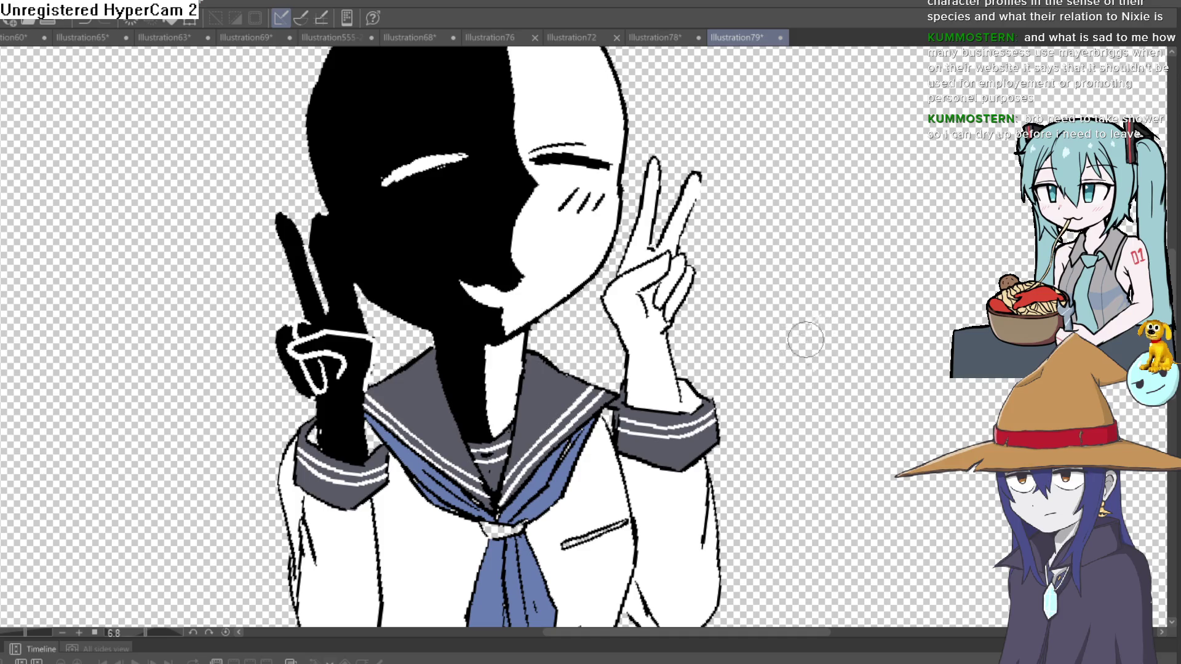
{"action": "scroll", "coordinate": [806, 340], "scroll_direction": "down", "scroll_amount": 2}
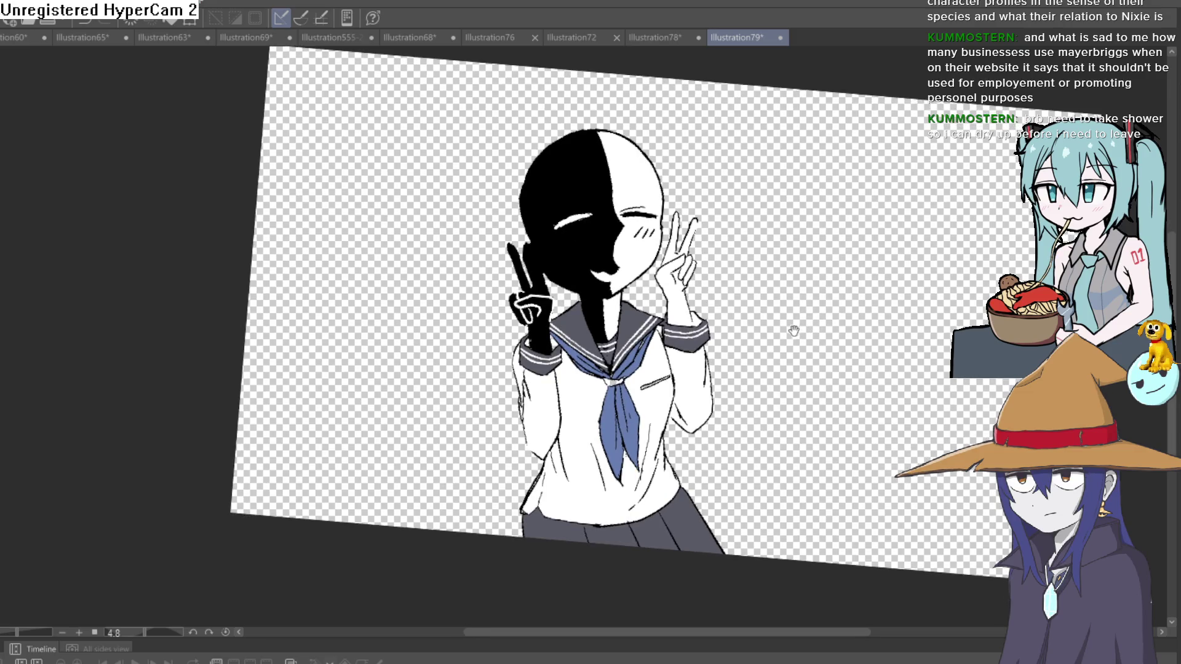
Magnify the collar and sleeve cuff, undoing and restoring the diagonal pocket stroke
{"action": "left_click", "coordinate": [655, 342]}
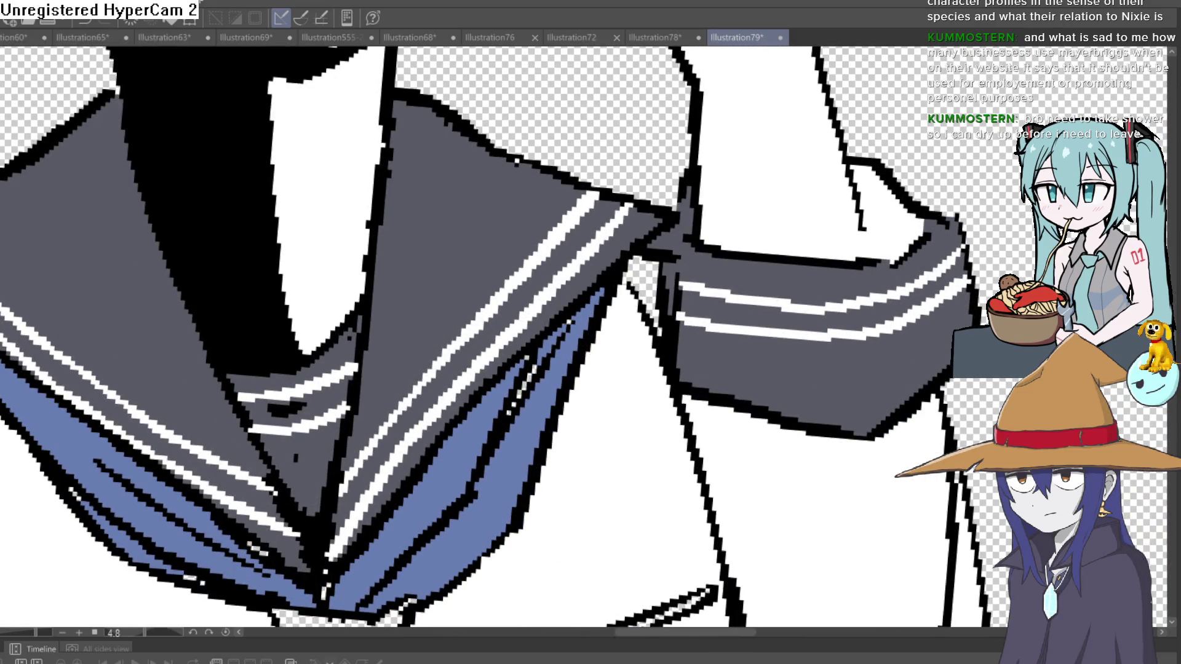
{"action": "scroll", "coordinate": [502, 254], "scroll_direction": "down", "scroll_amount": 5}
{"action": "scroll", "coordinate": [338, 339], "scroll_direction": "up", "scroll_amount": 2}
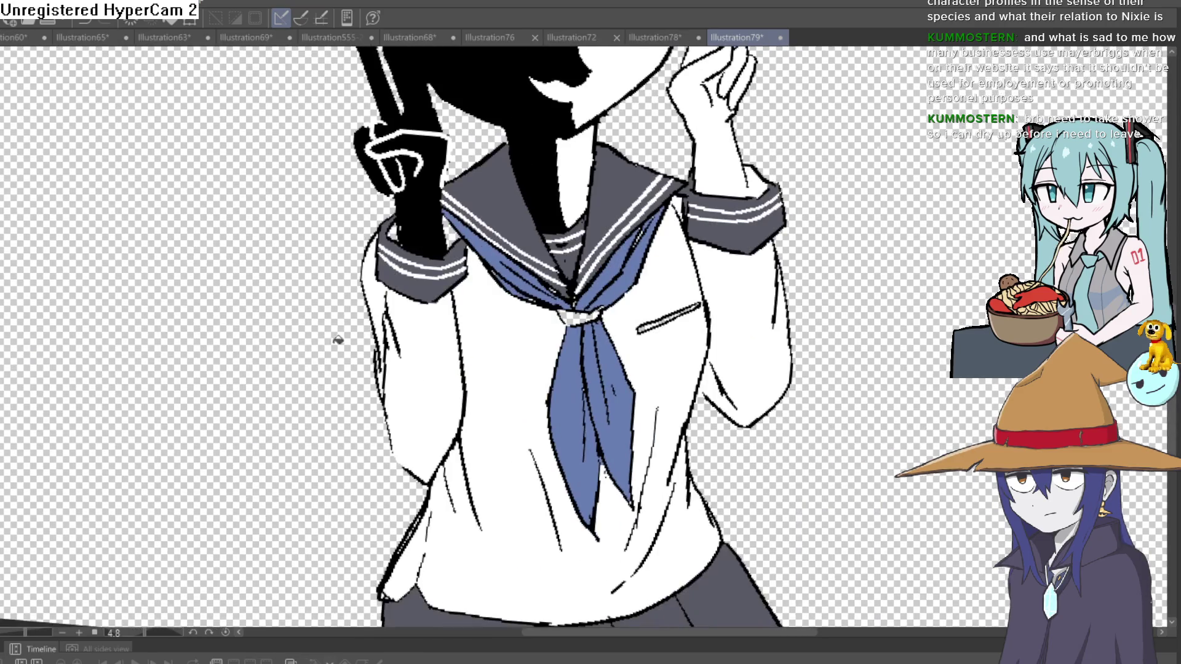
{"action": "scroll", "coordinate": [639, 372], "scroll_direction": "up", "scroll_amount": 5}
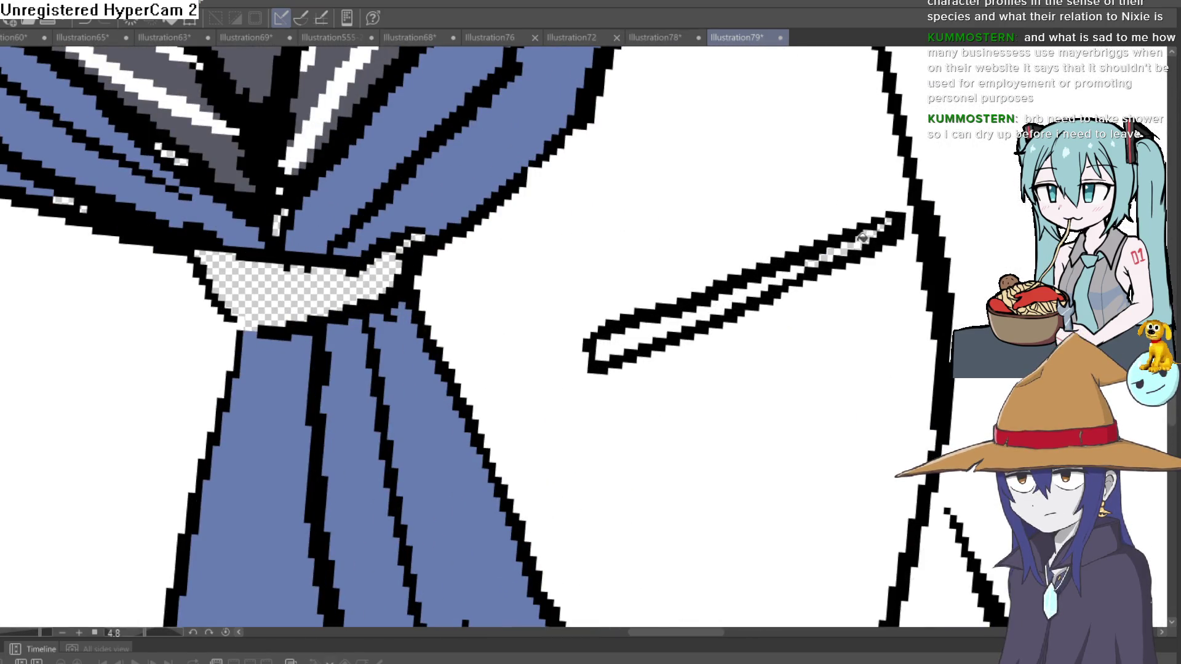
{"action": "key", "text": "ctrl+z"}
{"action": "key", "text": "ctrl+y"}
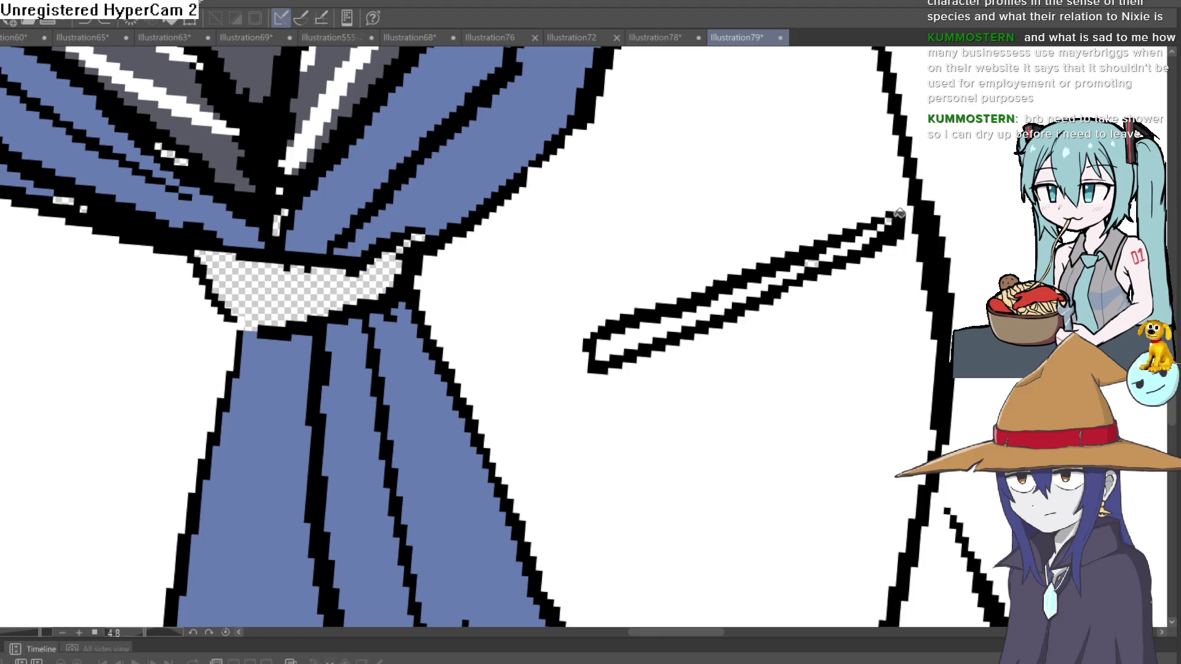
{"action": "scroll", "coordinate": [924, 224], "scroll_direction": "down", "scroll_amount": 3}
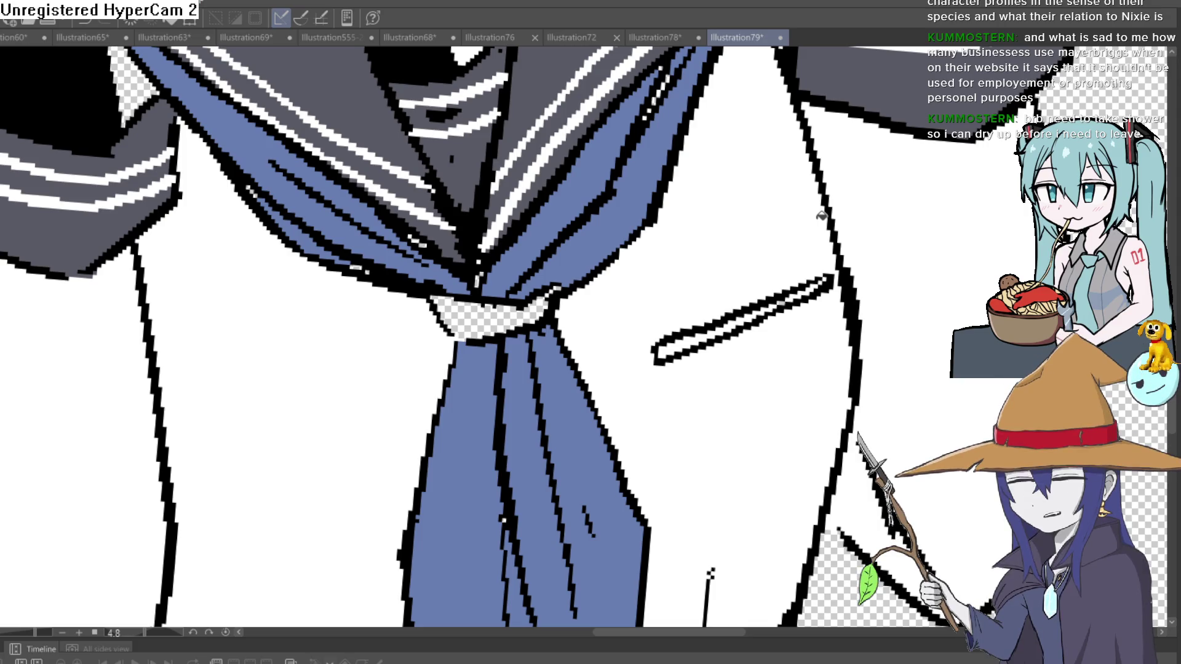
Pan across the figure, nudging it slightly up and left
{"action": "scroll", "coordinate": [808, 256], "scroll_direction": "down", "scroll_amount": 10}
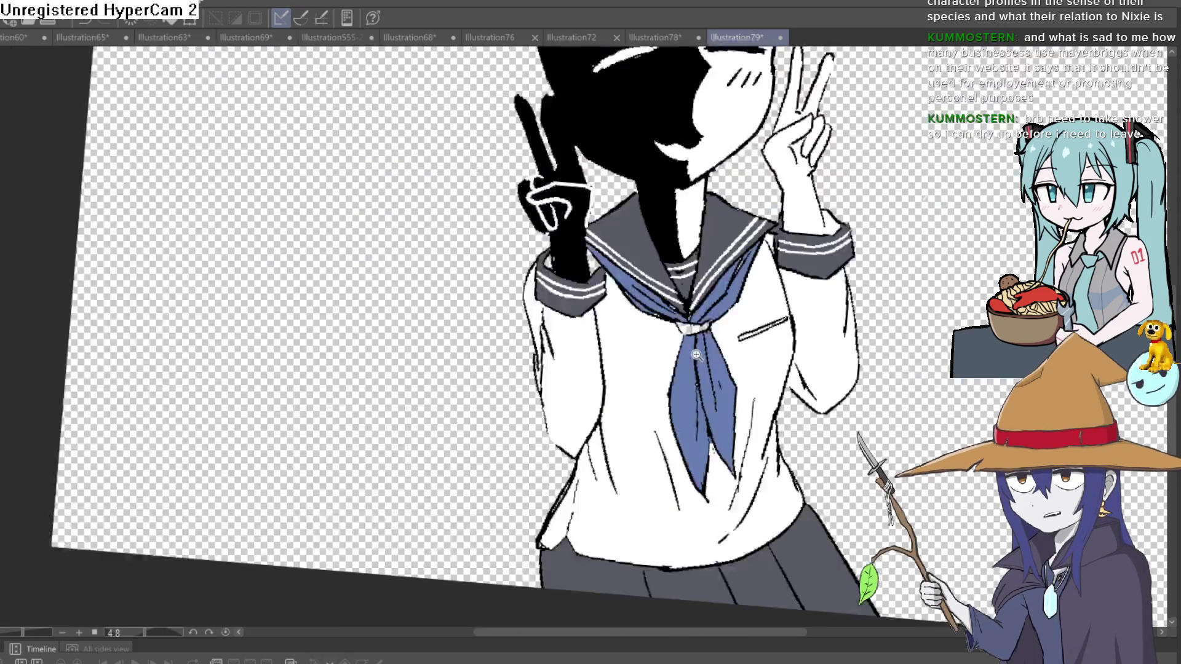
{"action": "mouse_move", "coordinate": [681, 256]}
{"action": "left_mouse_down"}
{"action": "mouse_move", "coordinate": [679, 294]}
{"action": "mouse_move", "coordinate": [678, 268]}
{"action": "mouse_move", "coordinate": [765, 201]}
{"action": "left_mouse_up"}
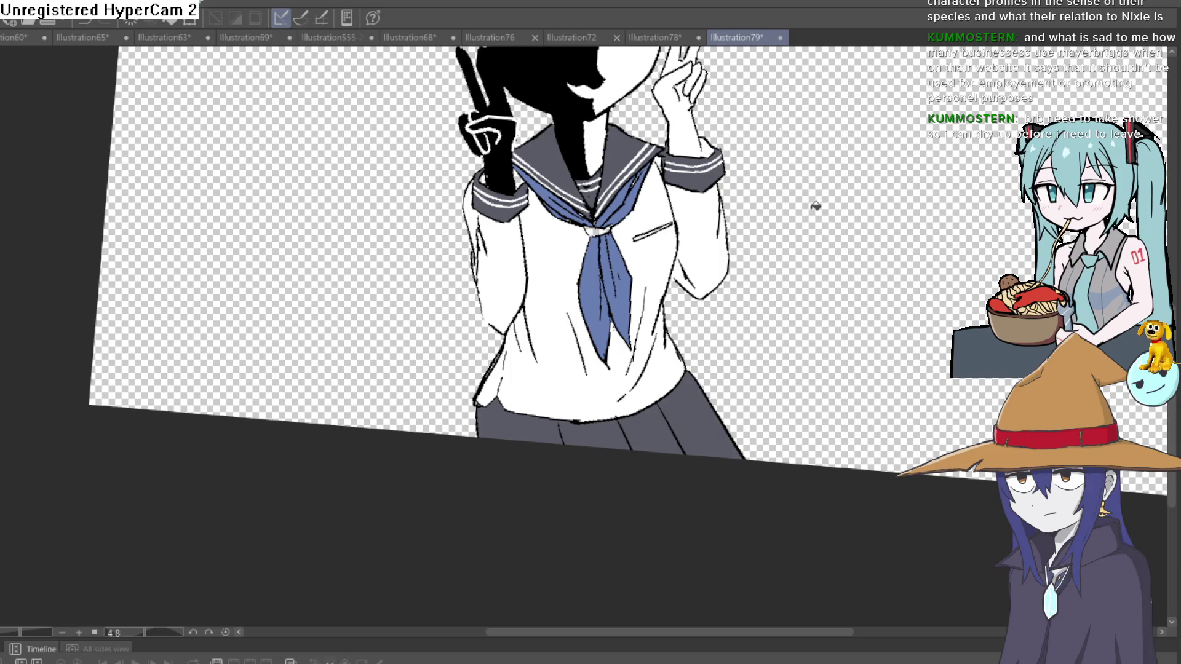
{"action": "left_click_drag", "start_coordinate": [752, 256], "coordinate": [740, 241]}
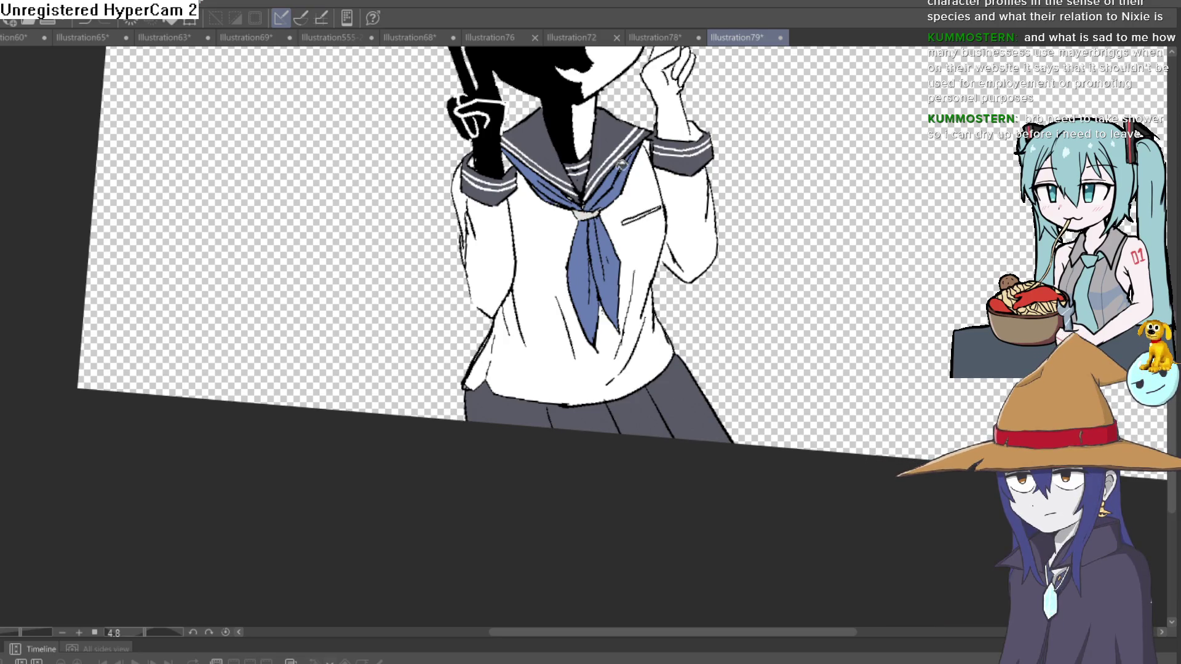
{"action": "scroll", "coordinate": [621, 165], "scroll_direction": "up", "scroll_amount": 10}
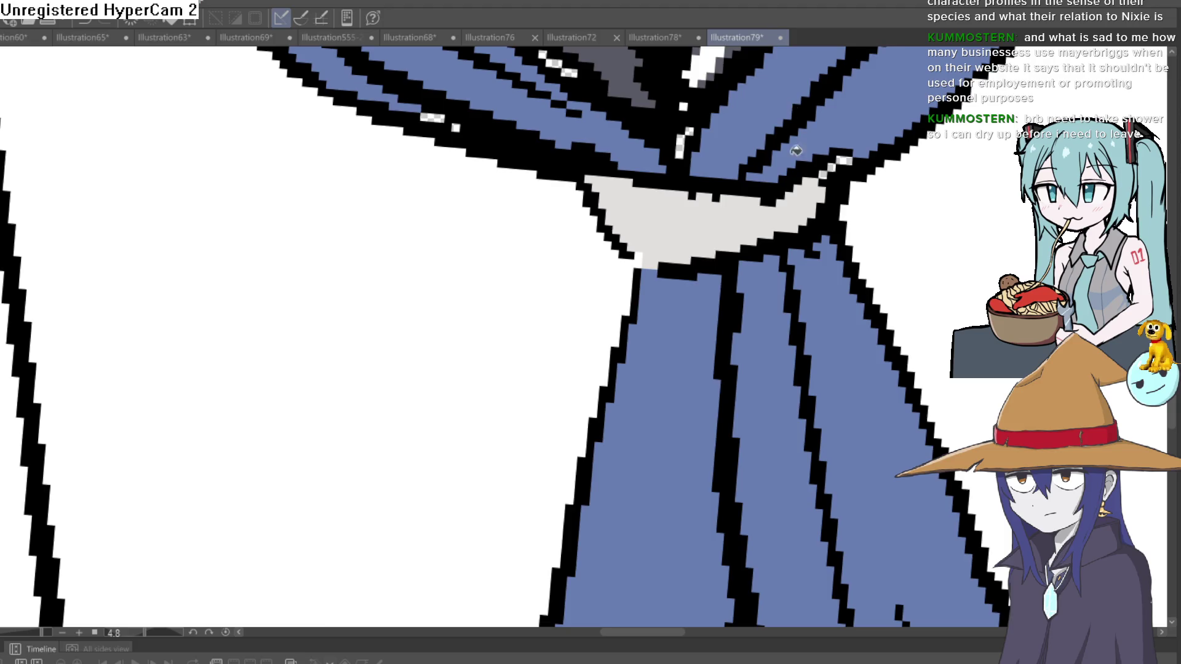
{"action": "scroll", "coordinate": [795, 151], "scroll_direction": "down", "scroll_amount": 2}
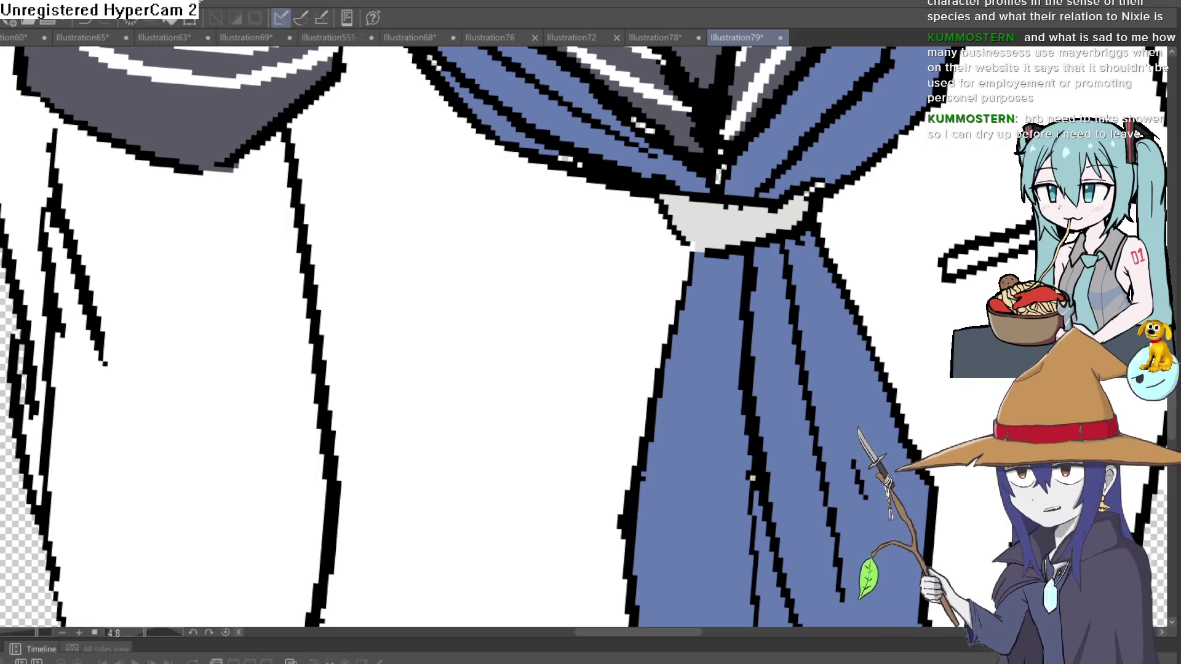
{"action": "scroll", "coordinate": [880, 160], "scroll_direction": "down", "scroll_amount": 1}
{"action": "scroll", "coordinate": [880, 160], "scroll_direction": "down", "scroll_amount": 3}
{"action": "scroll", "coordinate": [406, 348], "scroll_direction": "up", "scroll_amount": 3}
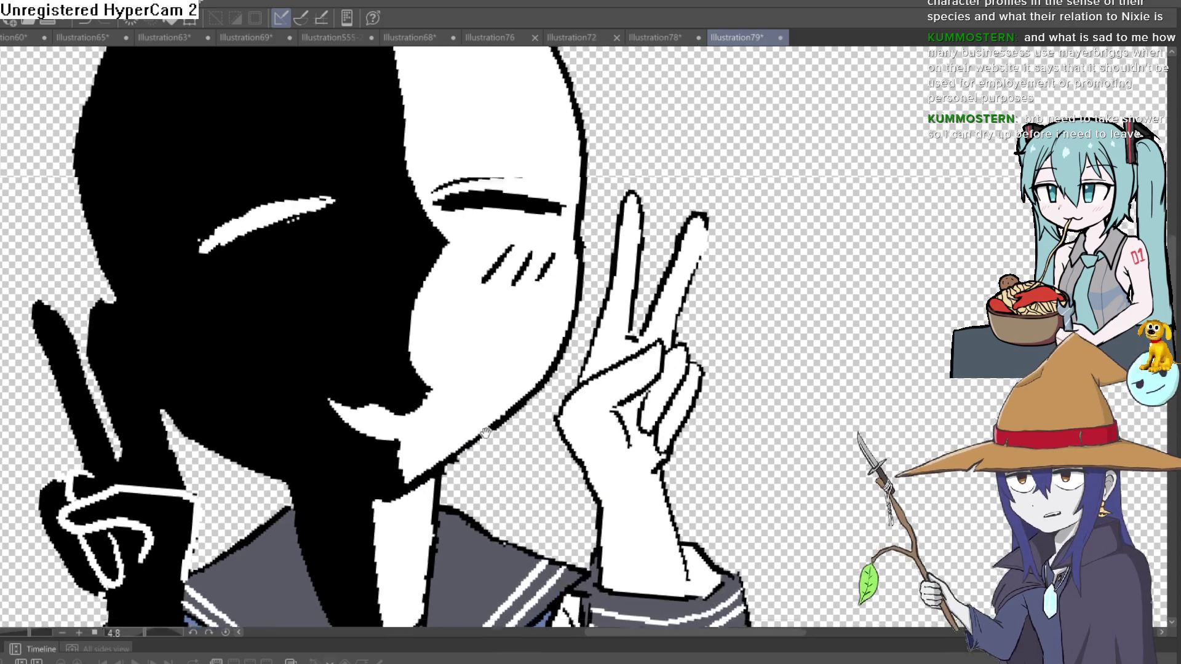
View the closed-eyed face and dark hair, then fit the whole figure to the window
{"action": "left_click_drag", "start_coordinate": [569, 64], "coordinate": [501, 255]}
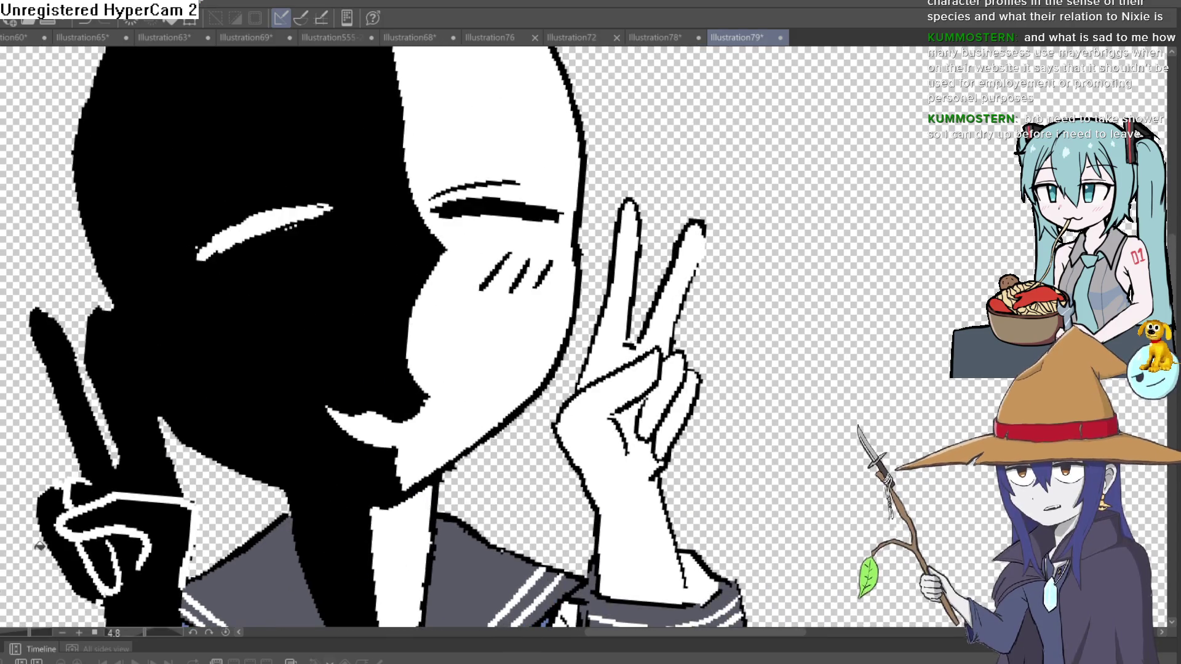
{"action": "left_click_drag", "start_coordinate": [276, 261], "coordinate": [353, 279]}
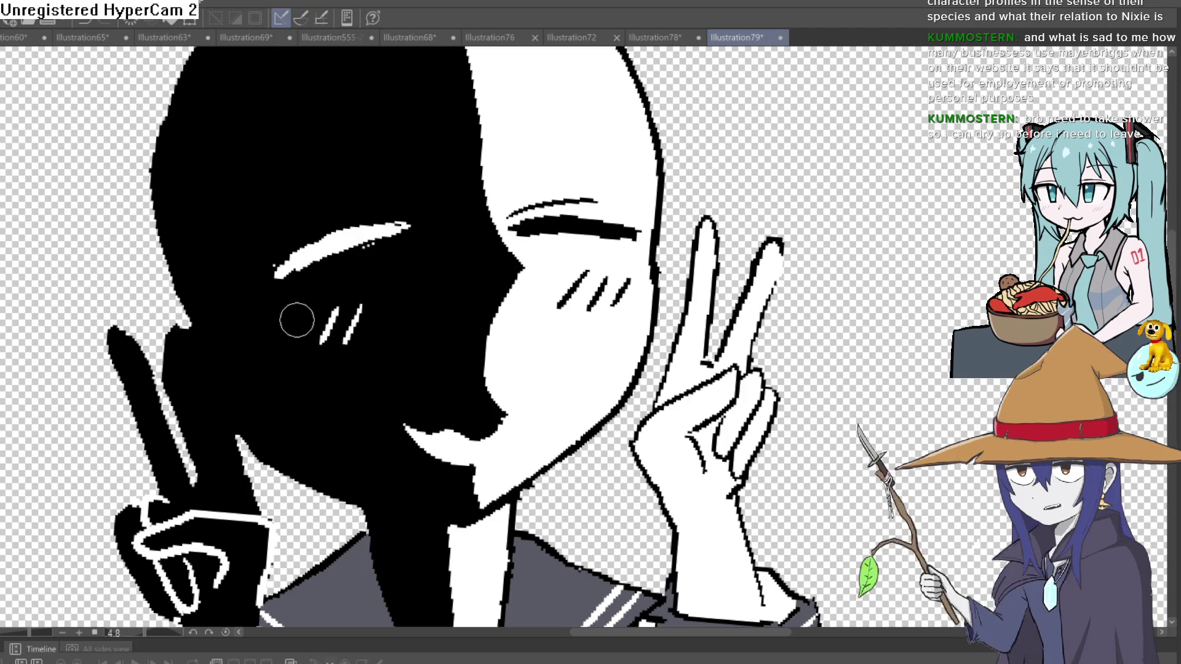
{"action": "key", "text": "ctrl+0"}
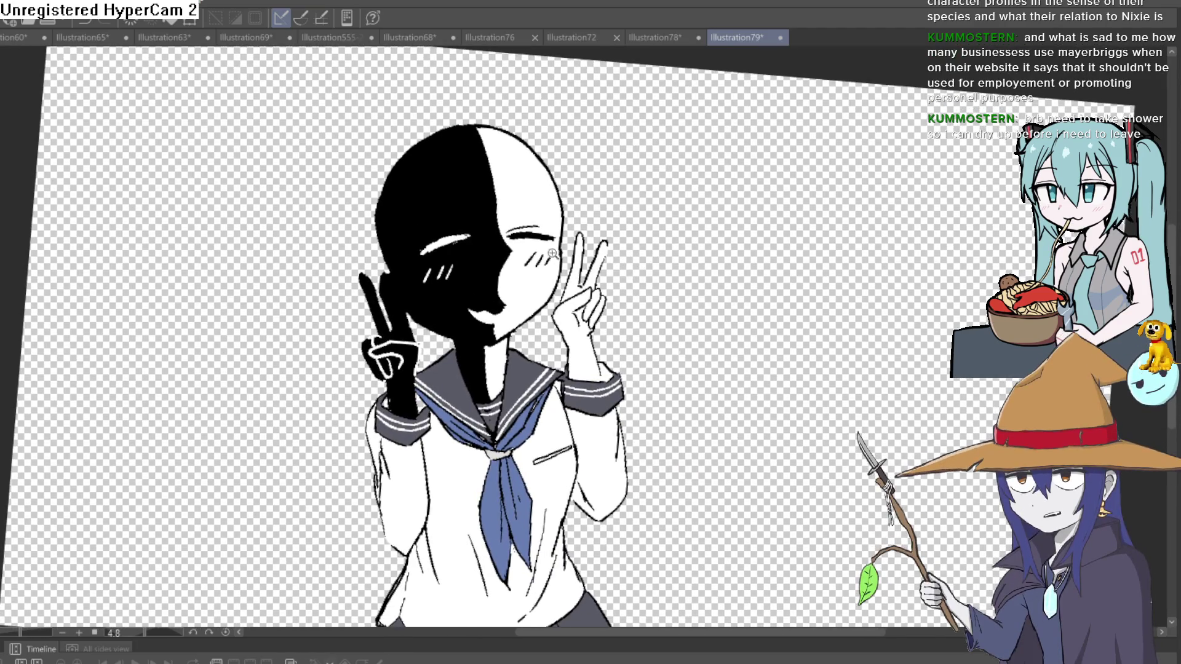
{"action": "scroll", "coordinate": [567, 264], "scroll_direction": "up", "scroll_amount": 2}
{"action": "key", "text": "ctrl+0"}
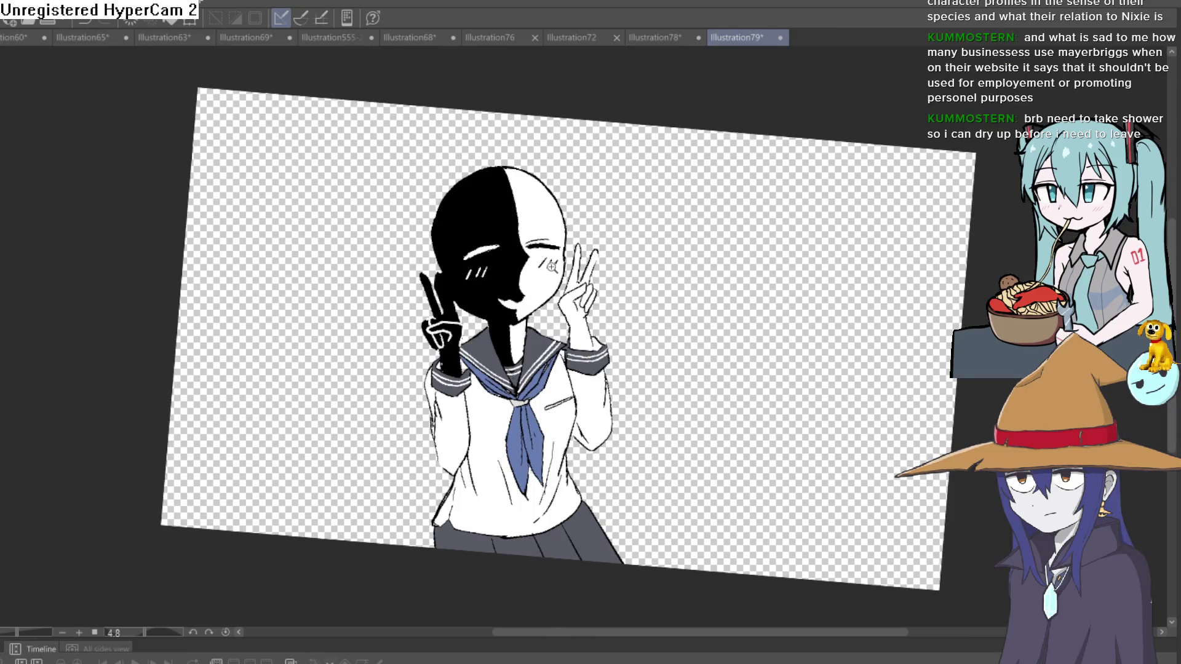
{"action": "scroll", "coordinate": [552, 266], "scroll_direction": "up", "scroll_amount": 2}
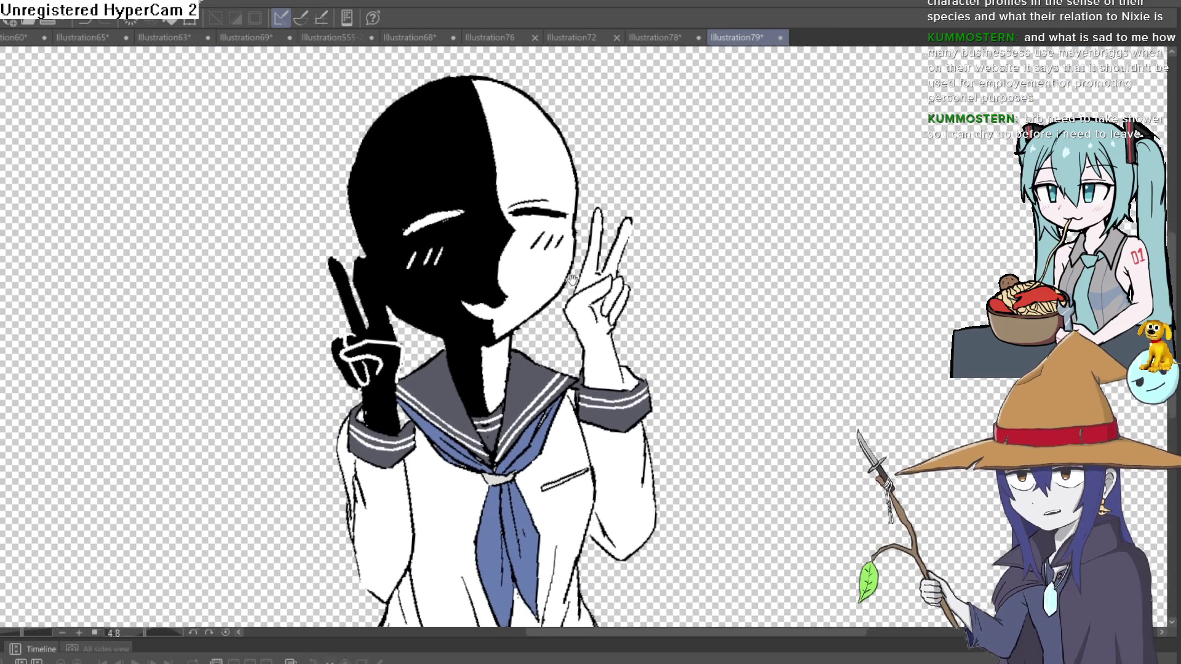
{"action": "key", "text": "ctrl+0"}
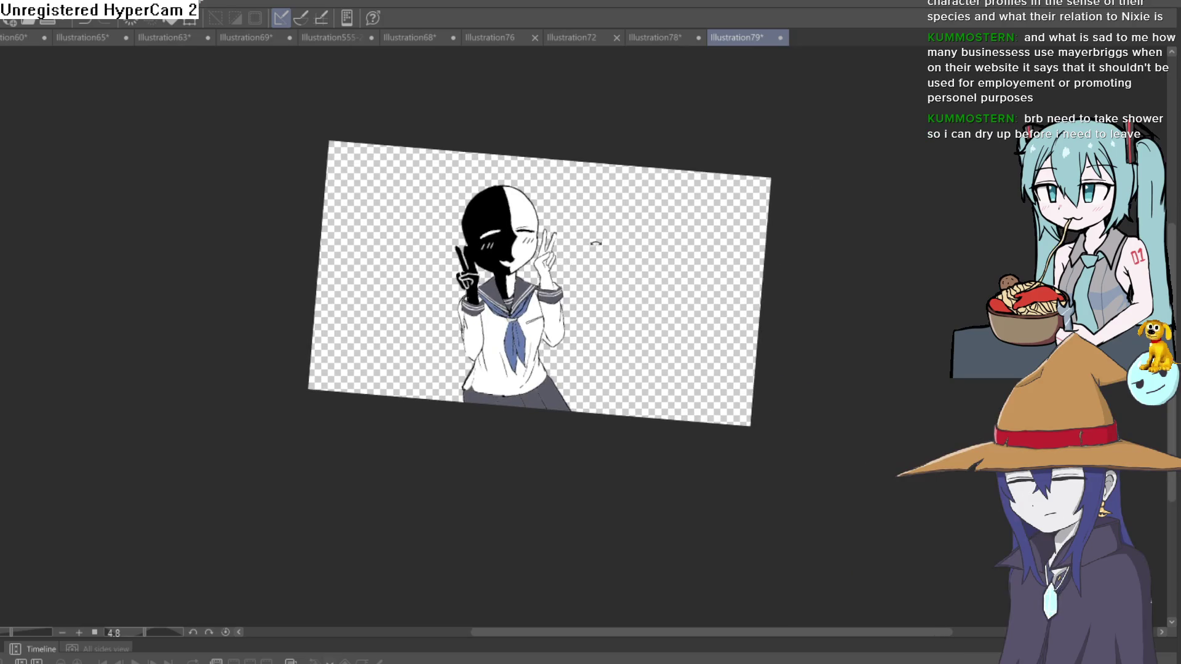
{"action": "mouse_move", "coordinate": [595, 243]}
{"action": "left_mouse_down"}
{"action": "mouse_move", "coordinate": [578, 259]}
{"action": "mouse_move", "coordinate": [595, 242]}
{"action": "left_mouse_up"}
{"action": "scroll", "coordinate": [595, 243], "scroll_direction": "up", "scroll_amount": 3}
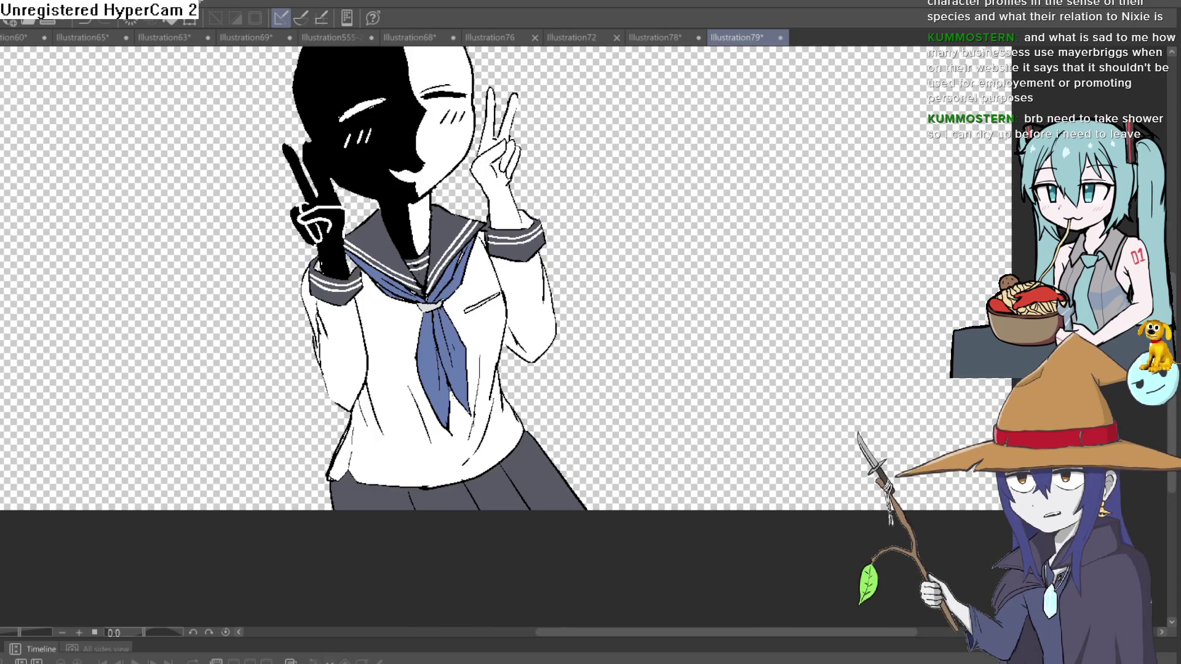
{"action": "key", "text": "h"}
{"action": "key", "text": "h"}
{"action": "mouse_move", "coordinate": [657, 321]}
{"action": "left_mouse_down"}
{"action": "mouse_move", "coordinate": [632, 240]}
{"action": "mouse_move", "coordinate": [651, 289]}
{"action": "mouse_move", "coordinate": [633, 282]}
{"action": "mouse_move", "coordinate": [642, 253]}
{"action": "left_mouse_up"}
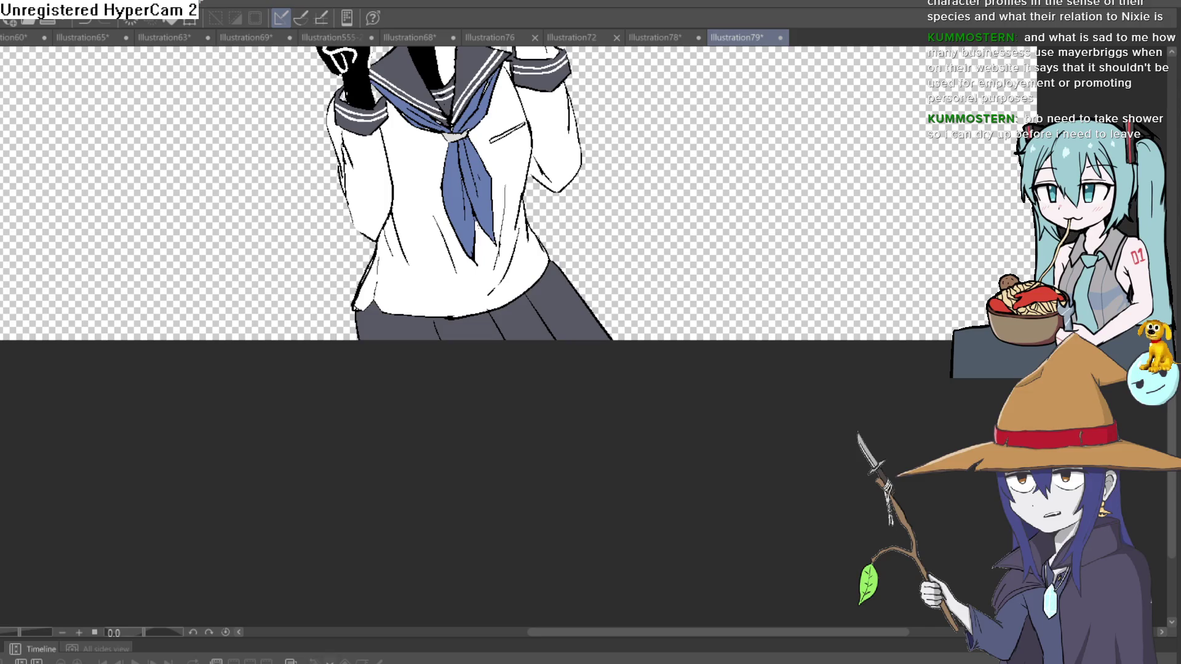
{"action": "scroll", "coordinate": [538, 274], "scroll_direction": "up", "scroll_amount": 4}
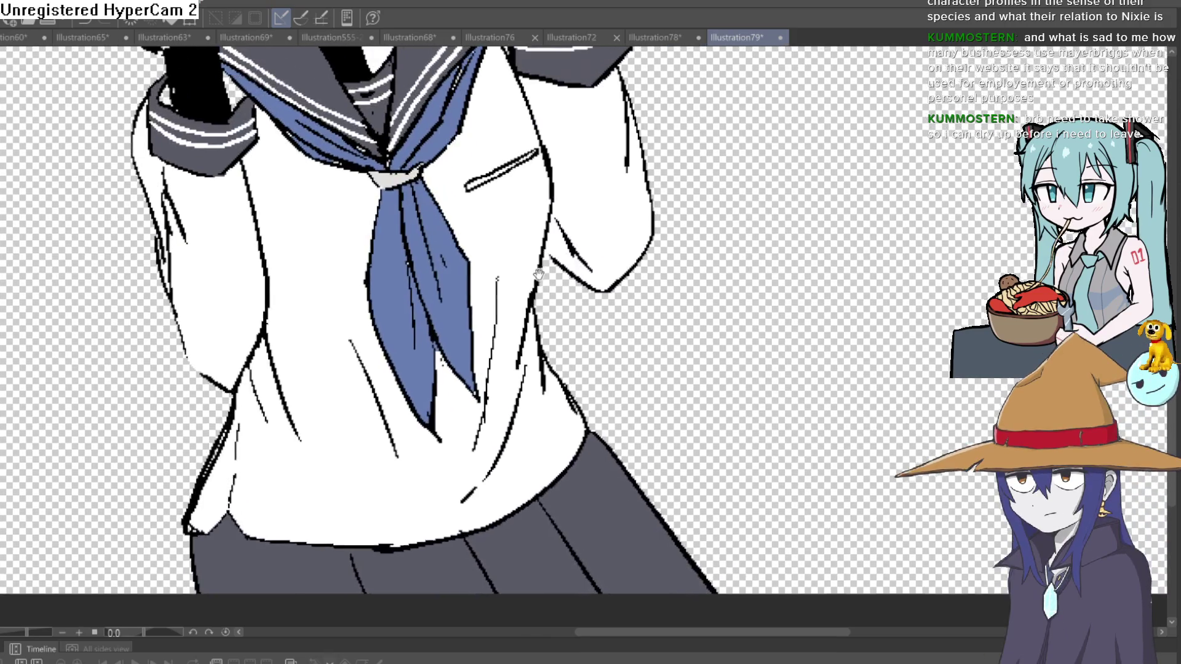
Outline light blue-grey shadows along the shirt's folds, beside the tie and along its lower edge
{"action": "mouse_move", "coordinate": [547, 217]}
{"action": "left_mouse_down"}
{"action": "mouse_move", "coordinate": [547, 247]}
{"action": "mouse_move", "coordinate": [479, 279]}
{"action": "left_mouse_up"}
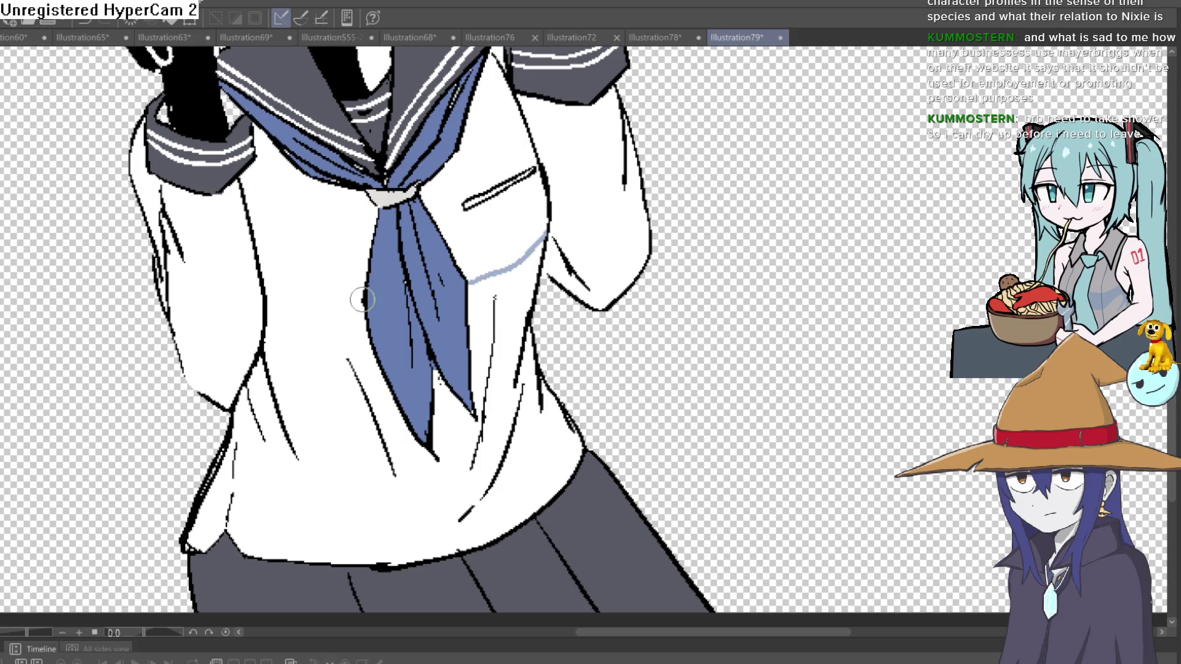
{"action": "left_click_drag", "start_coordinate": [363, 301], "coordinate": [294, 301]}
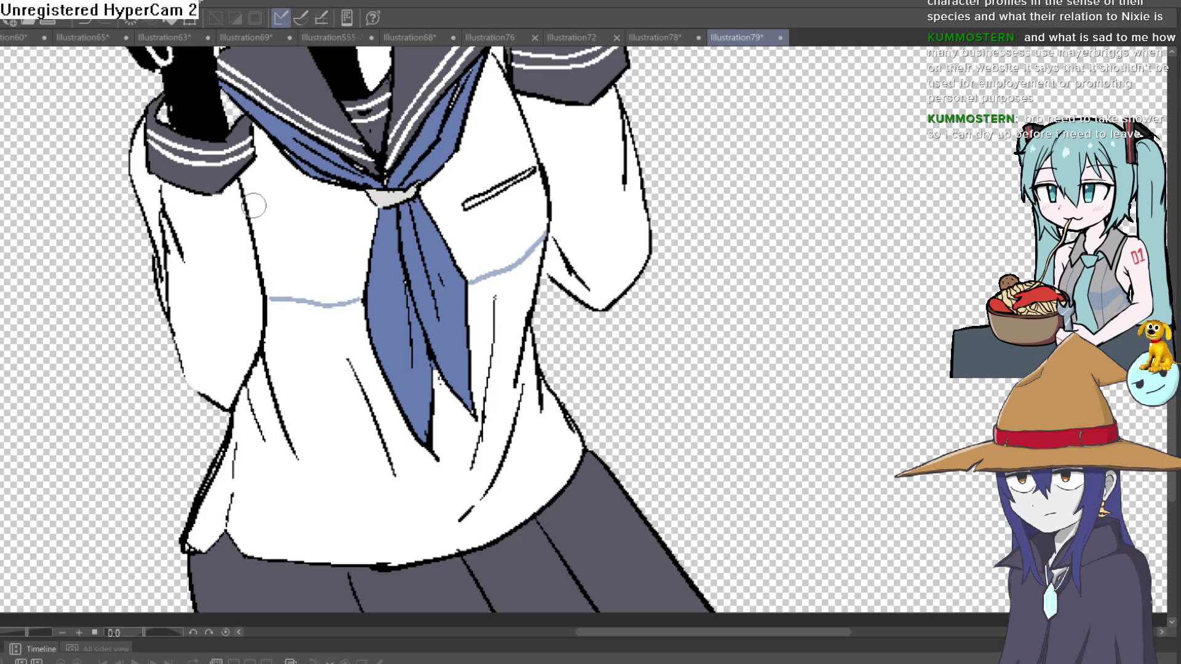
{"action": "left_click_drag", "start_coordinate": [244, 200], "coordinate": [292, 299]}
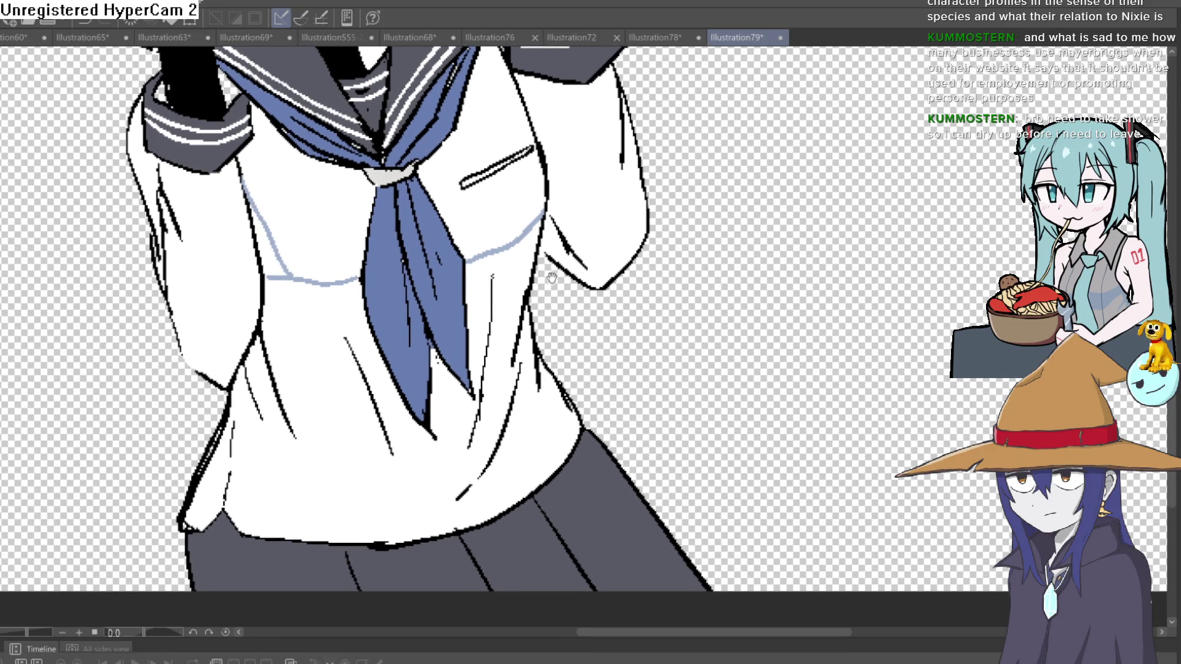
{"action": "scroll", "coordinate": [551, 287], "scroll_direction": "up", "scroll_amount": 2}
{"action": "left_click_drag", "start_coordinate": [528, 280], "coordinate": [473, 391]}
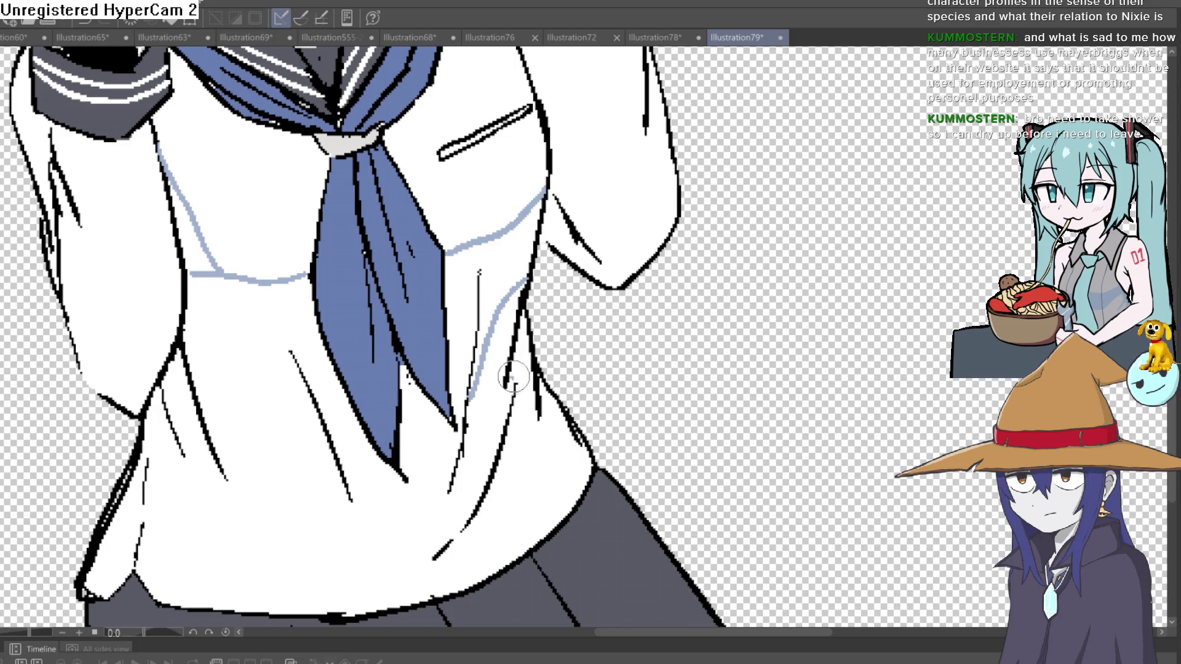
{"action": "left_click_drag", "start_coordinate": [492, 484], "coordinate": [537, 406]}
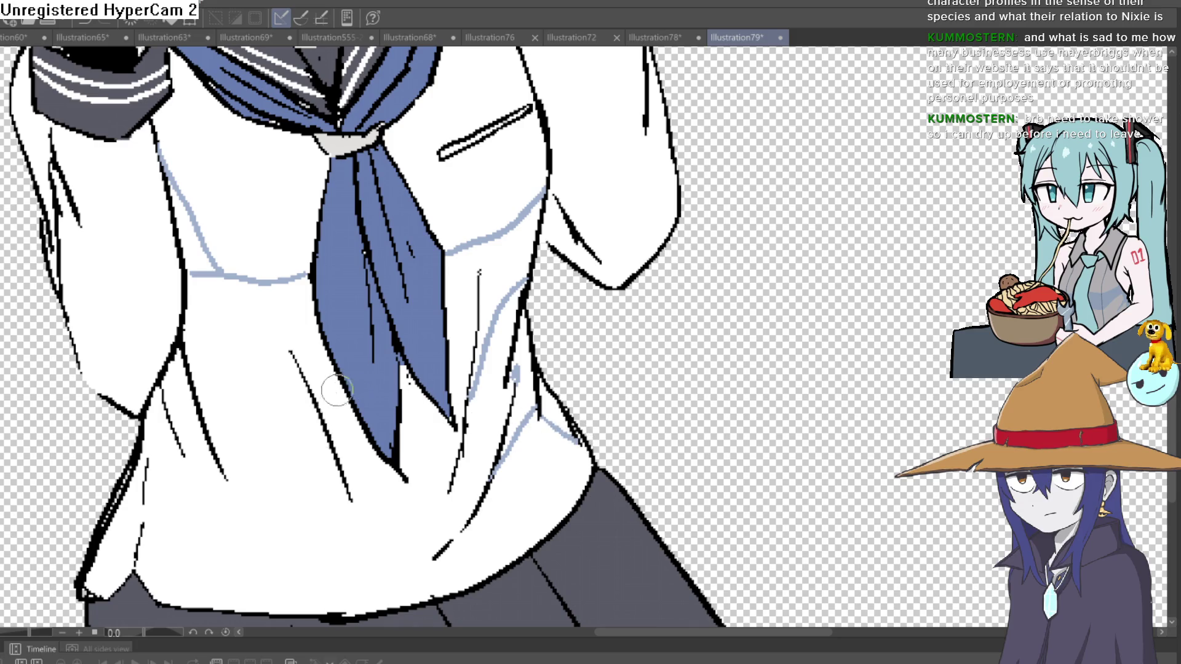
{"action": "left_click_drag", "start_coordinate": [364, 434], "coordinate": [295, 343]}
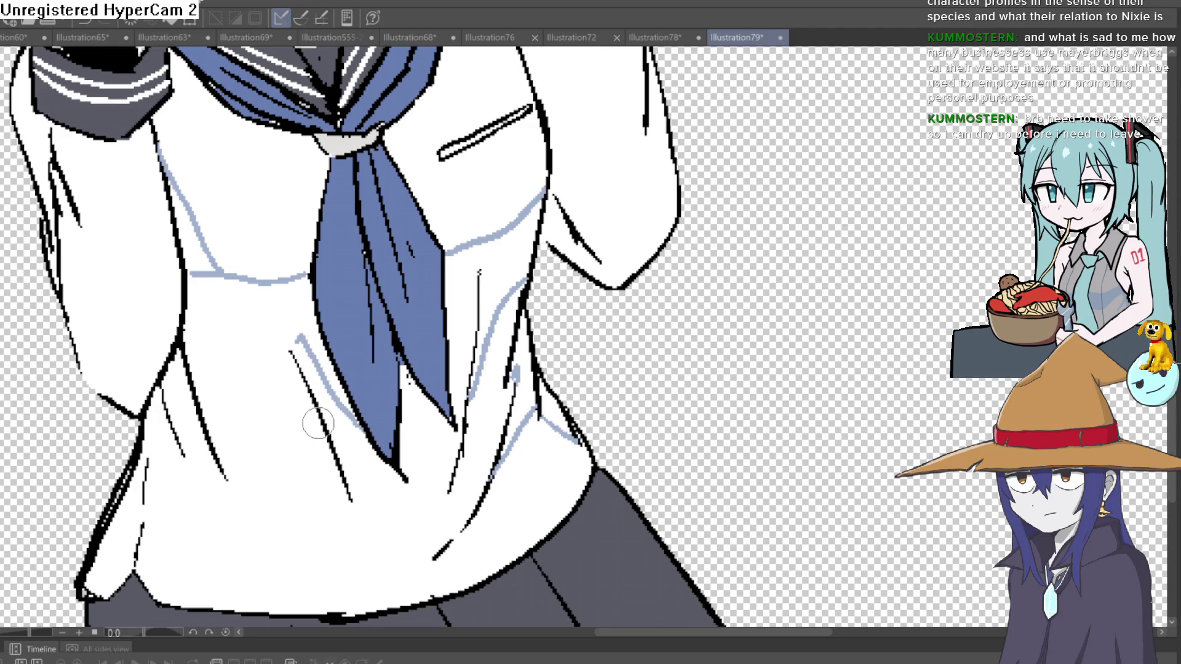
{"action": "mouse_move", "coordinate": [318, 423]}
{"action": "left_mouse_down"}
{"action": "mouse_move", "coordinate": [271, 349]}
{"action": "mouse_move", "coordinate": [196, 343]}
{"action": "left_mouse_up"}
{"action": "left_click_drag", "start_coordinate": [197, 406], "coordinate": [178, 387]}
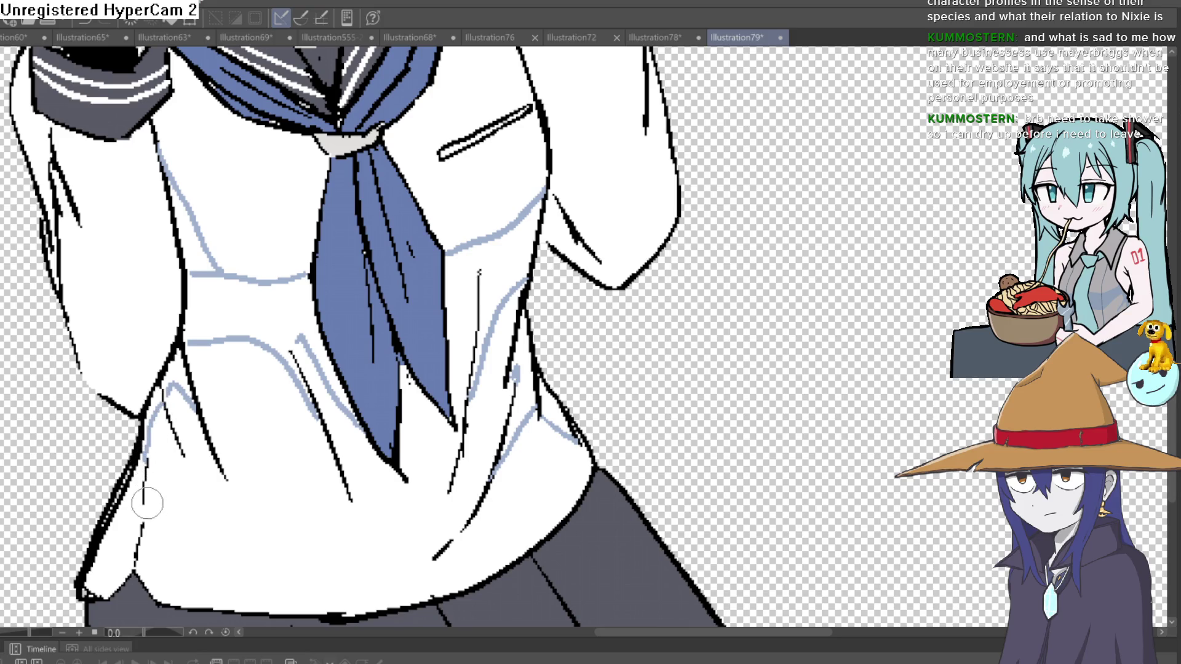
{"action": "left_click_drag", "start_coordinate": [142, 541], "coordinate": [183, 597]}
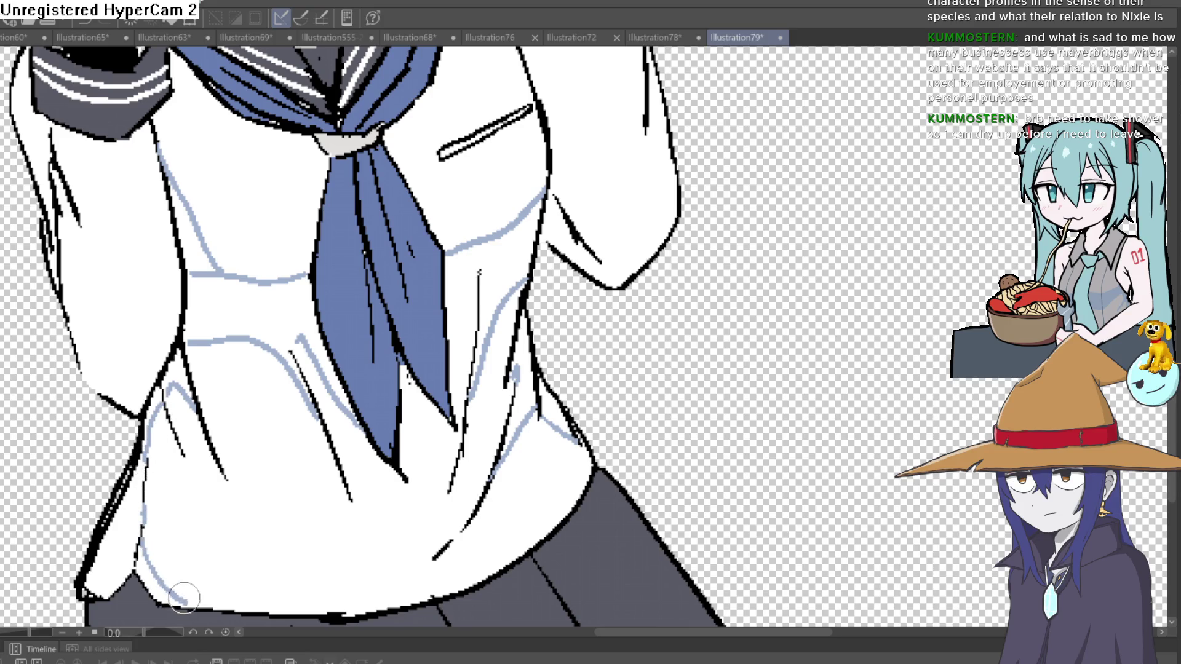
{"action": "mouse_move", "coordinate": [143, 555]}
{"action": "left_mouse_down"}
{"action": "mouse_move", "coordinate": [132, 516]}
{"action": "mouse_move", "coordinate": [150, 533]}
{"action": "left_mouse_up"}
{"action": "left_click_drag", "start_coordinate": [155, 421], "coordinate": [180, 366]}
Fill the outlined shirt shadow areas on both sides of the tie, then fit the view
{"action": "left_click", "coordinate": [224, 314]}
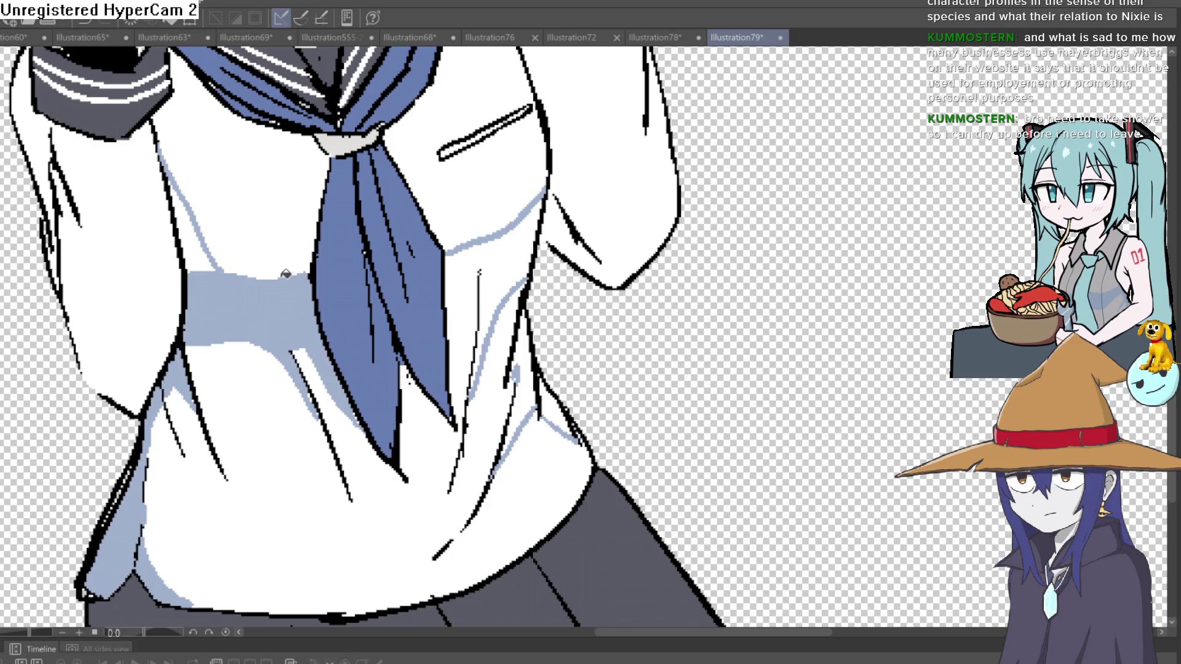
{"action": "left_click", "coordinate": [198, 240]}
{"action": "left_click", "coordinate": [522, 246]}
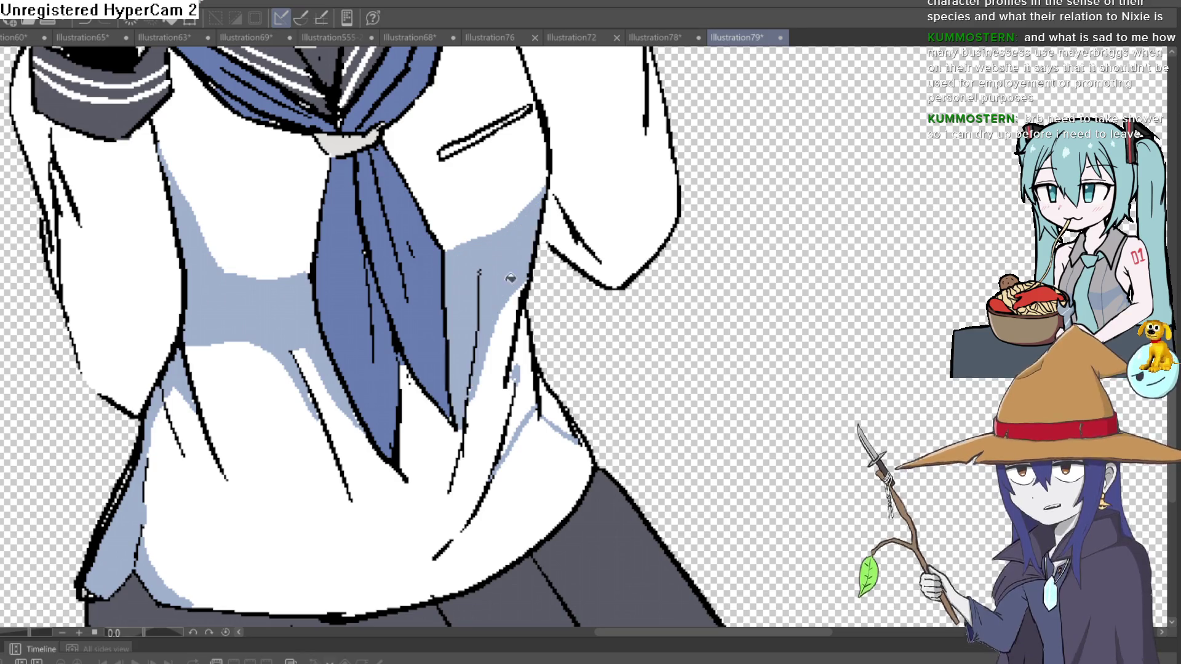
{"action": "left_click", "coordinate": [524, 344]}
{"action": "left_click", "coordinate": [544, 400]}
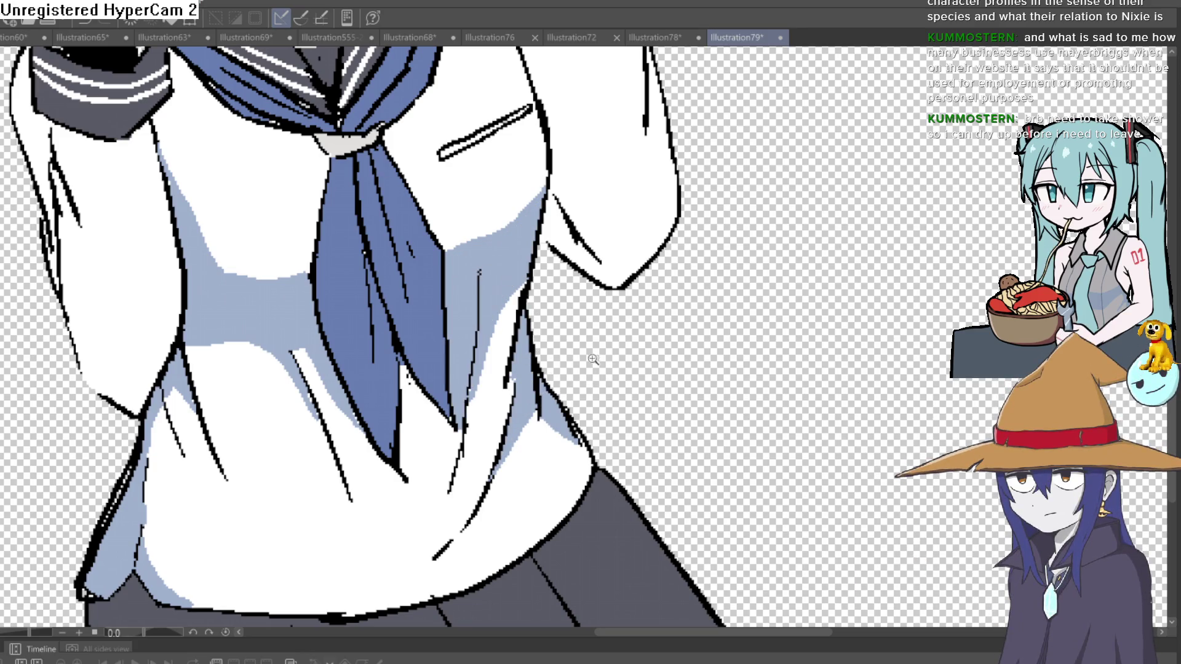
{"action": "key", "text": "ctrl+0"}
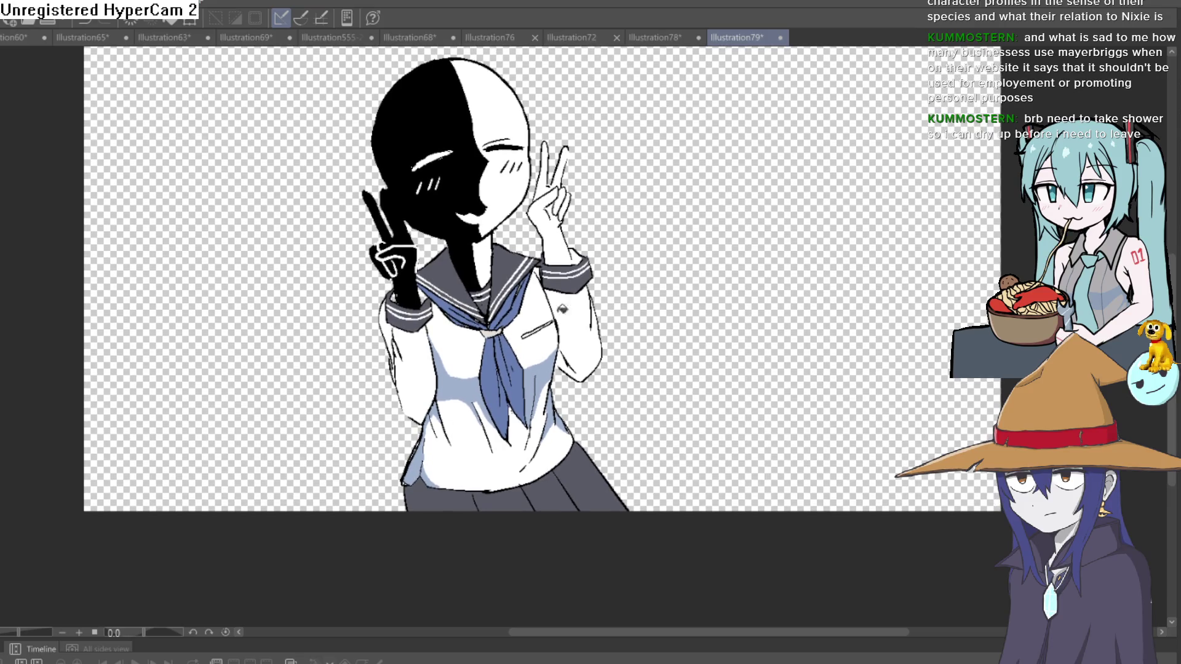
Shade along the tie's left edge and below the knot, then straighten and zoom out
{"action": "scroll", "coordinate": [478, 192], "scroll_direction": "up", "scroll_amount": 5}
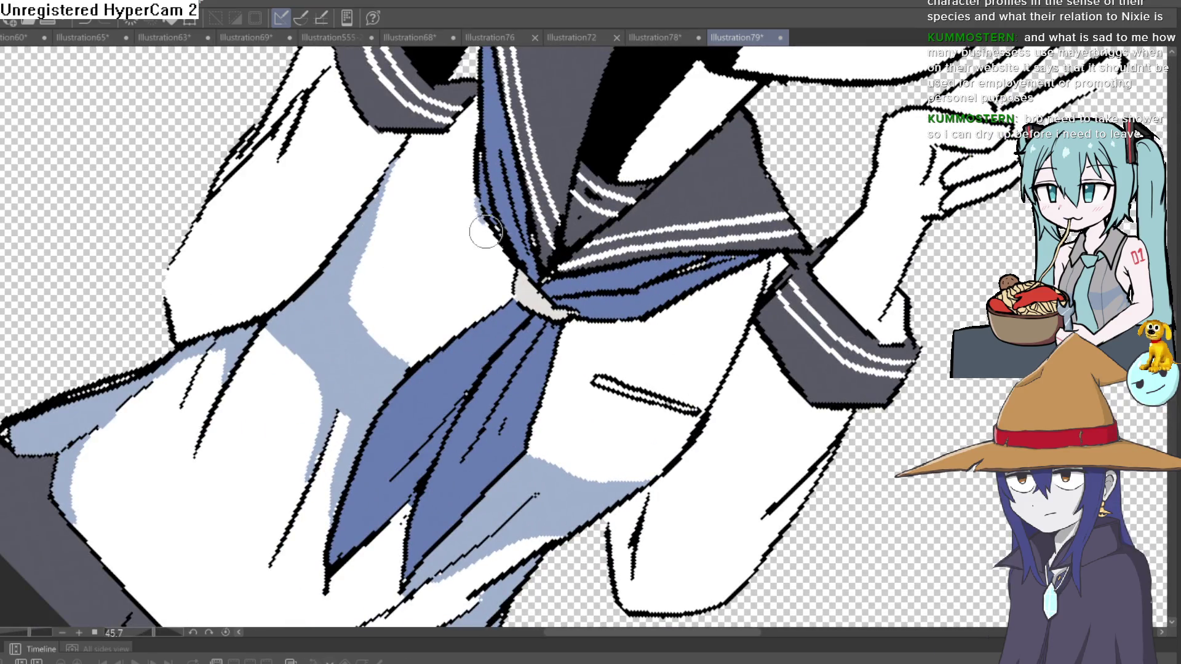
{"action": "mouse_move", "coordinate": [485, 232]}
{"action": "left_mouse_down"}
{"action": "mouse_move", "coordinate": [495, 306]}
{"action": "mouse_move", "coordinate": [409, 366]}
{"action": "left_mouse_up"}
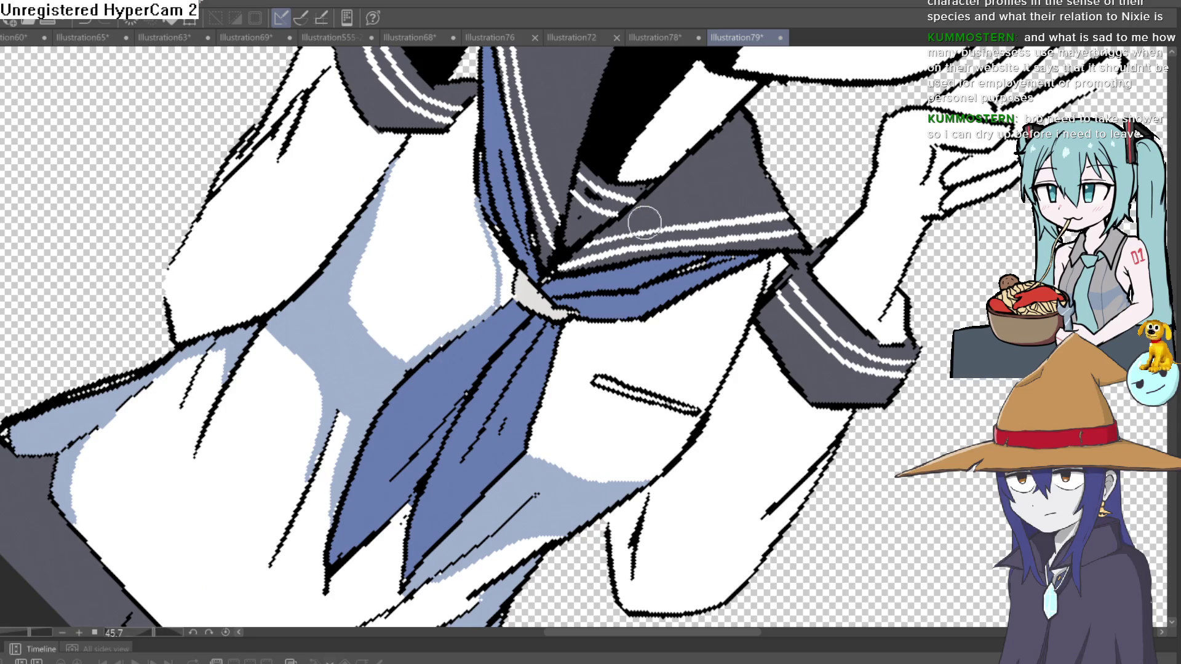
{"action": "left_click_drag", "start_coordinate": [691, 192], "coordinate": [589, 174]}
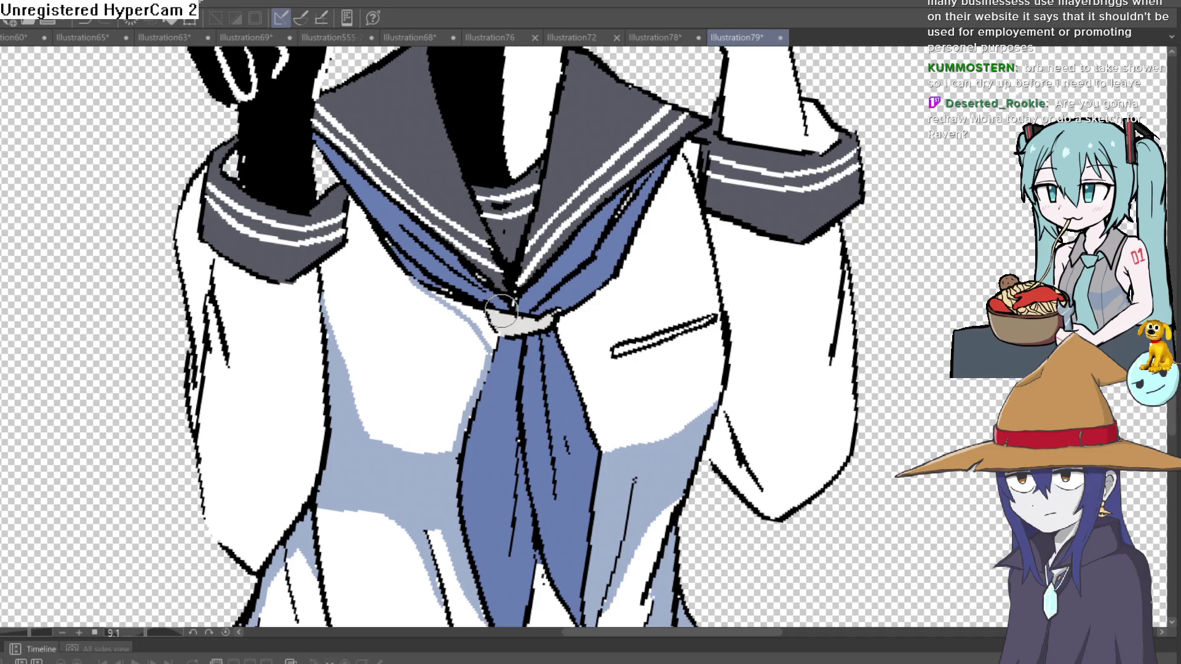
{"action": "left_click_drag", "start_coordinate": [503, 297], "coordinate": [491, 315]}
{"action": "left_click_drag", "start_coordinate": [621, 287], "coordinate": [584, 288]}
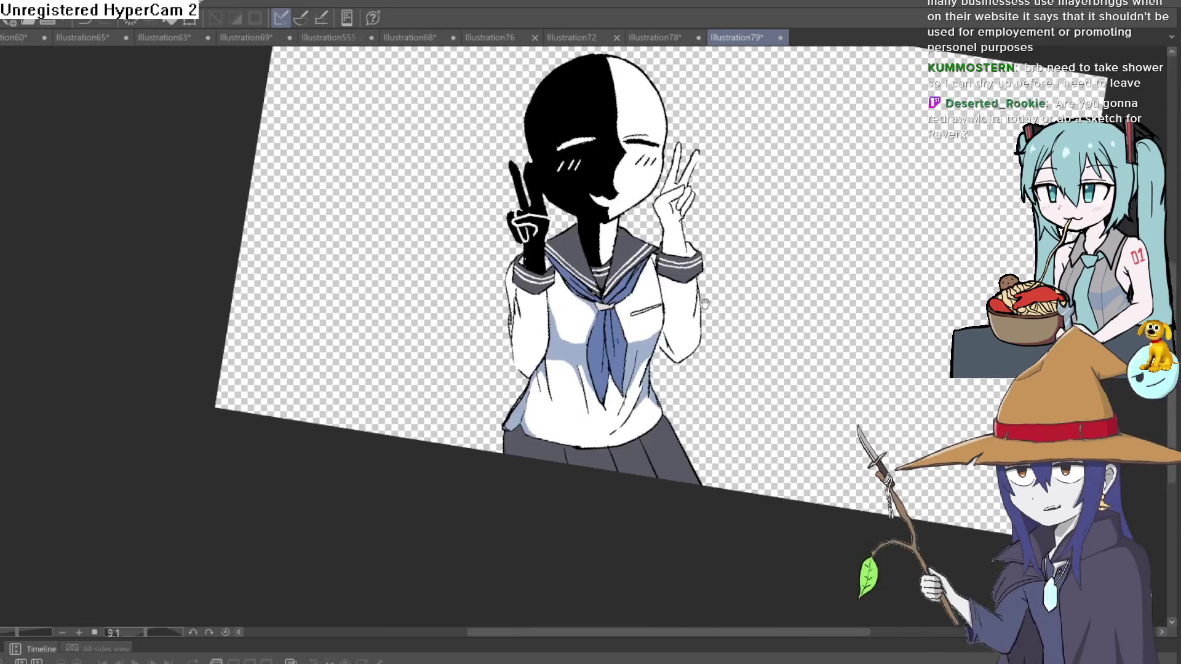
{"action": "mouse_move", "coordinate": [678, 320]}
{"action": "left_mouse_down"}
{"action": "mouse_move", "coordinate": [679, 259]}
{"action": "mouse_move", "coordinate": [690, 256]}
{"action": "mouse_move", "coordinate": [636, 180]}
{"action": "mouse_move", "coordinate": [654, 197]}
{"action": "mouse_move", "coordinate": [632, 295]}
{"action": "mouse_move", "coordinate": [638, 256]}
{"action": "mouse_move", "coordinate": [645, 266]}
{"action": "left_mouse_up"}
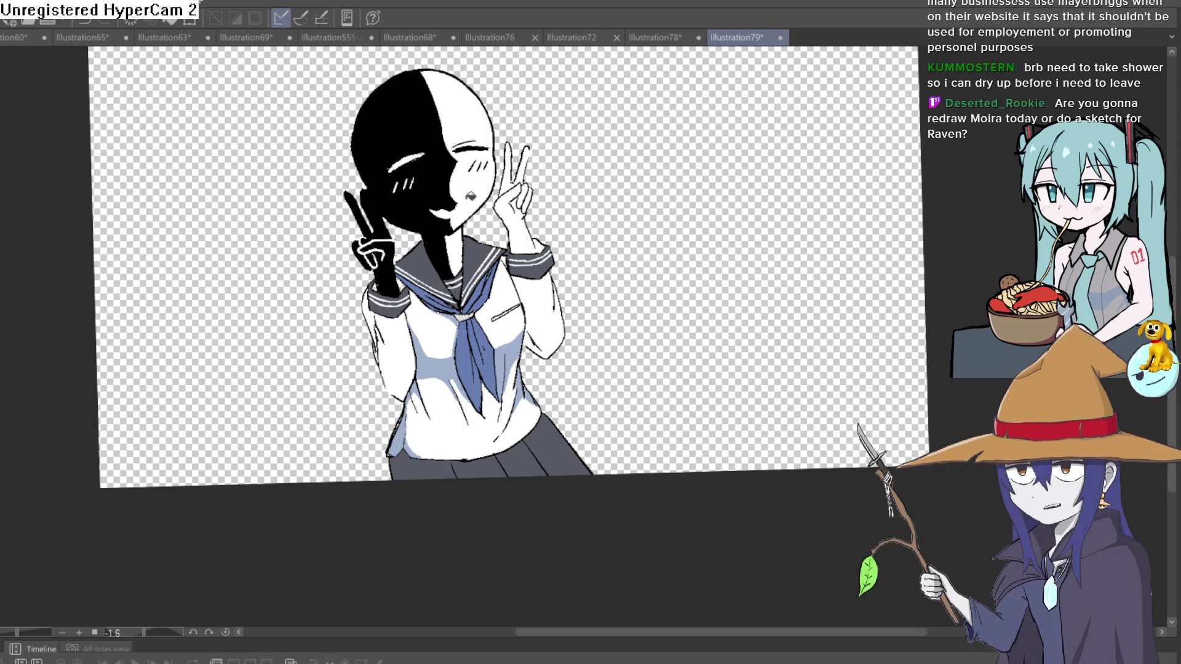
Mirror the canvas and back to check proportions, then reset the rotation
{"action": "scroll", "coordinate": [613, 351], "scroll_direction": "up", "scroll_amount": 2}
{"action": "key", "text": "h"}
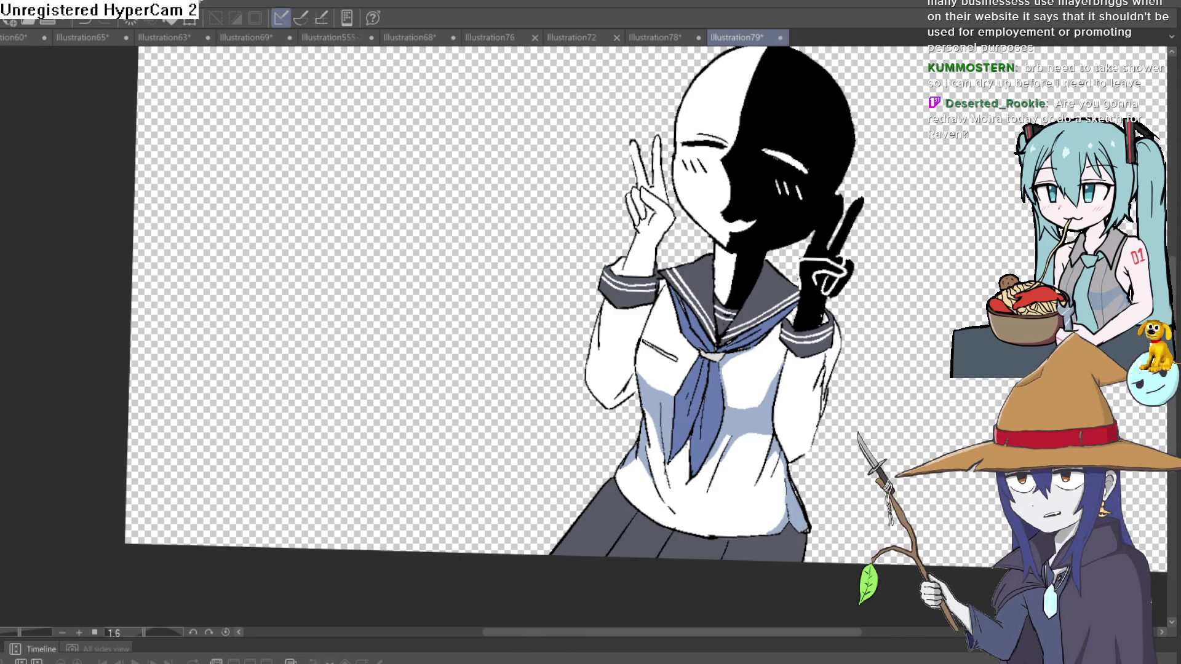
{"action": "key", "text": "h"}
{"action": "key", "text": "h"}
{"action": "key", "text": "h"}
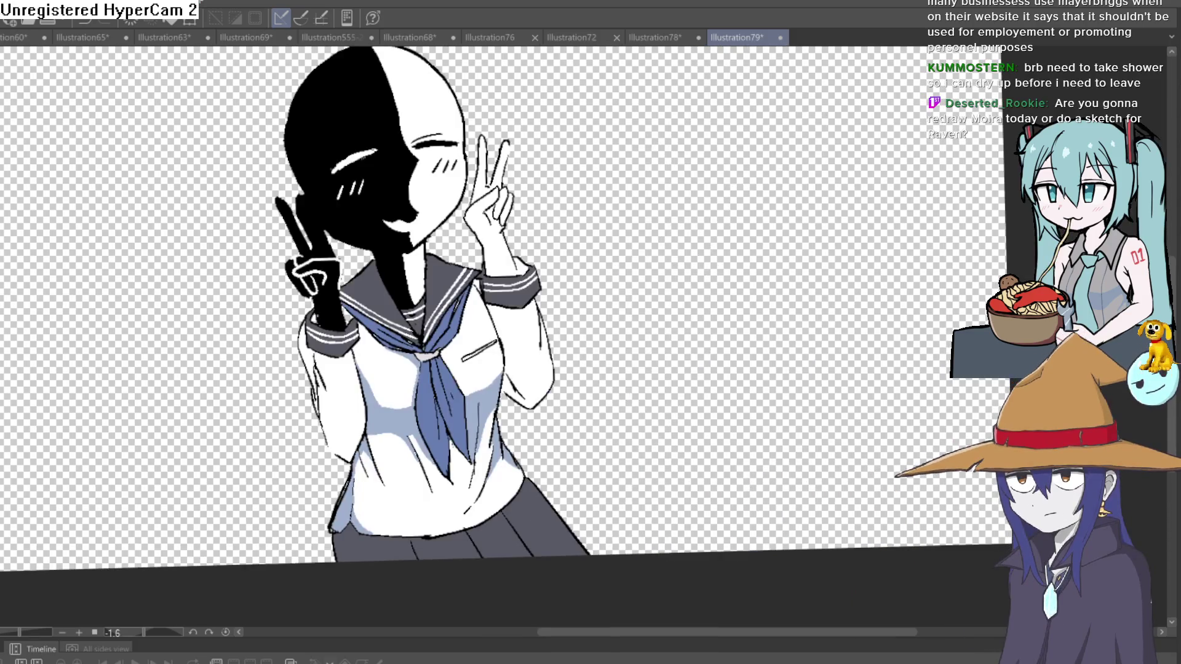
{"action": "left_click_drag", "start_coordinate": [711, 266], "coordinate": [742, 269]}
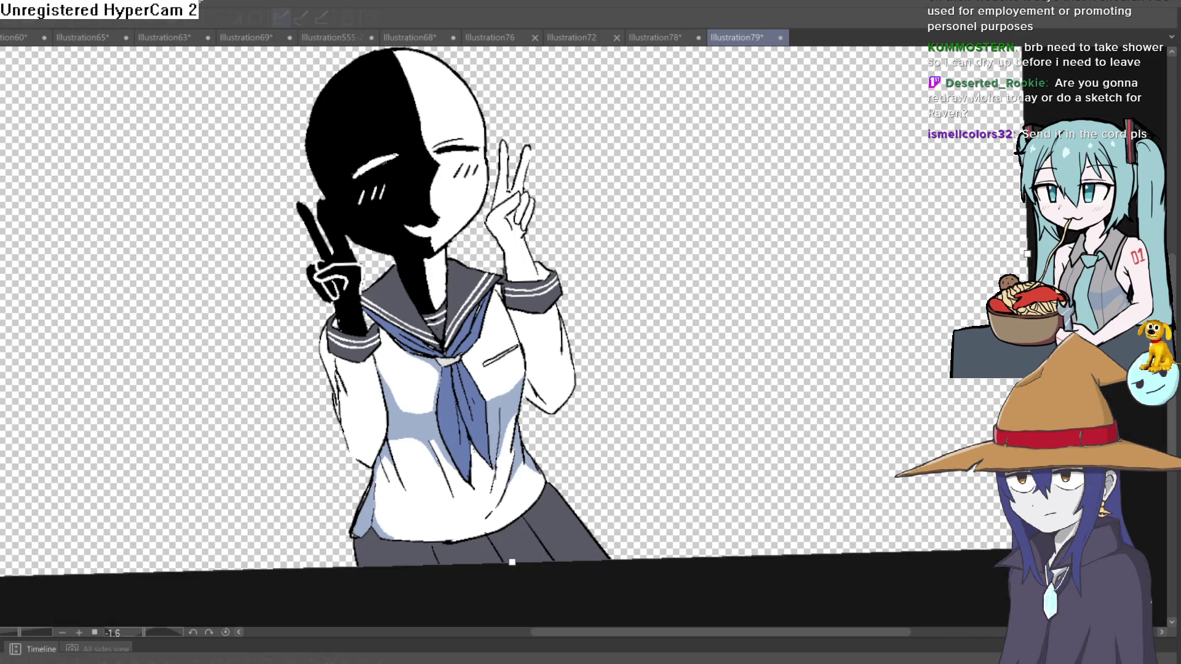
{"action": "left_click_drag", "start_coordinate": [512, 561], "coordinate": [506, 561]}
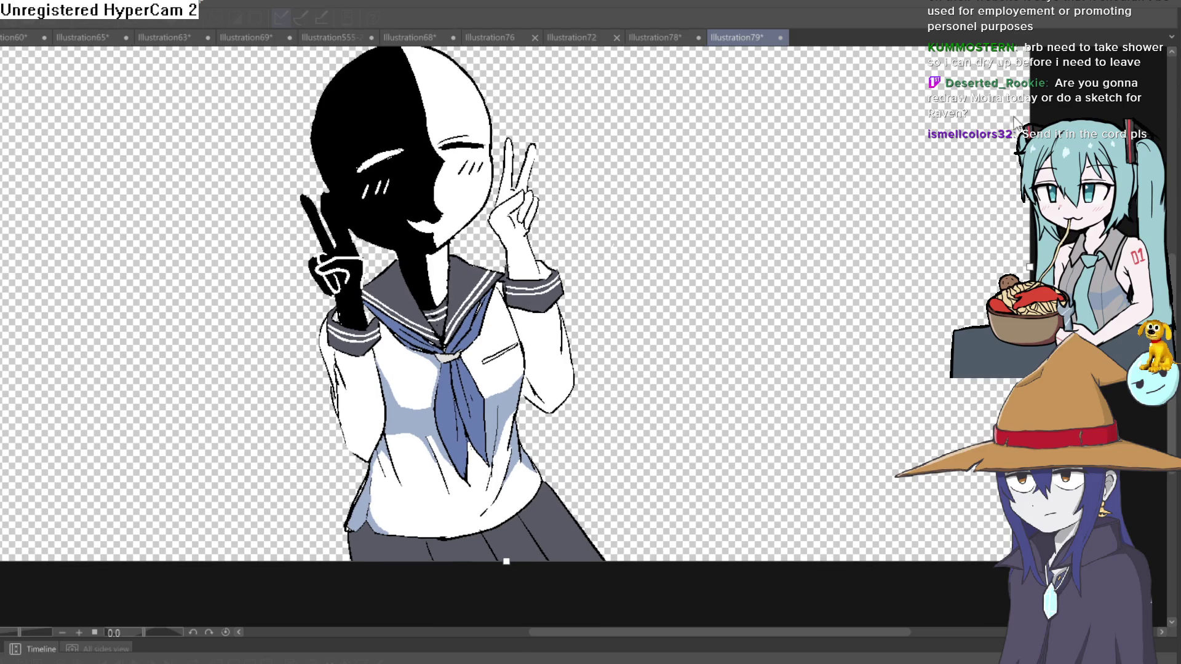
Pull the canvas's right, left and top edges in around the schoolgirl and apply the new size
{"action": "left_click_drag", "start_coordinate": [1029, 266], "coordinate": [655, 267]}
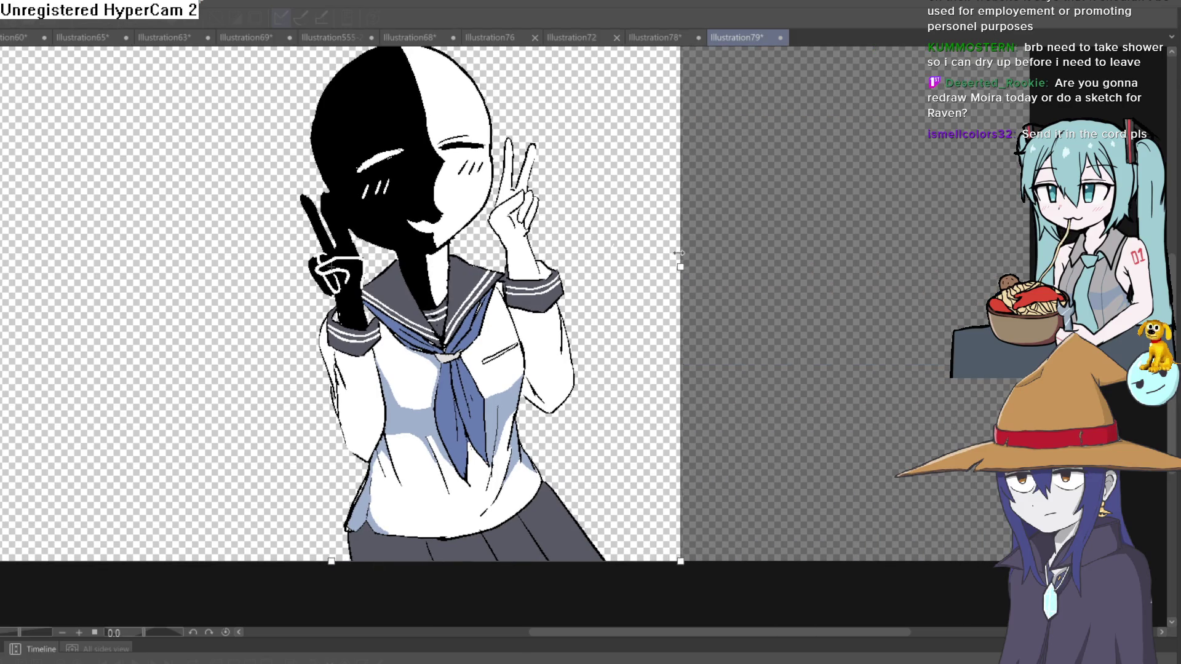
{"action": "left_click_drag", "start_coordinate": [5, 270], "coordinate": [235, 267]}
{"action": "left_click_drag", "start_coordinate": [763, 277], "coordinate": [796, 500]}
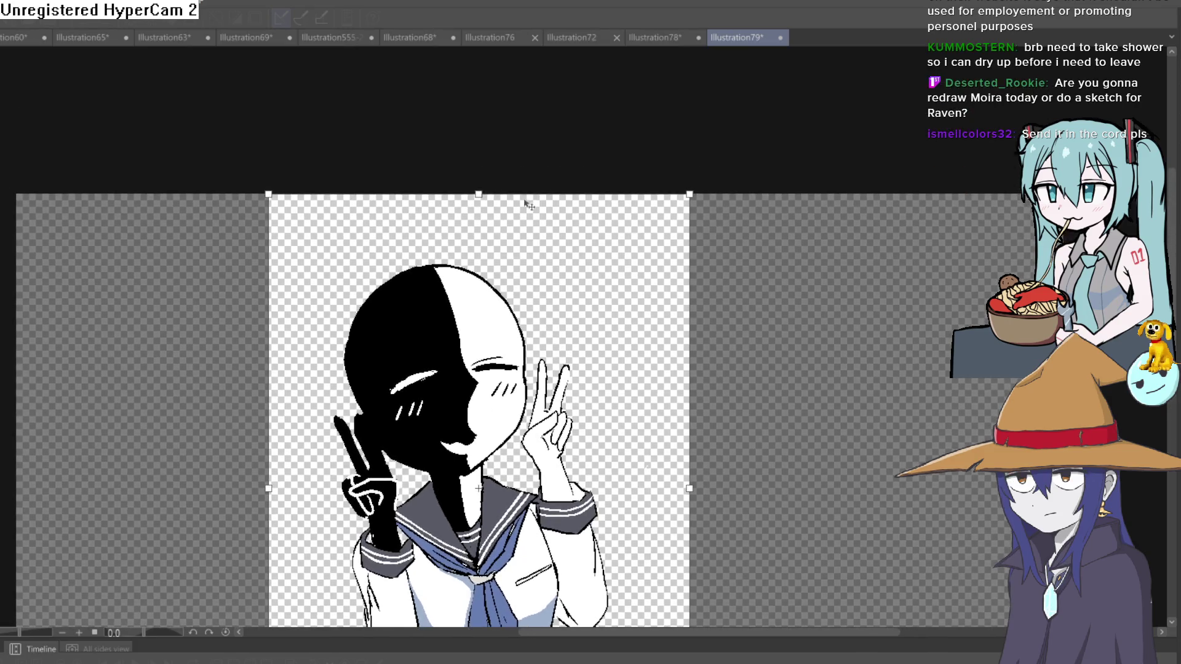
{"action": "mouse_move", "coordinate": [478, 209]}
{"action": "left_mouse_down"}
{"action": "mouse_move", "coordinate": [492, 225]}
{"action": "mouse_move", "coordinate": [574, 202]}
{"action": "left_mouse_up"}
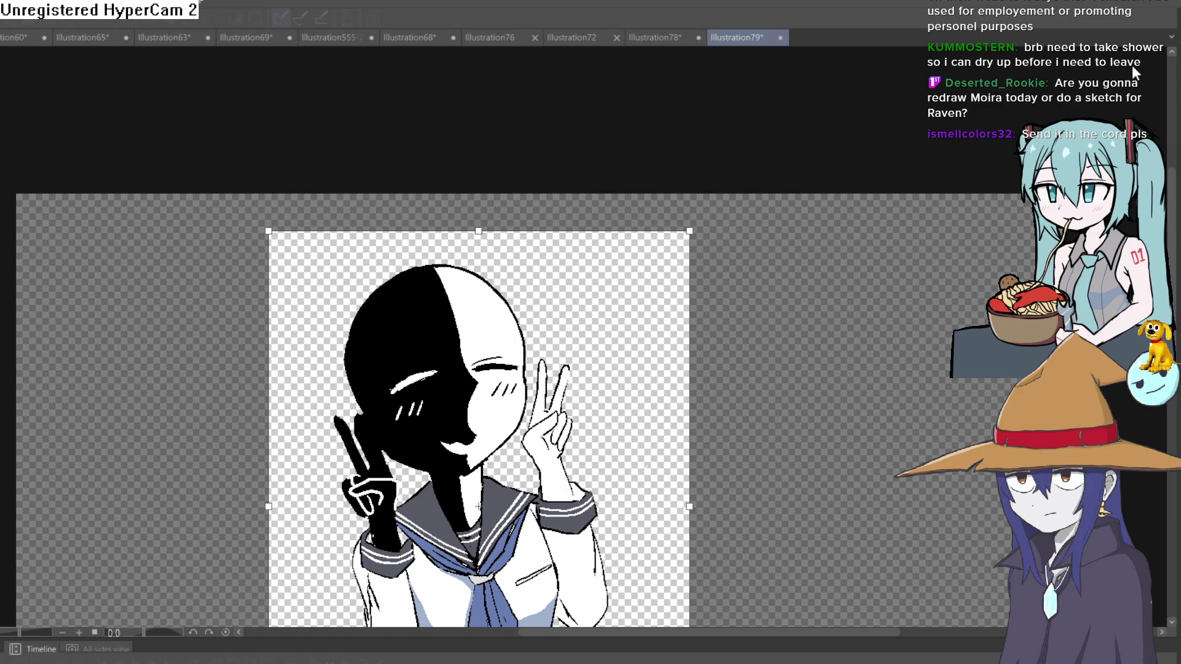
{"action": "left_click", "coordinate": [1131, 65]}
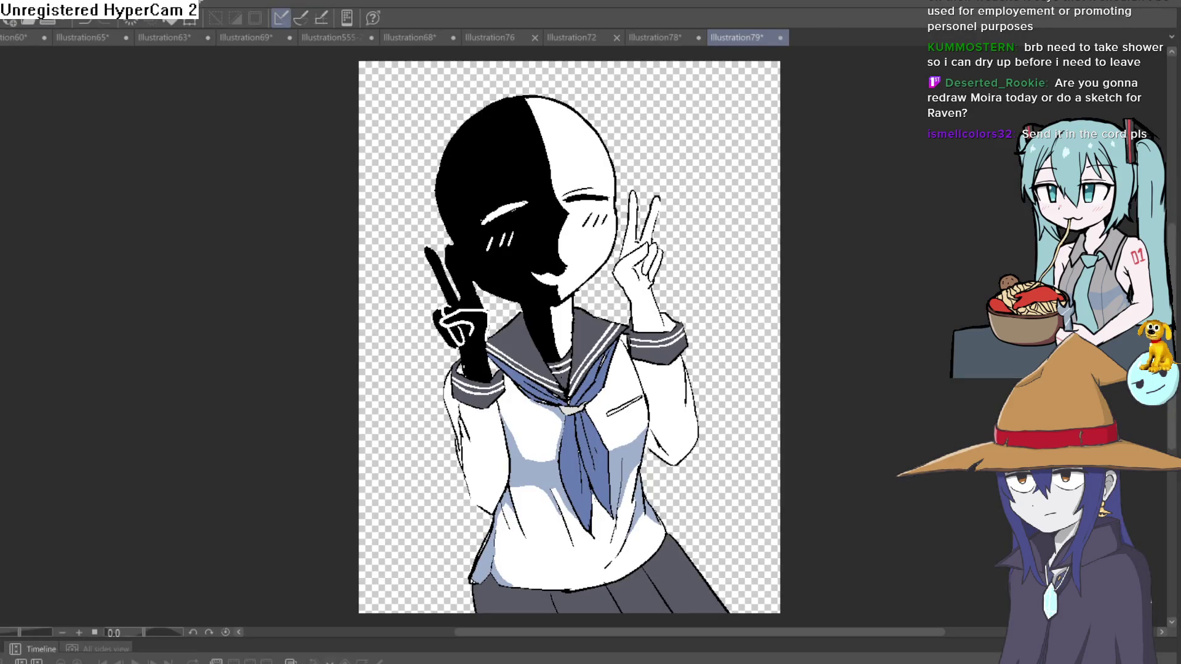
In Illustration76, lasso-select the sketched grey-dress girl
{"action": "left_click", "coordinate": [669, 36]}
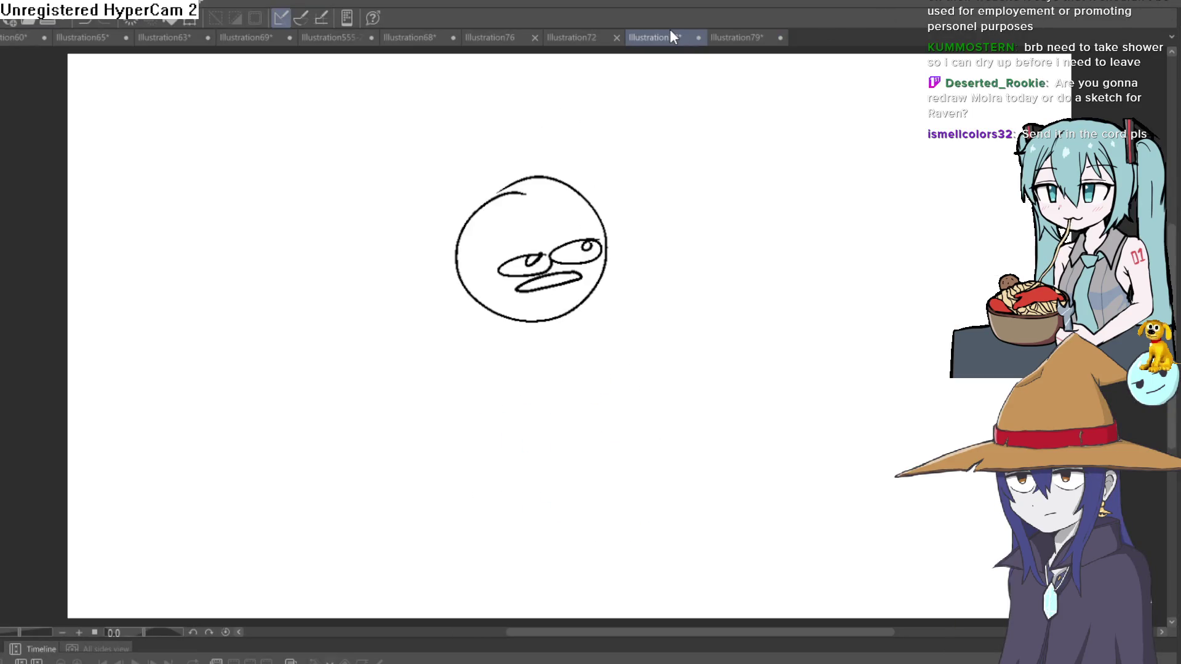
{"action": "left_click", "coordinate": [582, 42]}
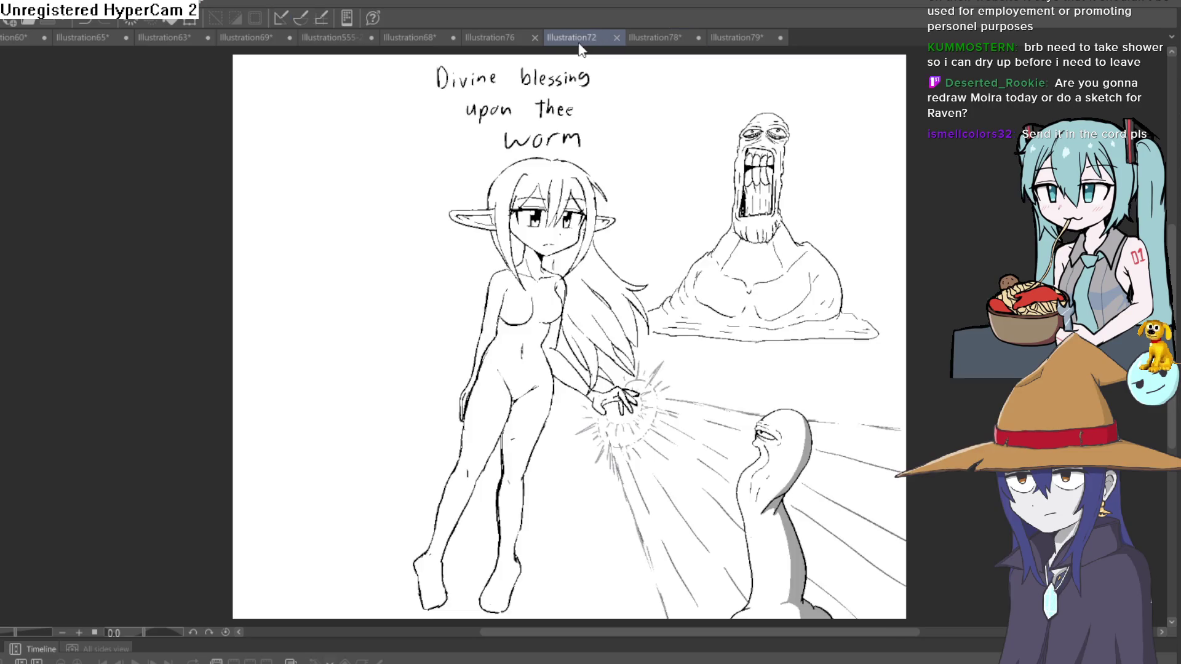
{"action": "left_click", "coordinate": [492, 36]}
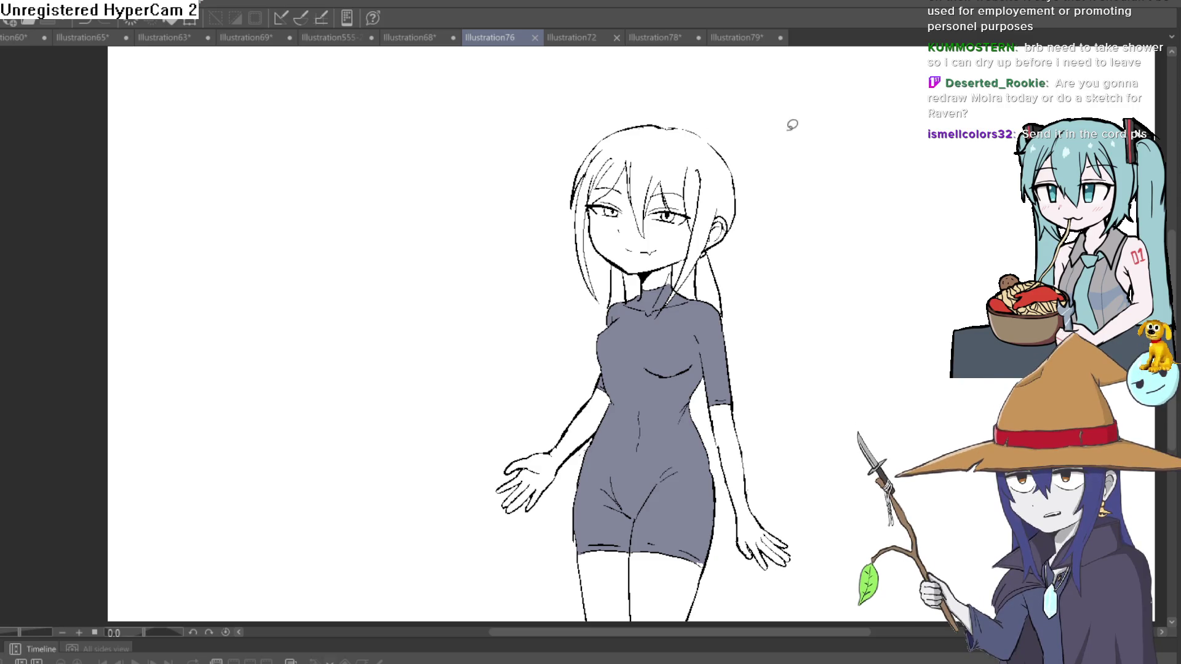
{"action": "mouse_move", "coordinate": [790, 124]}
{"action": "left_mouse_down"}
{"action": "mouse_move", "coordinate": [474, 319]}
{"action": "mouse_move", "coordinate": [516, 610]}
{"action": "mouse_move", "coordinate": [593, 626]}
{"action": "mouse_move", "coordinate": [875, 430]}
{"action": "mouse_move", "coordinate": [801, 52]}
{"action": "mouse_move", "coordinate": [791, 48]}
{"action": "mouse_move", "coordinate": [761, 72]}
{"action": "mouse_move", "coordinate": [791, 52]}
{"action": "left_mouse_up"}
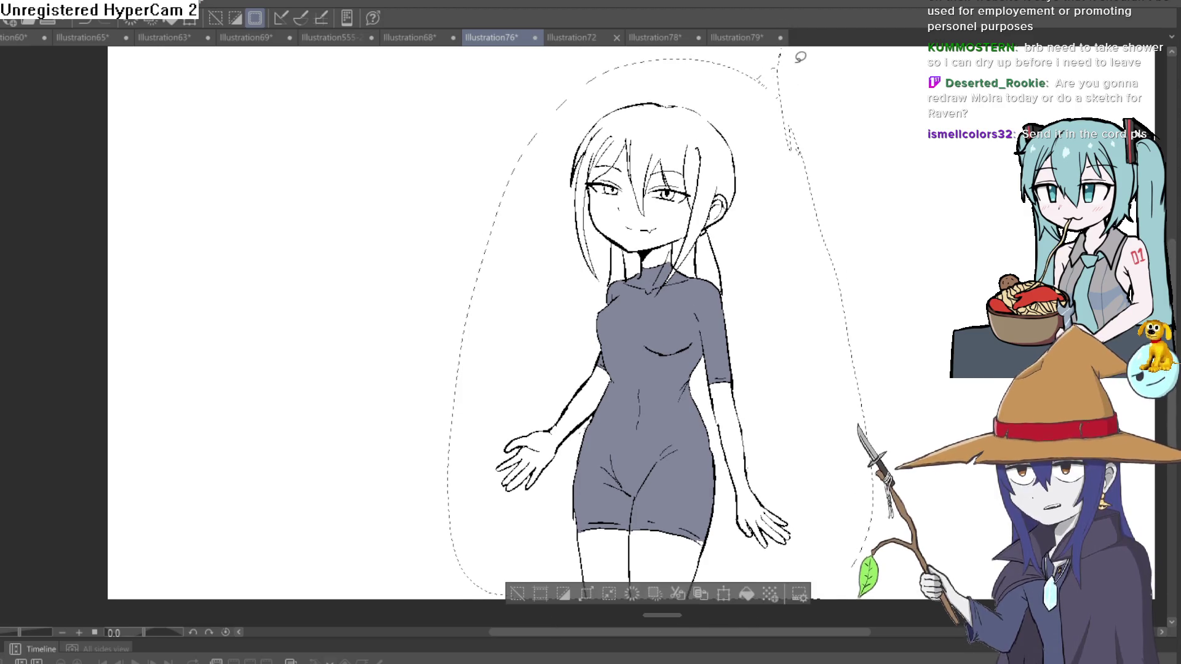
Paste the girl into Illustration555-2-2, undoing the accidental paste into Illustration68 first
{"action": "left_click", "coordinate": [441, 35]}
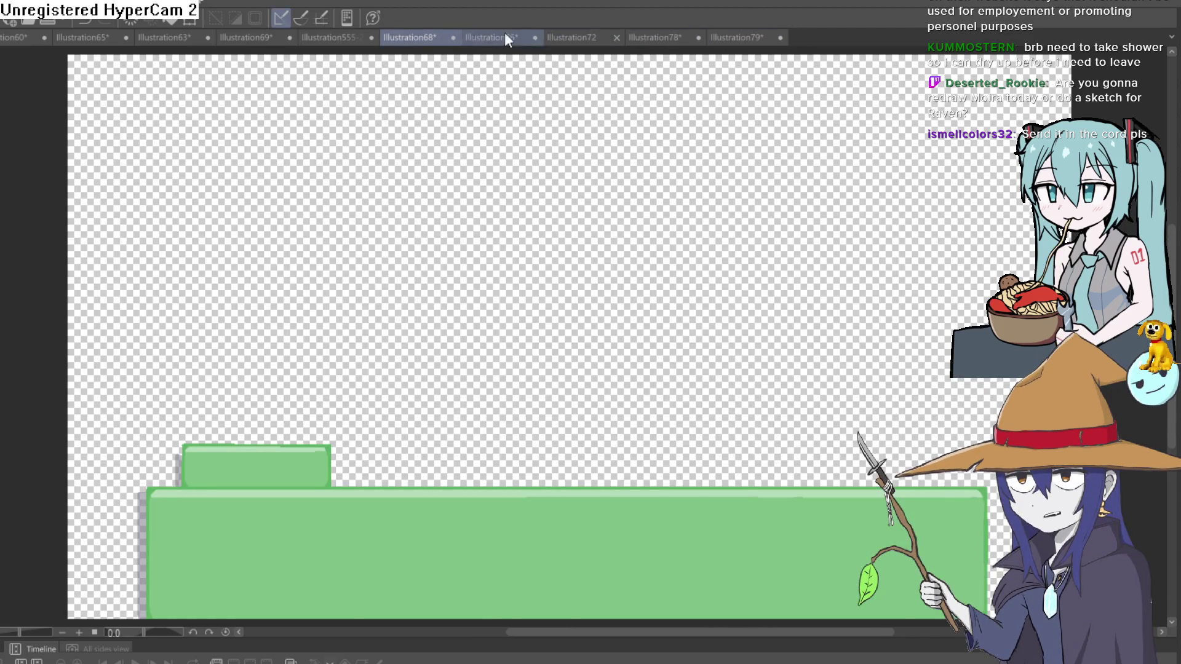
{"action": "key", "text": "ctrl+v"}
{"action": "key", "text": "ctrl+z"}
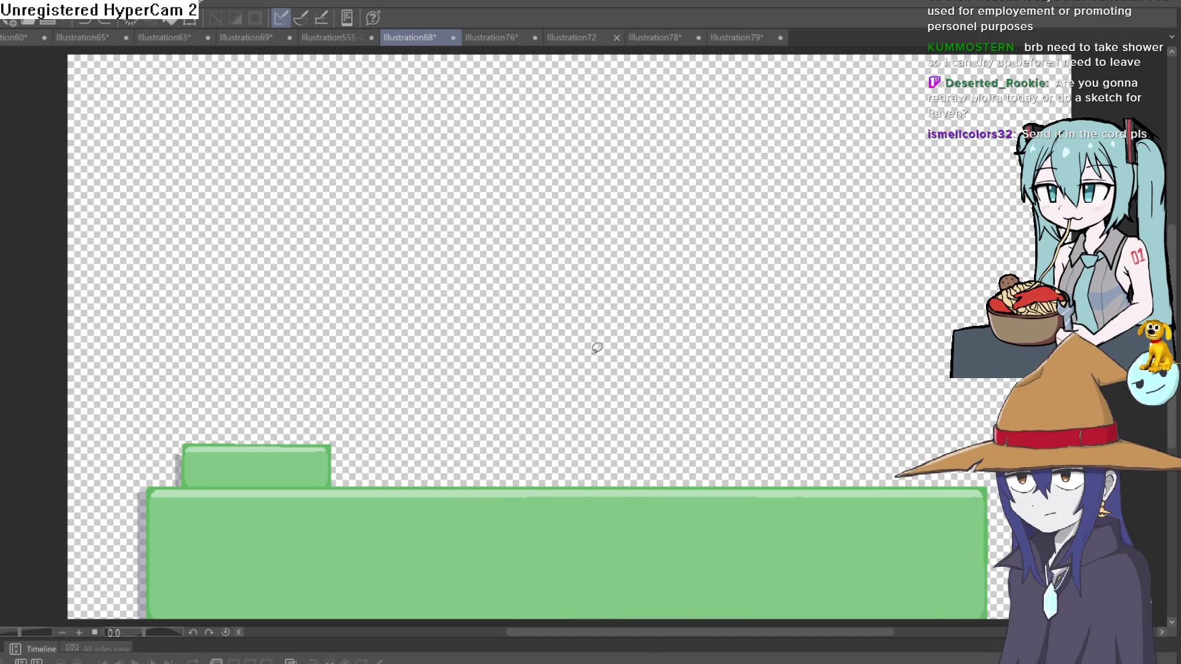
{"action": "left_click", "coordinate": [344, 35]}
{"action": "key", "text": "ctrl+v"}
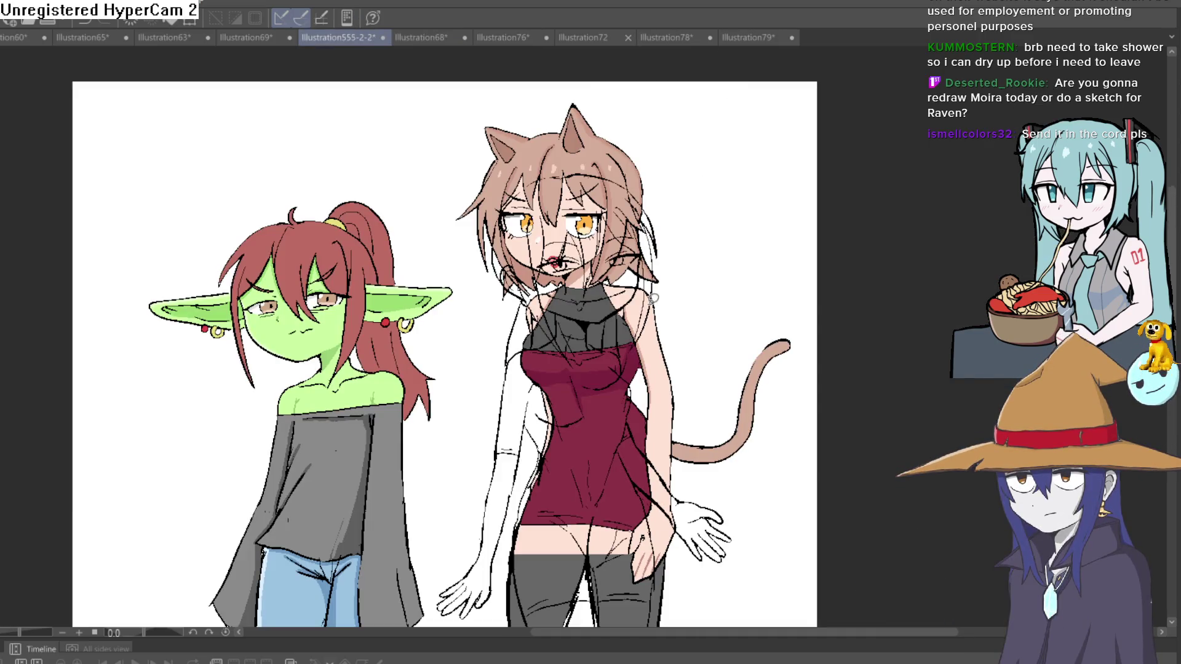
Transform the pasted sketch and drop it over the cat girl
{"action": "key", "text": "ctrl+t"}
{"action": "mouse_move", "coordinate": [564, 415]}
{"action": "left_mouse_down"}
{"action": "mouse_move", "coordinate": [198, 382]}
{"action": "mouse_move", "coordinate": [234, 397]}
{"action": "mouse_move", "coordinate": [415, 252]}
{"action": "left_mouse_up"}
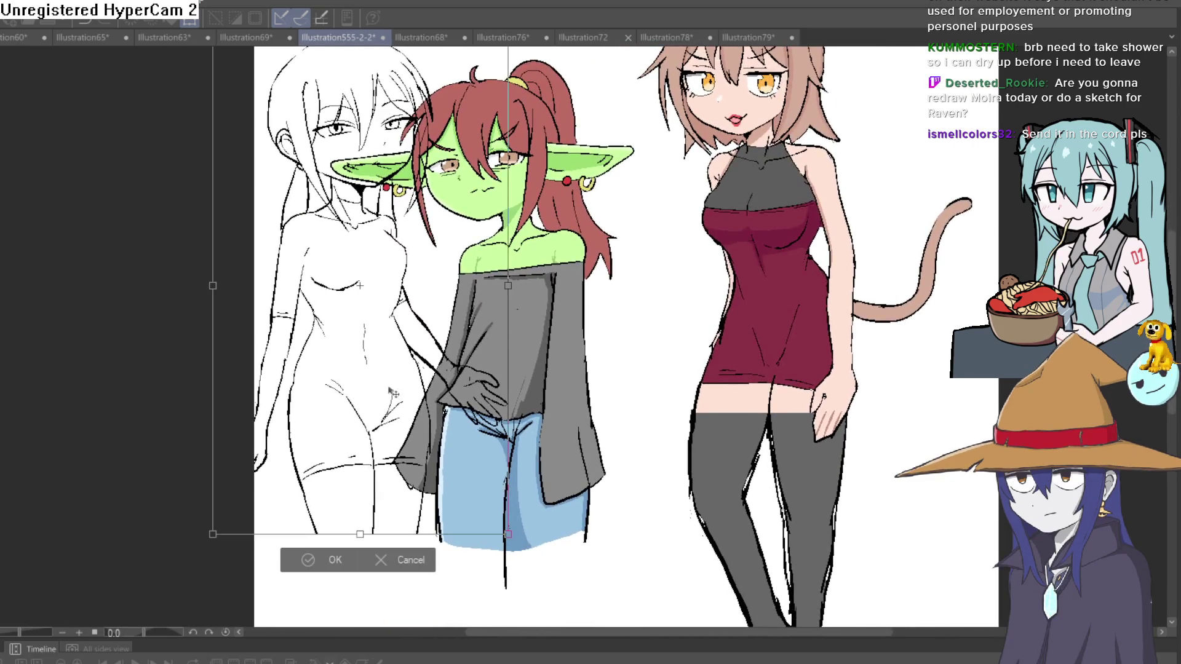
{"action": "mouse_move", "coordinate": [387, 400]}
{"action": "left_mouse_down"}
{"action": "mouse_move", "coordinate": [377, 424]}
{"action": "mouse_move", "coordinate": [386, 415]}
{"action": "left_mouse_up"}
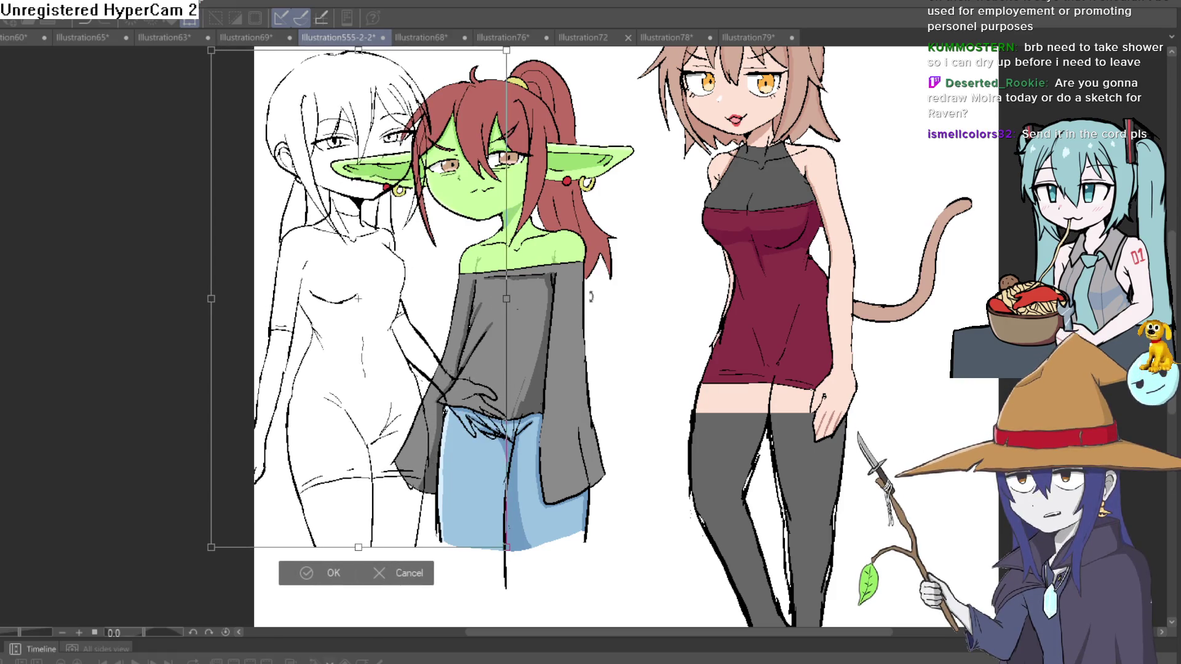
{"action": "scroll", "coordinate": [593, 298], "scroll_direction": "down", "scroll_amount": 3}
{"action": "scroll", "coordinate": [592, 297], "scroll_direction": "up", "scroll_amount": 2}
{"action": "left_click_drag", "start_coordinate": [455, 307], "coordinate": [817, 289]}
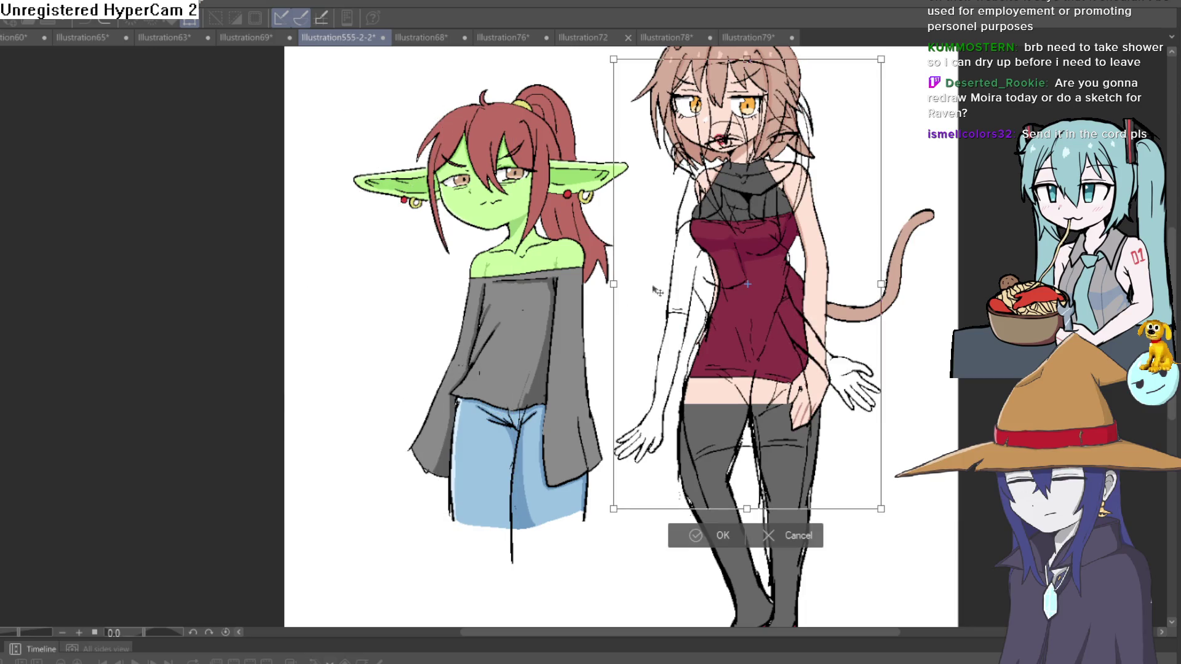
{"action": "key", "text": "Return"}
Delete the misplaced sketch, zoom out, and abandon an attempt to widen the page leftward
{"action": "key", "text": "Delete"}
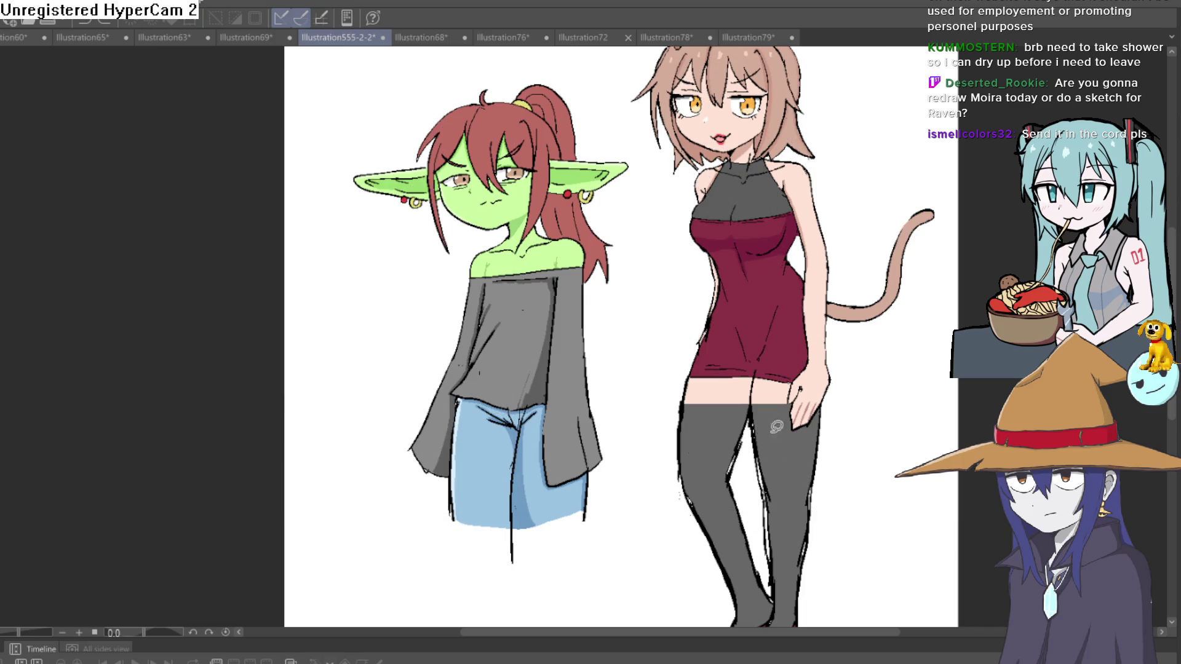
{"action": "key", "text": "ctrl+minus"}
{"action": "key", "text": "ctrl+minus"}
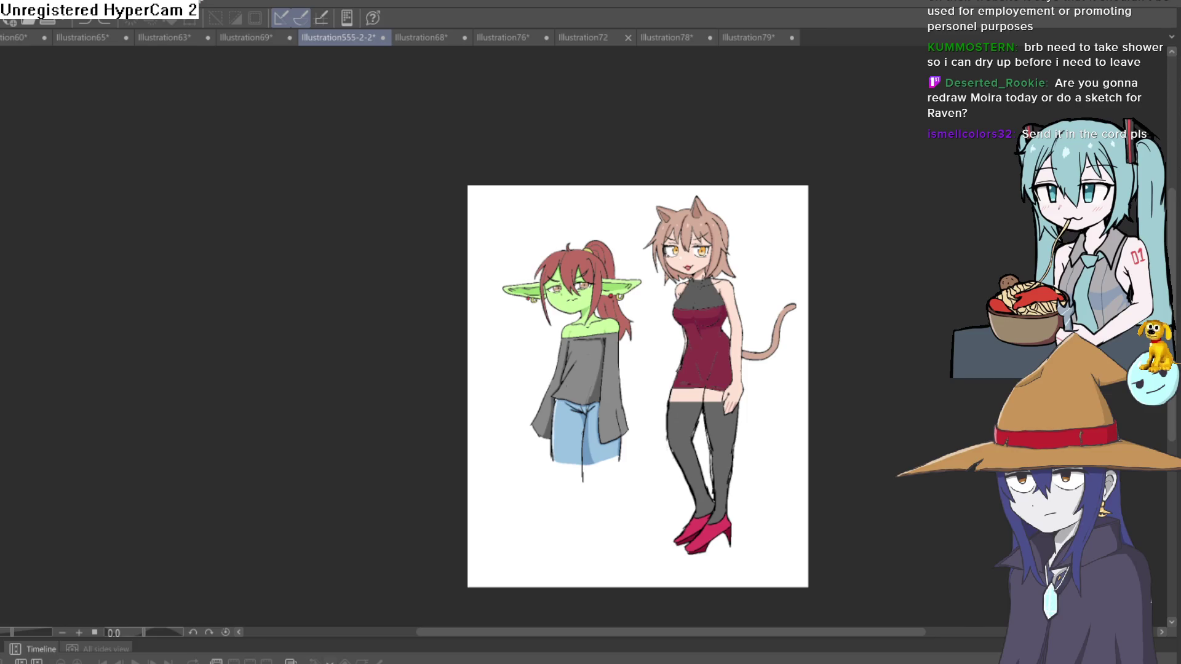
{"action": "key", "text": "ctrl+t"}
{"action": "left_click_drag", "start_coordinate": [467, 388], "coordinate": [256, 387]}
{"action": "key", "text": "Escape"}
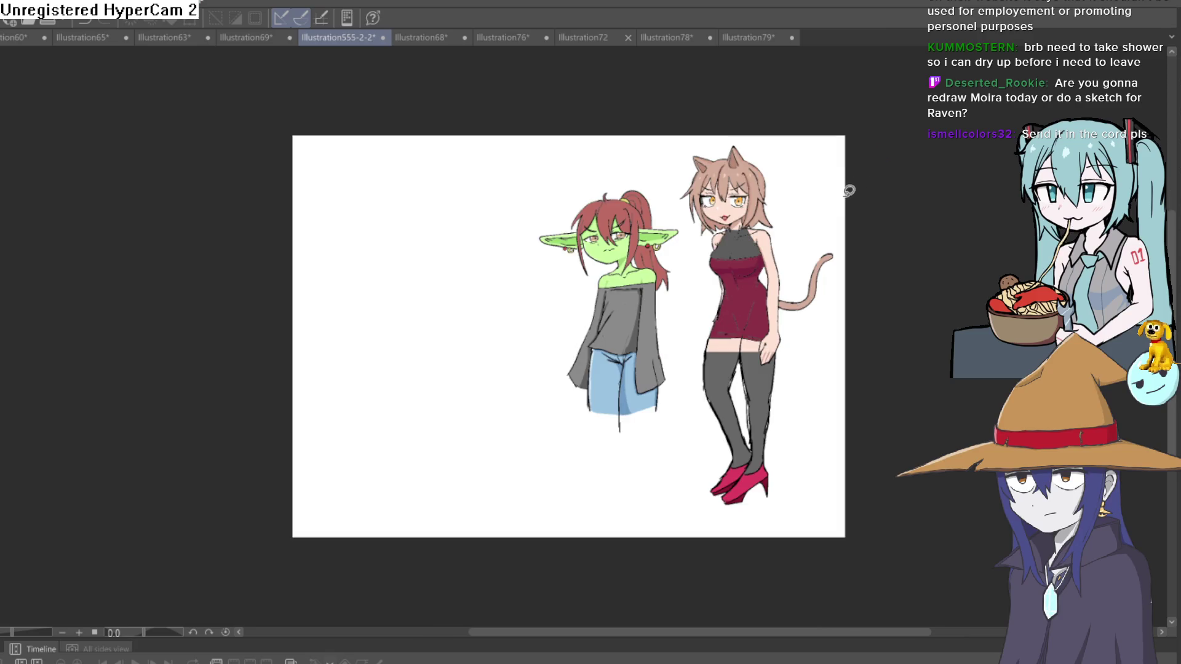
Paste the sketched girl again and place her just left of the goblin girl
{"action": "key", "text": "ctrl+v"}
{"action": "key", "text": "ctrl+t"}
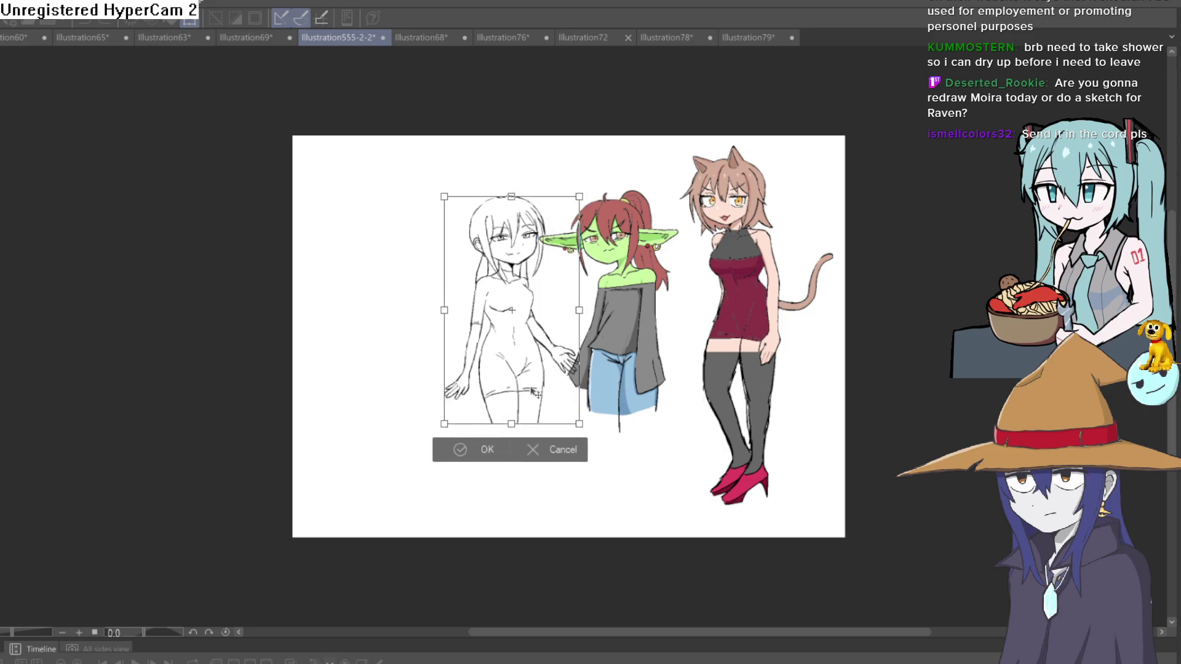
{"action": "mouse_move", "coordinate": [532, 390]}
{"action": "left_mouse_down"}
{"action": "mouse_move", "coordinate": [496, 390]}
{"action": "mouse_move", "coordinate": [637, 363]}
{"action": "mouse_move", "coordinate": [755, 368]}
{"action": "mouse_move", "coordinate": [642, 379]}
{"action": "mouse_move", "coordinate": [623, 402]}
{"action": "mouse_move", "coordinate": [639, 403]}
{"action": "mouse_move", "coordinate": [514, 406]}
{"action": "mouse_move", "coordinate": [521, 427]}
{"action": "left_mouse_up"}
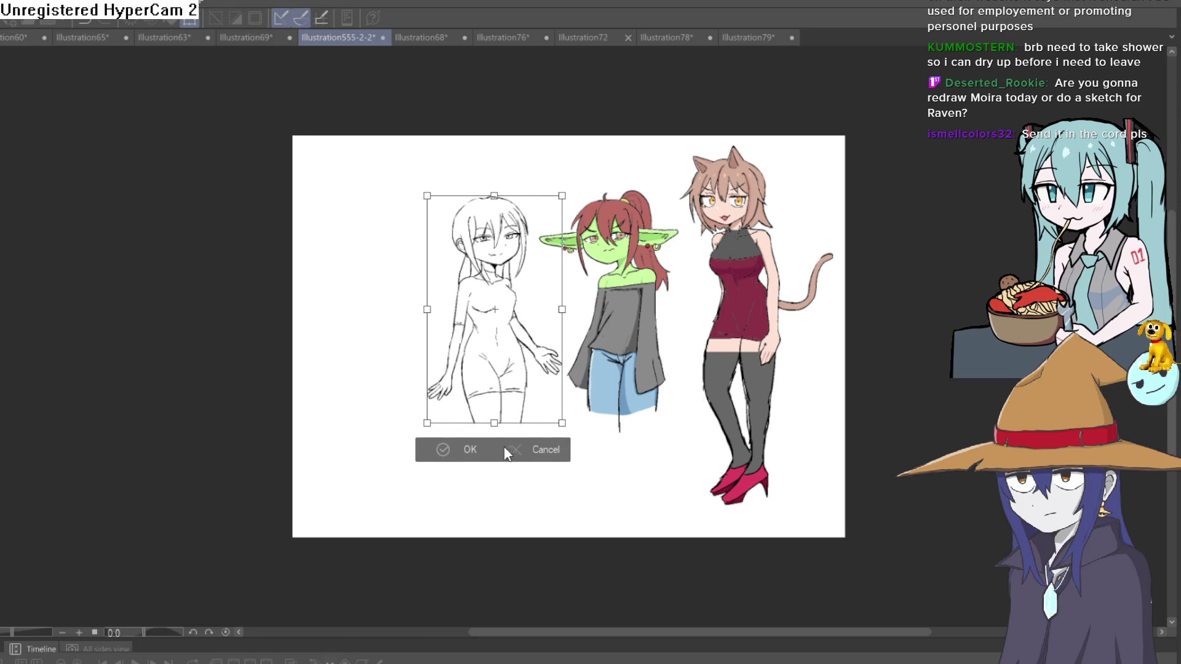
{"action": "key", "text": "Return"}
{"action": "scroll", "coordinate": [515, 328], "scroll_direction": "up", "scroll_amount": 4}
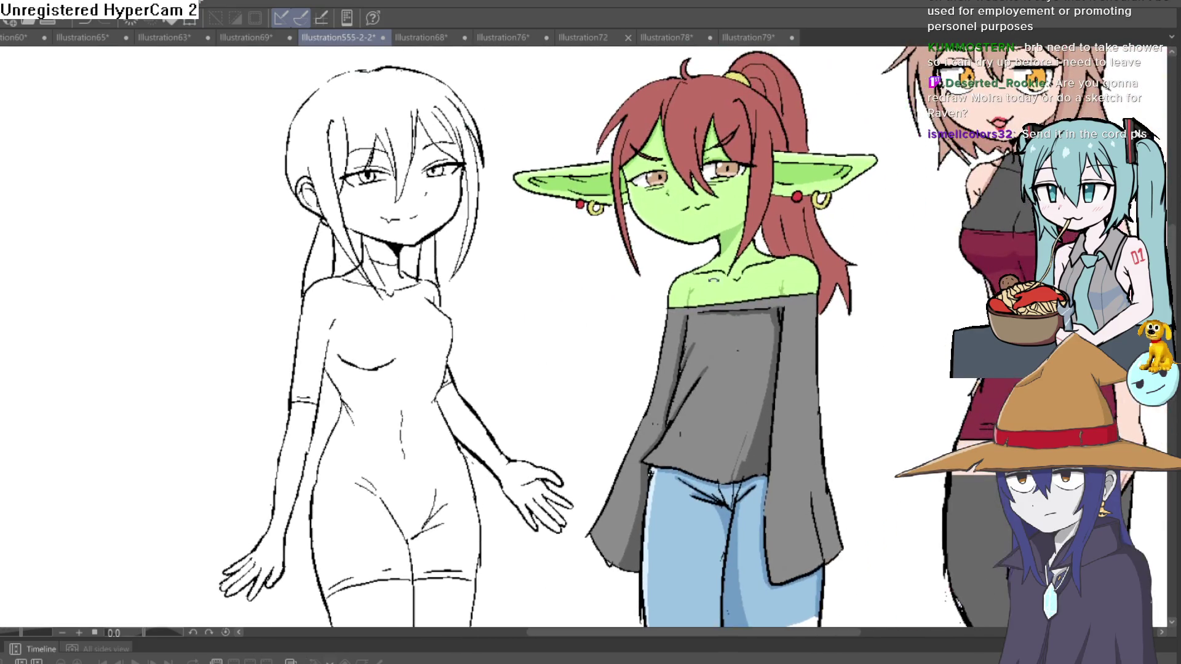
{"action": "mouse_move", "coordinate": [781, 258]}
{"action": "left_mouse_down"}
{"action": "mouse_move", "coordinate": [780, 245]}
{"action": "mouse_move", "coordinate": [540, 255]}
{"action": "mouse_move", "coordinate": [669, 321]}
{"action": "mouse_move", "coordinate": [361, 364]}
{"action": "left_mouse_up"}
{"action": "scroll", "coordinate": [611, 335], "scroll_direction": "up", "scroll_amount": 3}
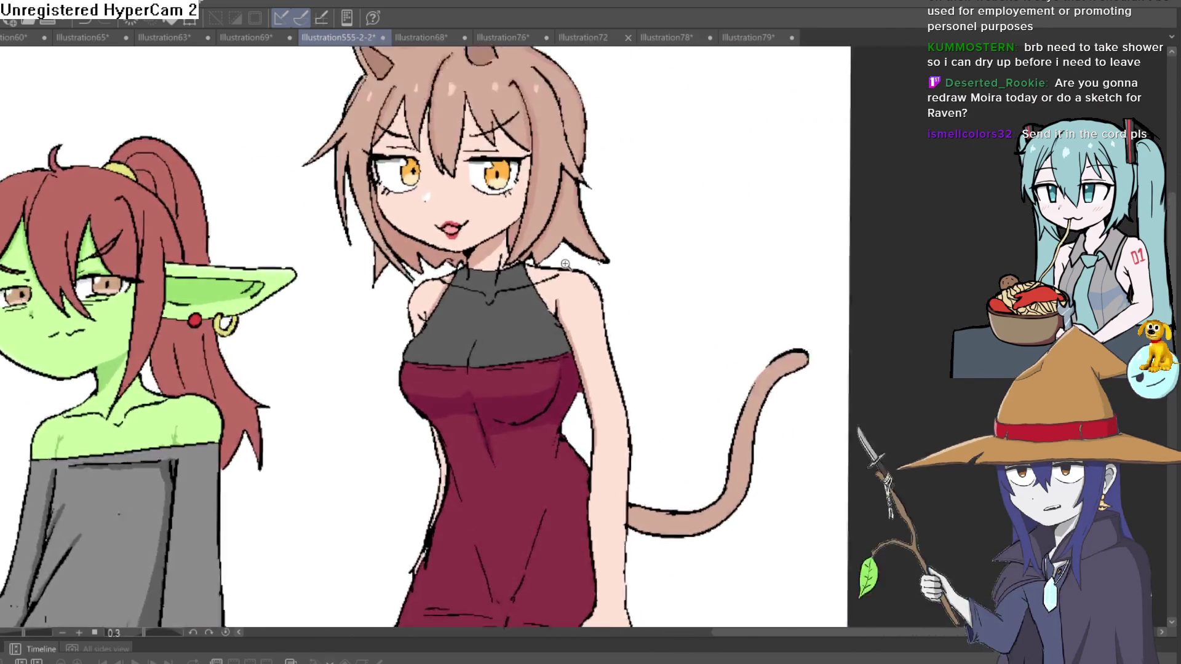
{"action": "mouse_move", "coordinate": [610, 335]}
{"action": "left_mouse_down"}
{"action": "mouse_move", "coordinate": [594, 328]}
{"action": "mouse_move", "coordinate": [651, 366]}
{"action": "left_mouse_up"}
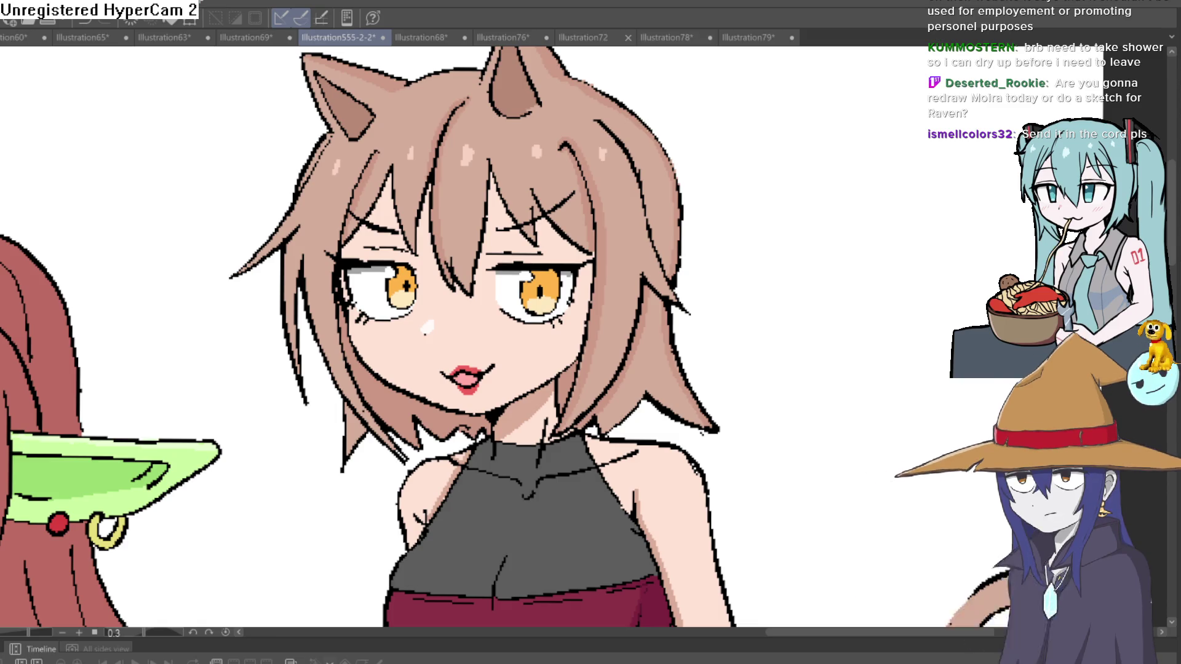
{"action": "key", "text": "ctrl+minus"}
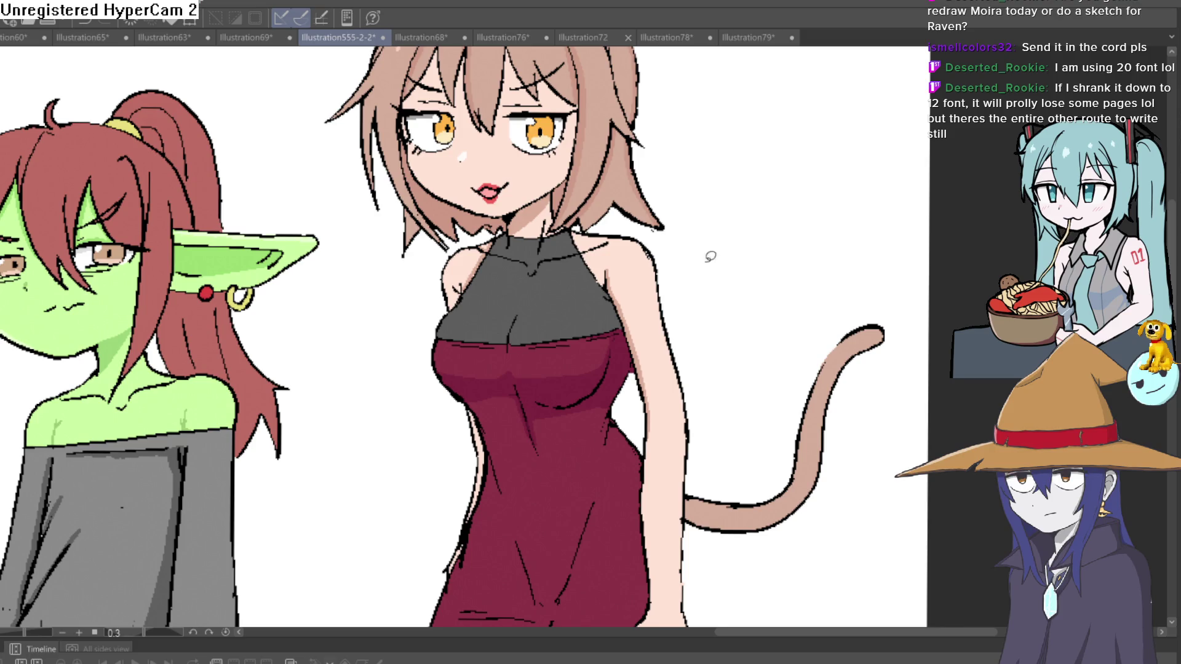
Pan and zoom around the goblin girl's face for a close-up look
{"action": "scroll", "coordinate": [578, 358], "scroll_direction": "down", "scroll_amount": 5}
{"action": "mouse_move", "coordinate": [578, 358]}
{"action": "left_mouse_down"}
{"action": "mouse_move", "coordinate": [554, 397]}
{"action": "mouse_move", "coordinate": [581, 287]}
{"action": "mouse_move", "coordinate": [461, 377]}
{"action": "left_mouse_up"}
{"action": "scroll", "coordinate": [540, 322], "scroll_direction": "up", "scroll_amount": 5}
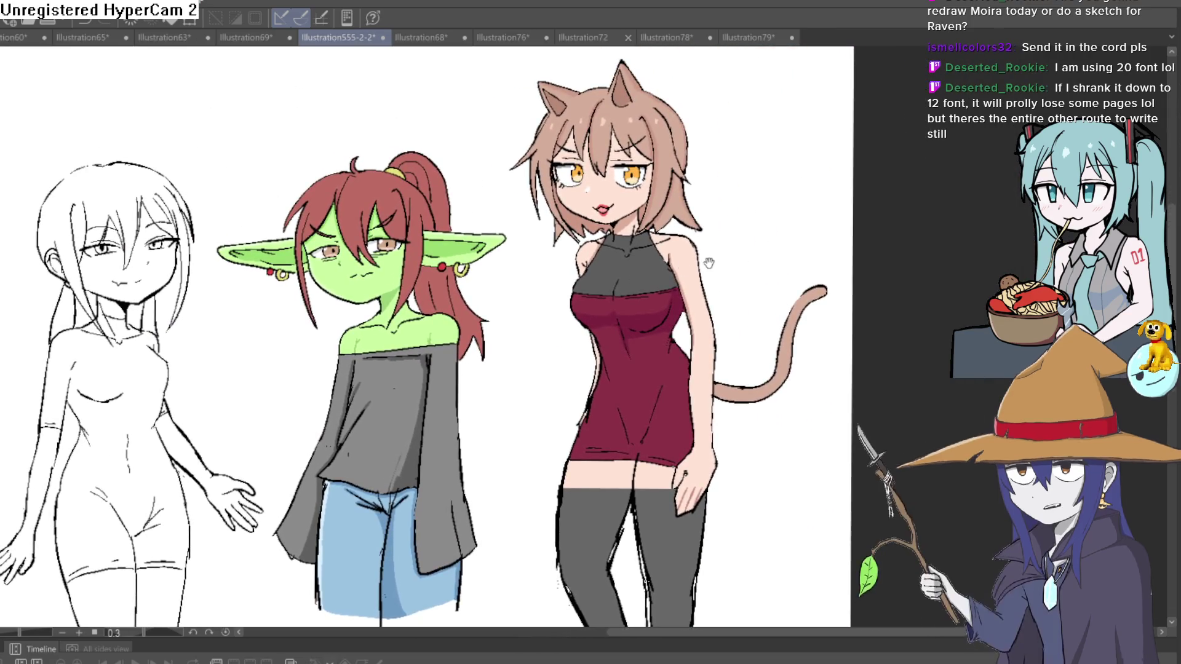
{"action": "scroll", "coordinate": [457, 275], "scroll_direction": "up", "scroll_amount": 5}
{"action": "left_click_drag", "start_coordinate": [457, 275], "coordinate": [475, 280]}
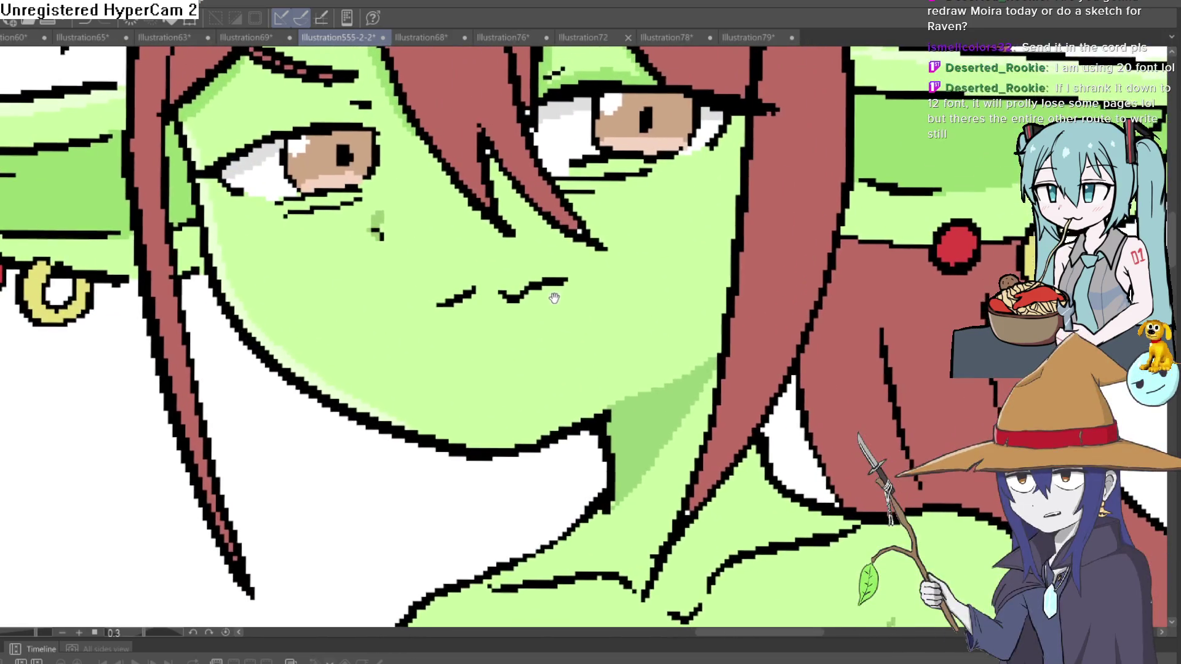
{"action": "left_click_drag", "start_coordinate": [548, 298], "coordinate": [529, 249]}
{"action": "scroll", "coordinate": [633, 236], "scroll_direction": "down", "scroll_amount": 10}
{"action": "scroll", "coordinate": [633, 236], "scroll_direction": "up", "scroll_amount": 1}
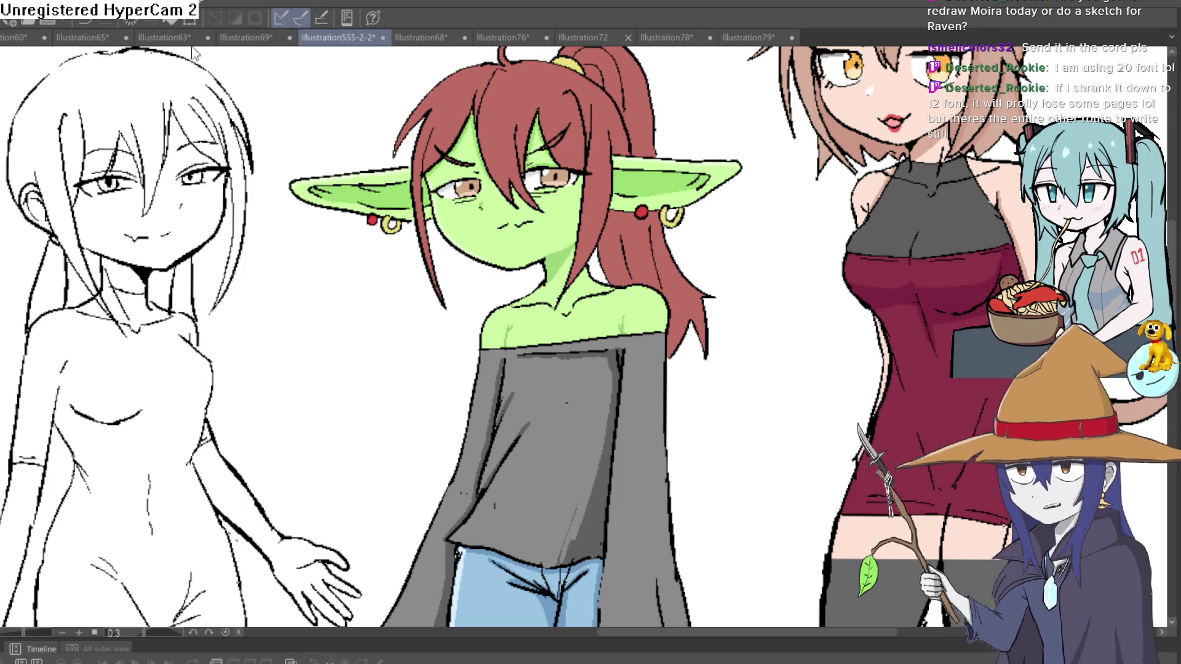
Flip through Illustration65, the meme sketch and the goblin drawing, then return to Illustration555-2-2
{"action": "left_click", "coordinate": [82, 37]}
{"action": "left_click", "coordinate": [171, 39]}
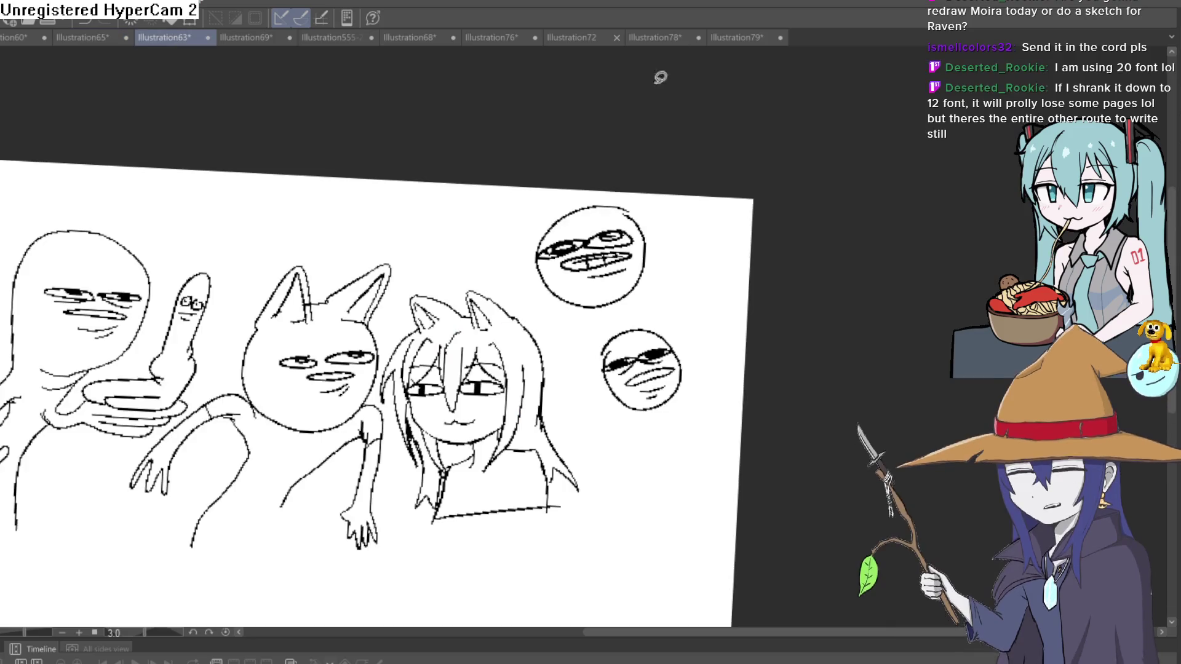
{"action": "left_click", "coordinate": [15, 38]}
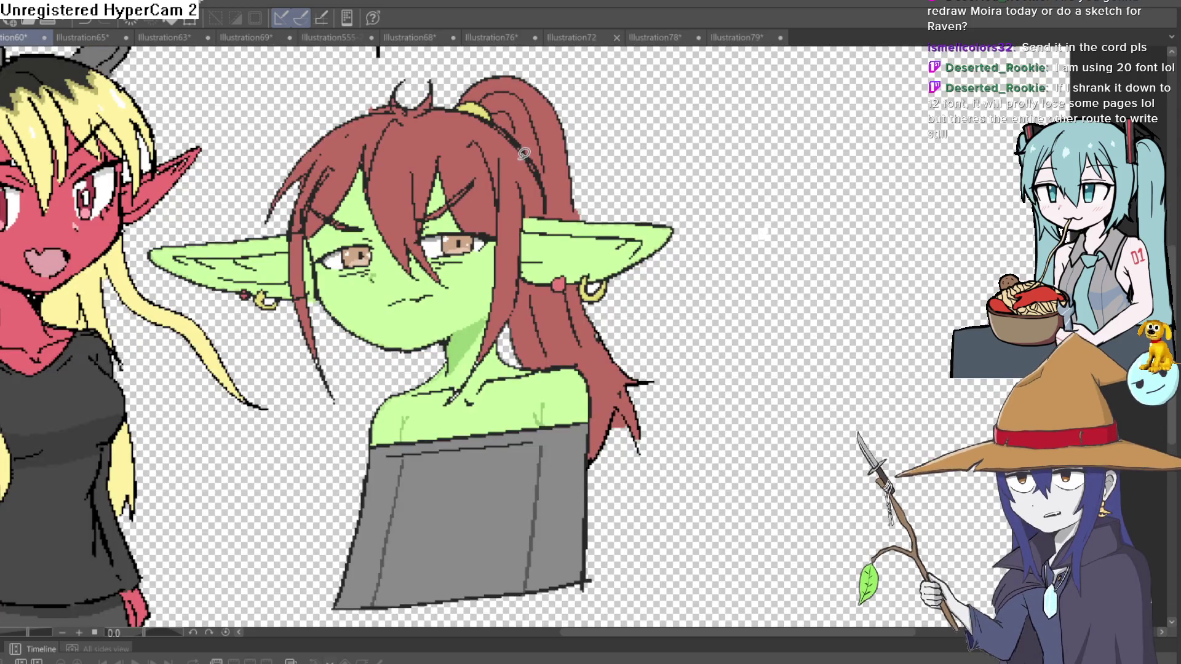
{"action": "scroll", "coordinate": [529, 154], "scroll_direction": "up", "scroll_amount": 2}
{"action": "left_click_drag", "start_coordinate": [602, 184], "coordinate": [684, 191]}
{"action": "scroll", "coordinate": [683, 191], "scroll_direction": "down", "scroll_amount": 3}
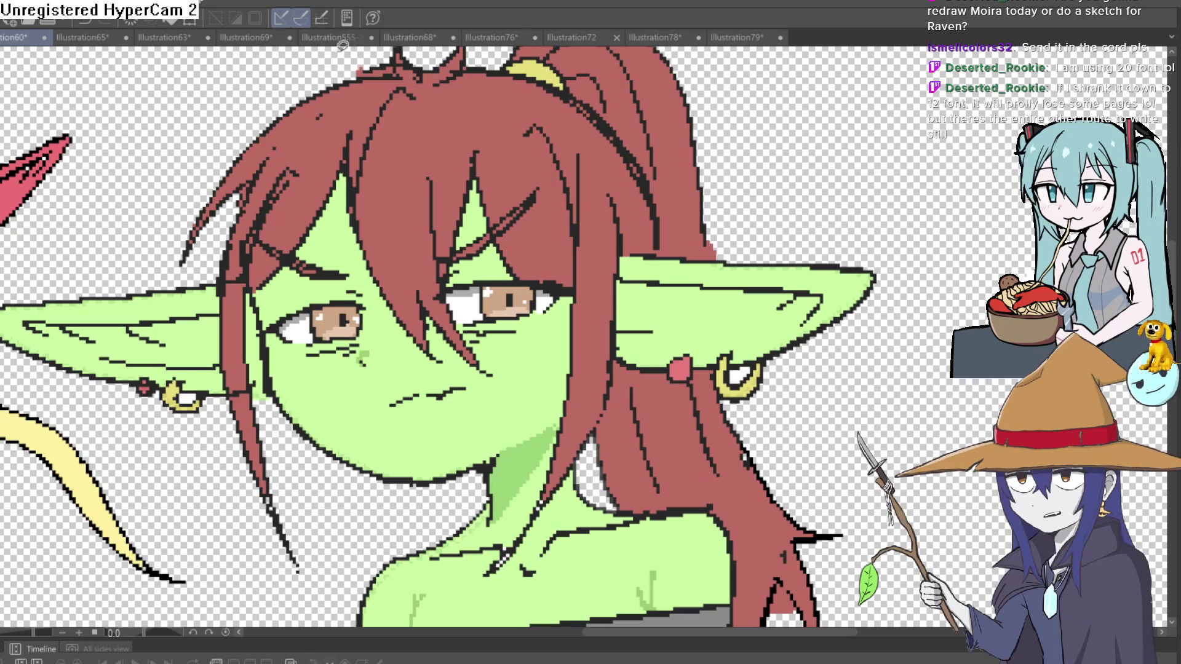
{"action": "left_click", "coordinate": [335, 38]}
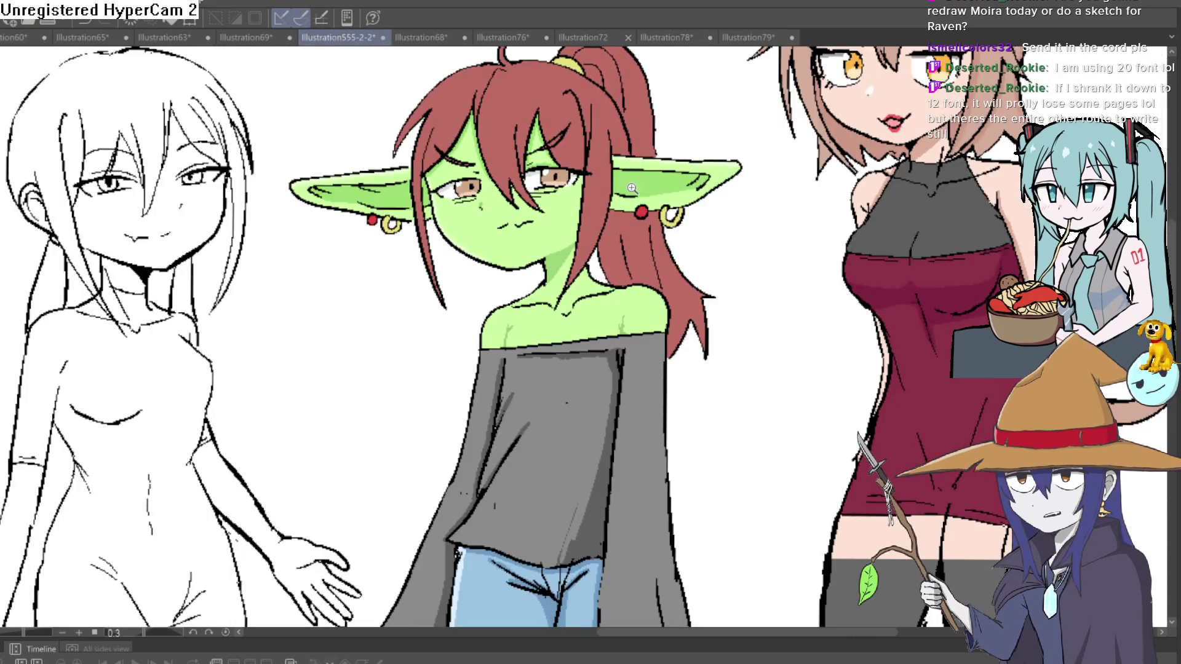
Zoom and pan over the goblin and cat girl, then switch to the Illustration69 gnome drawing
{"action": "scroll", "coordinate": [646, 186], "scroll_direction": "up", "scroll_amount": 4}
{"action": "scroll", "coordinate": [646, 186], "scroll_direction": "down", "scroll_amount": 2}
{"action": "scroll", "coordinate": [646, 186], "scroll_direction": "down", "scroll_amount": 4}
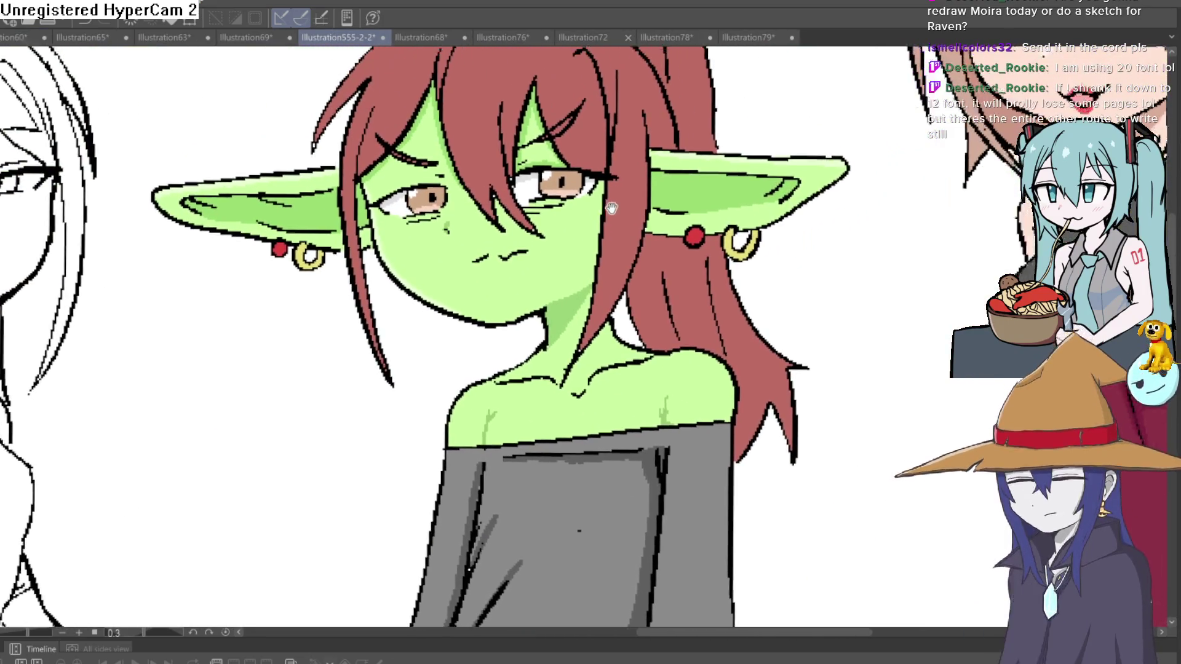
{"action": "scroll", "coordinate": [739, 235], "scroll_direction": "up", "scroll_amount": 1}
{"action": "mouse_move", "coordinate": [738, 235]}
{"action": "left_mouse_down"}
{"action": "mouse_move", "coordinate": [731, 264]}
{"action": "mouse_move", "coordinate": [657, 287]}
{"action": "mouse_move", "coordinate": [631, 317]}
{"action": "left_mouse_up"}
{"action": "scroll", "coordinate": [846, 225], "scroll_direction": "up", "scroll_amount": 5}
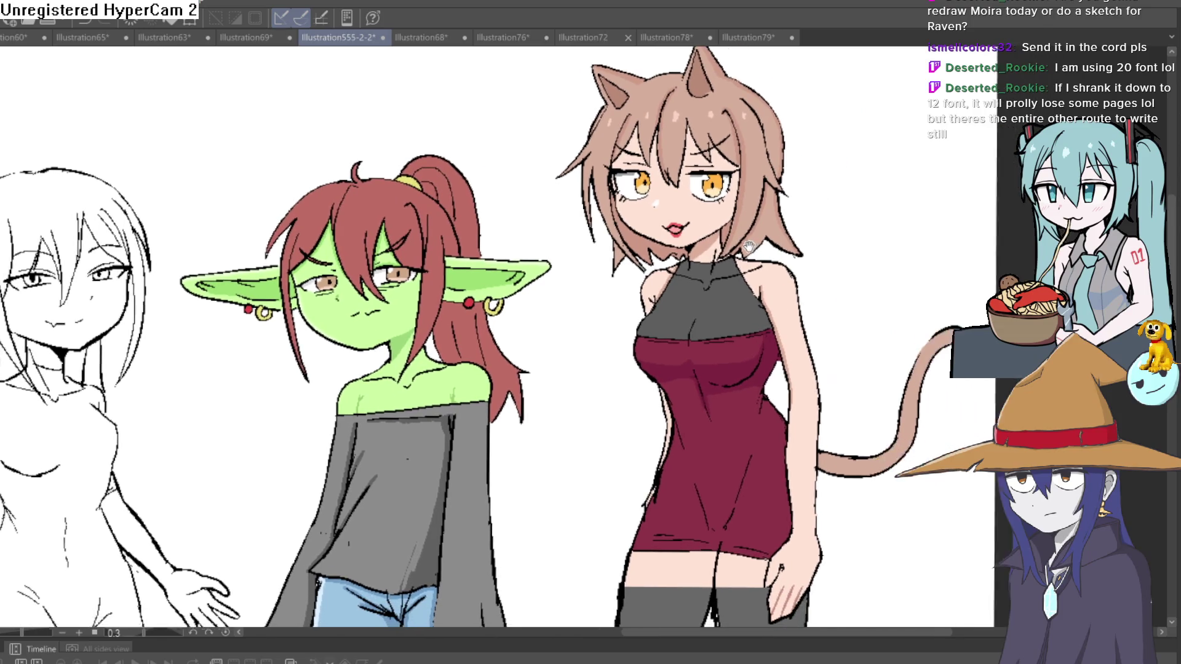
{"action": "scroll", "coordinate": [733, 277], "scroll_direction": "down", "scroll_amount": 5}
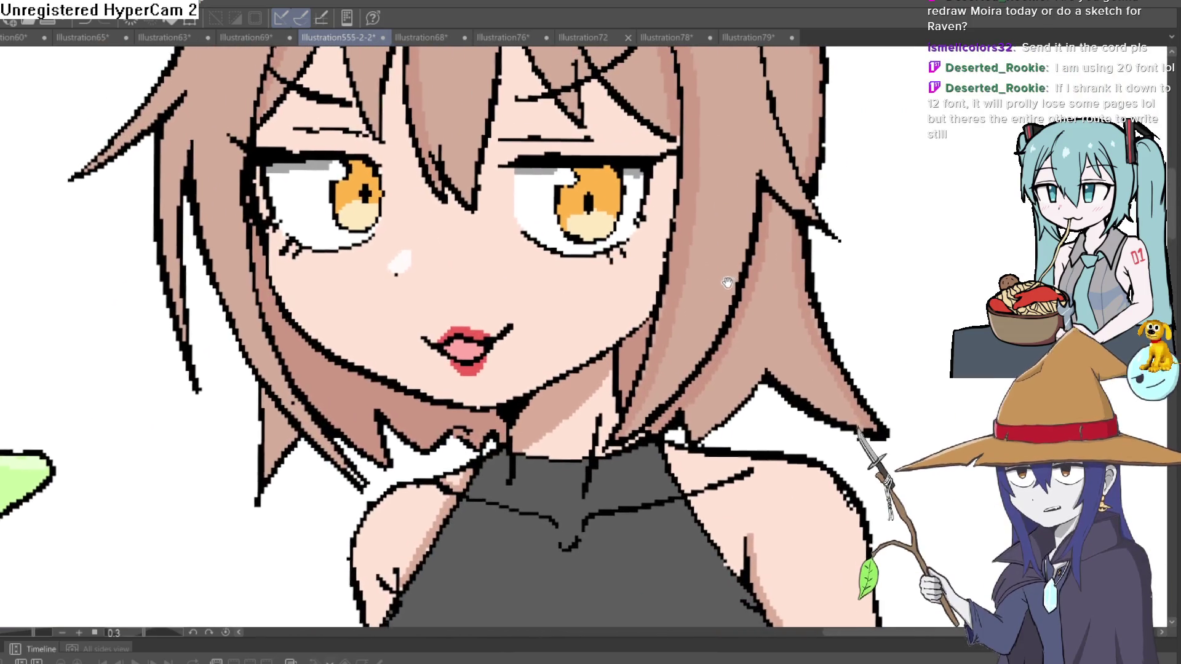
{"action": "scroll", "coordinate": [753, 266], "scroll_direction": "down", "scroll_amount": 3}
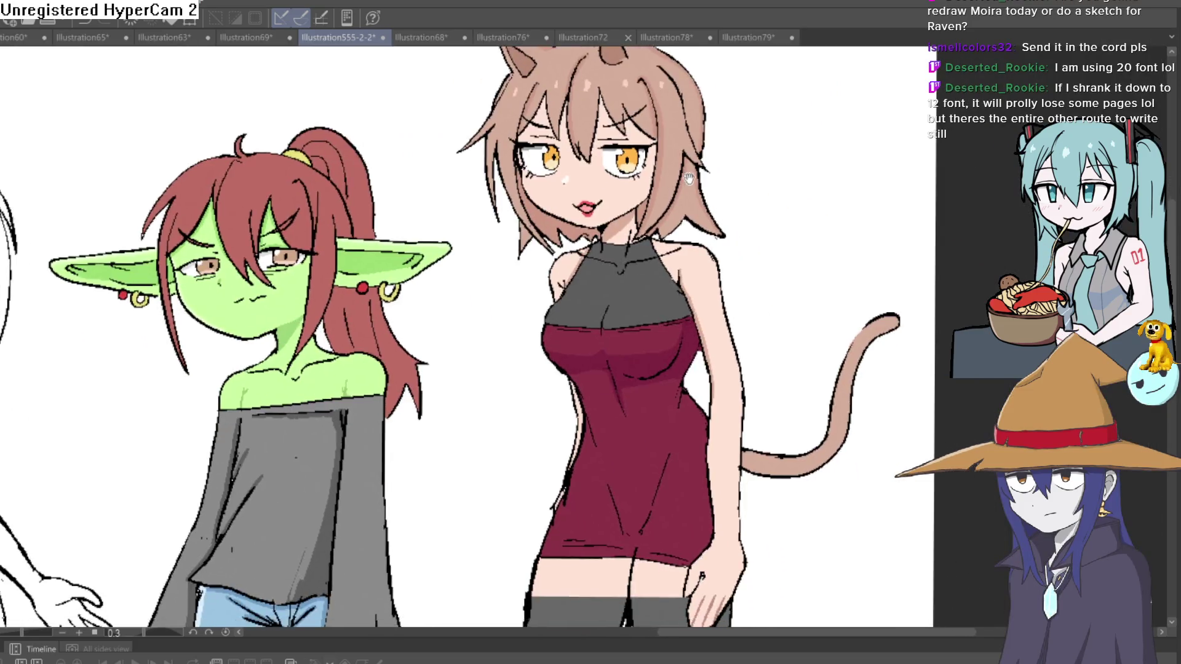
{"action": "mouse_move", "coordinate": [738, 251]}
{"action": "left_mouse_down"}
{"action": "mouse_move", "coordinate": [729, 243]}
{"action": "mouse_move", "coordinate": [710, 279]}
{"action": "left_mouse_up"}
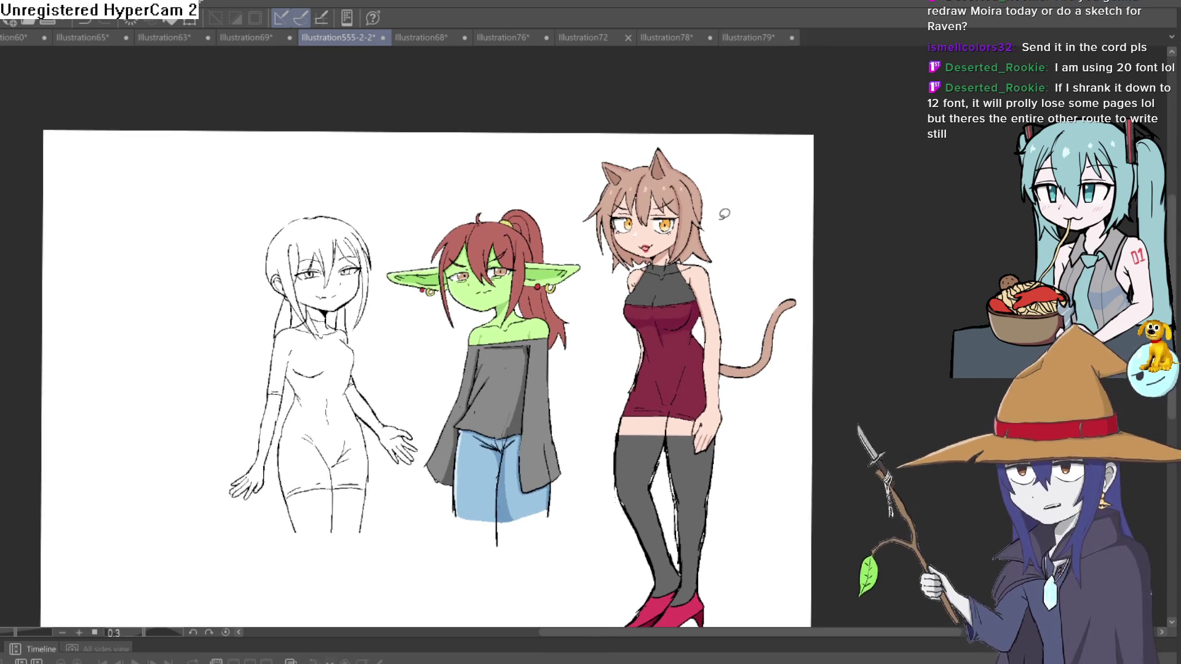
{"action": "scroll", "coordinate": [596, 268], "scroll_direction": "up", "scroll_amount": 3}
{"action": "left_click_drag", "start_coordinate": [743, 255], "coordinate": [732, 345]}
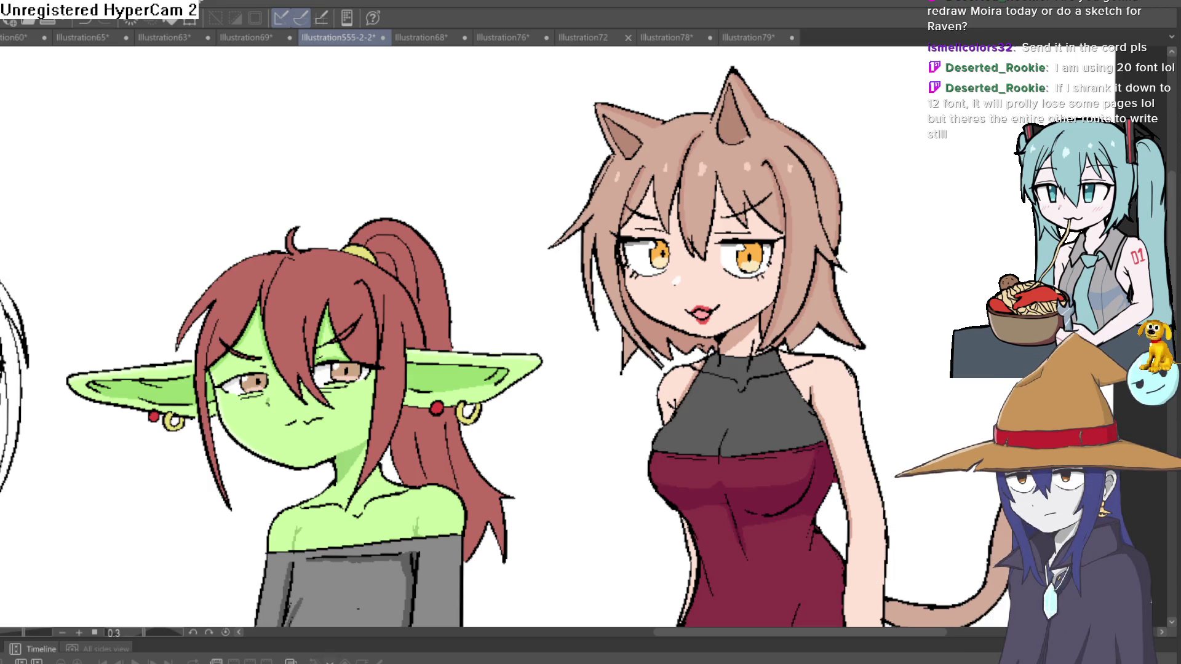
{"action": "left_click", "coordinate": [267, 37]}
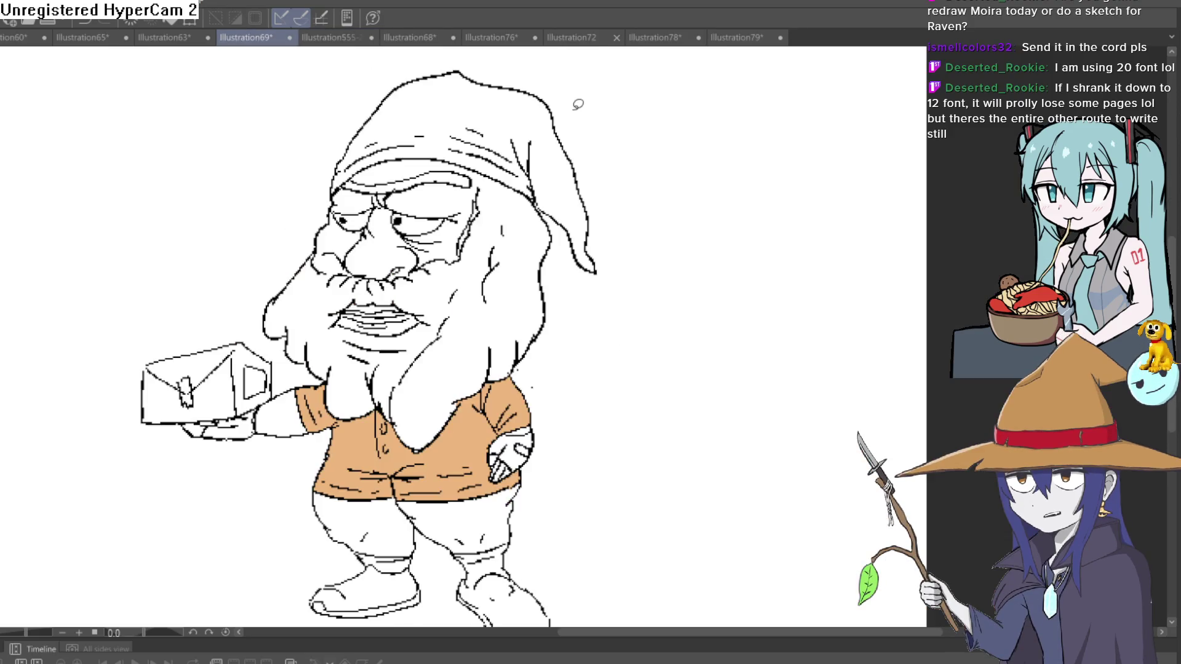
Lasso the red demon girl in Illustration65, cut her out, deselect, and go back to Illustration555-2-2
{"action": "left_click", "coordinate": [325, 38]}
{"action": "left_click", "coordinate": [427, 36]}
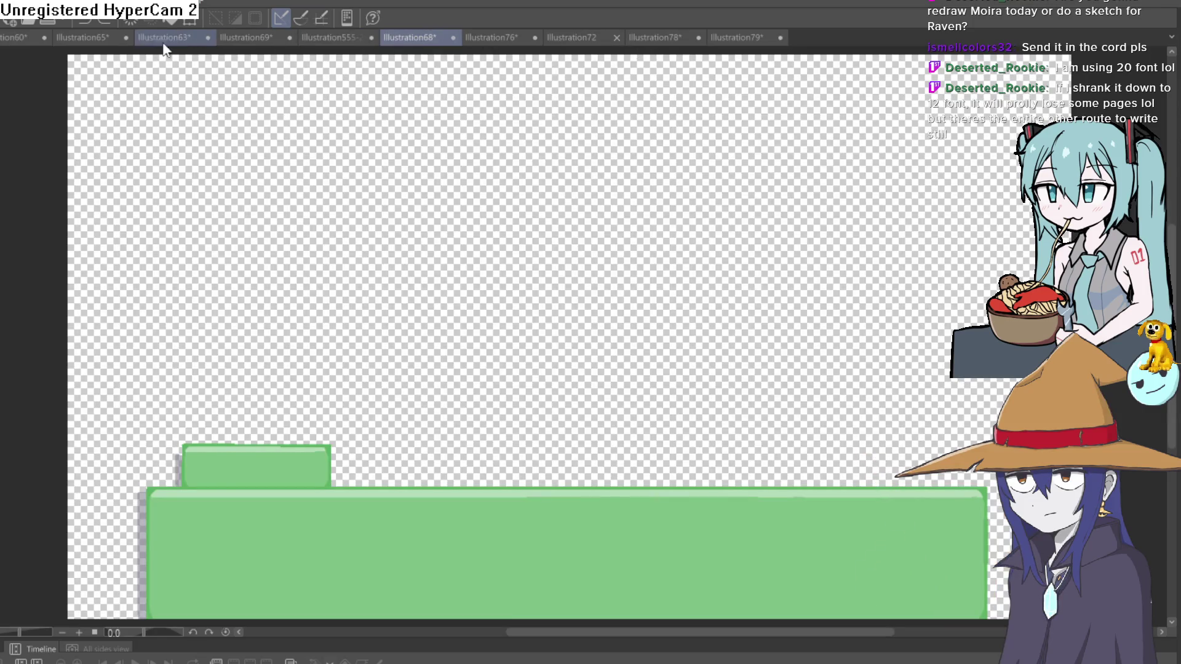
{"action": "left_click", "coordinate": [96, 45]}
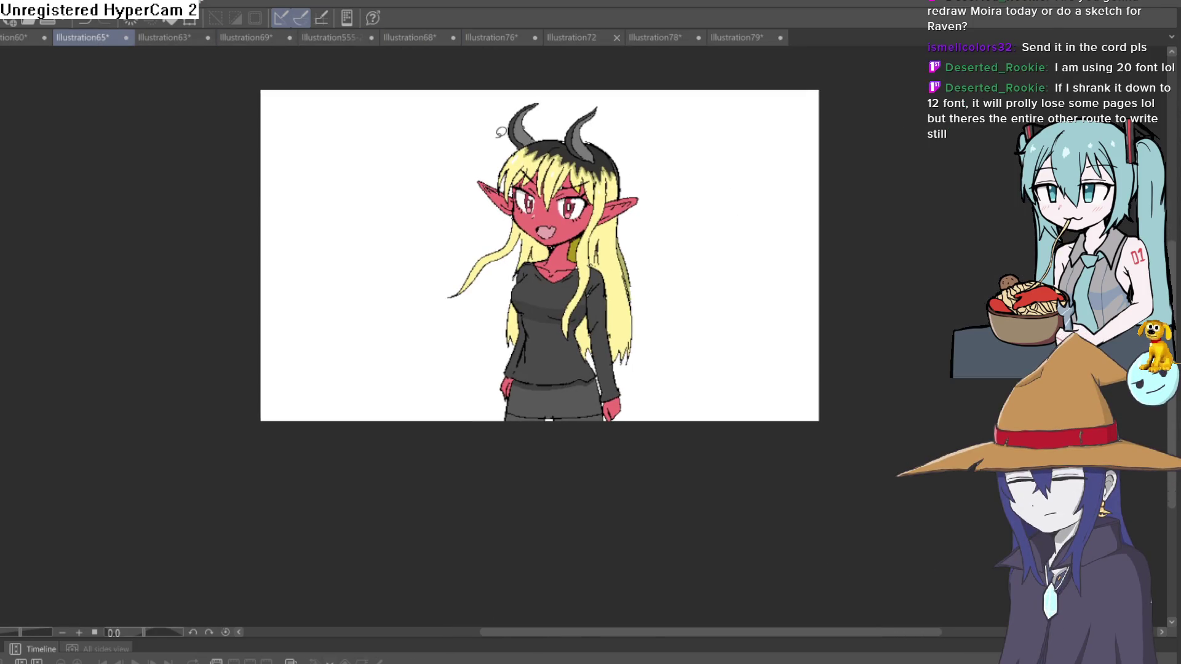
{"action": "mouse_move", "coordinate": [663, 433]}
{"action": "left_mouse_down"}
{"action": "mouse_move", "coordinate": [670, 205]}
{"action": "mouse_move", "coordinate": [605, 84]}
{"action": "mouse_move", "coordinate": [472, 62]}
{"action": "mouse_move", "coordinate": [402, 310]}
{"action": "mouse_move", "coordinate": [527, 477]}
{"action": "mouse_move", "coordinate": [658, 391]}
{"action": "left_mouse_up"}
{"action": "key", "text": "Delete"}
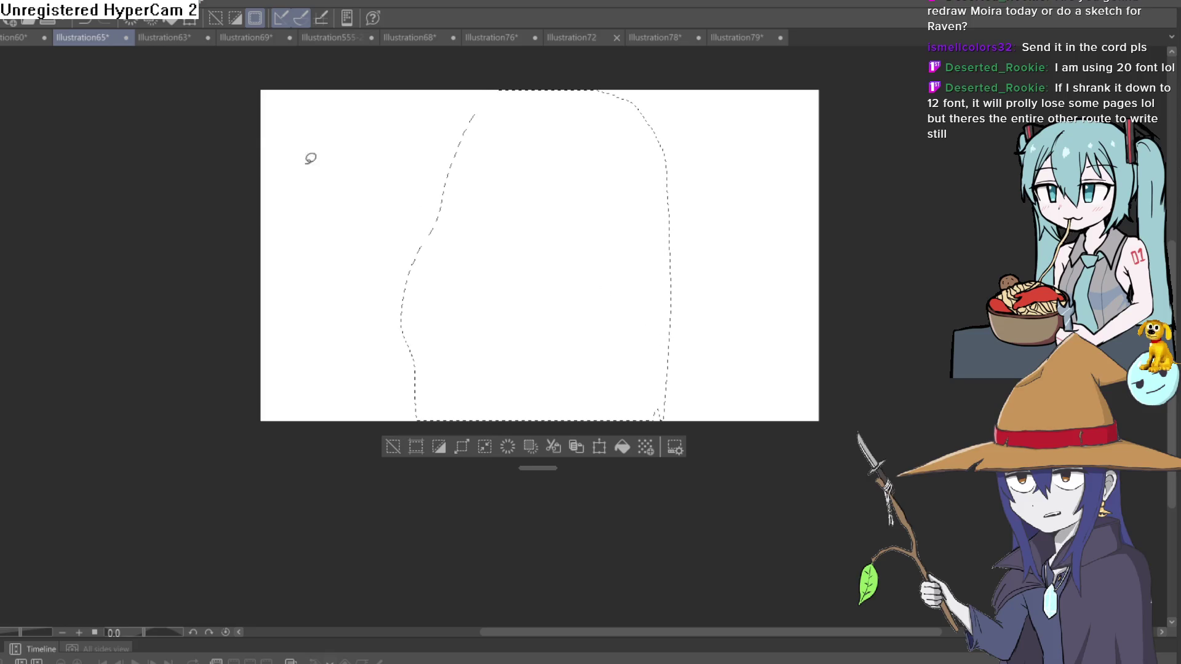
{"action": "key", "text": "ctrl+d"}
{"action": "left_click", "coordinate": [337, 38]}
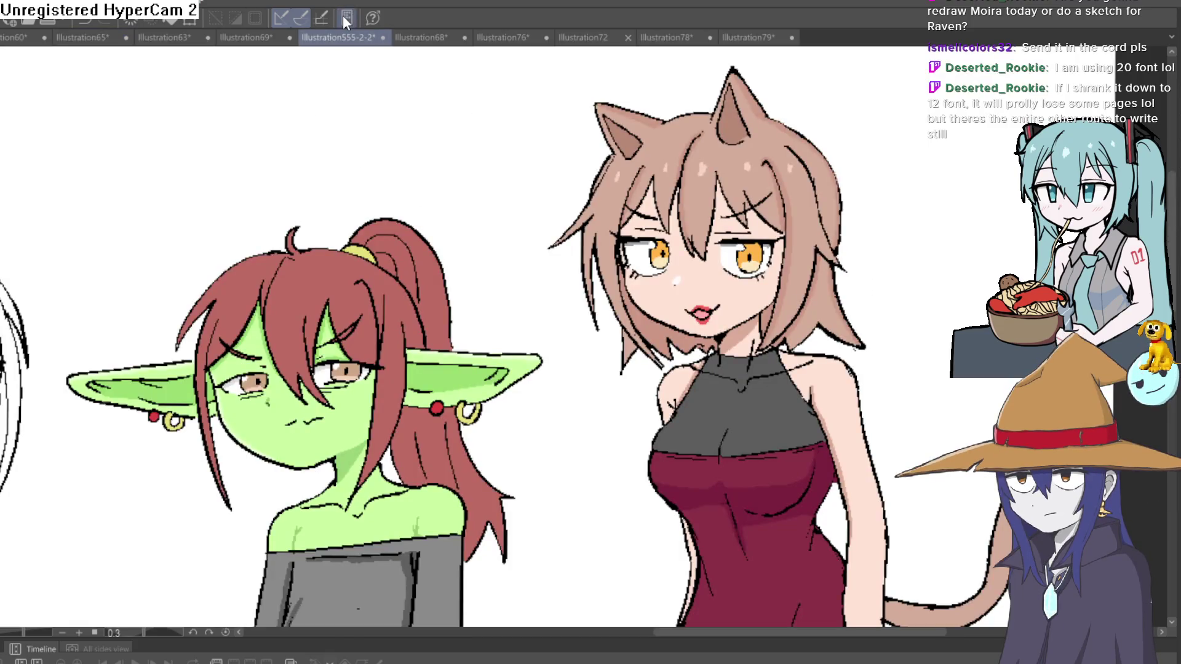
Move the pasted red demon girl to the far left and scale her up to match the others
{"action": "scroll", "coordinate": [709, 322], "scroll_direction": "down", "scroll_amount": 4}
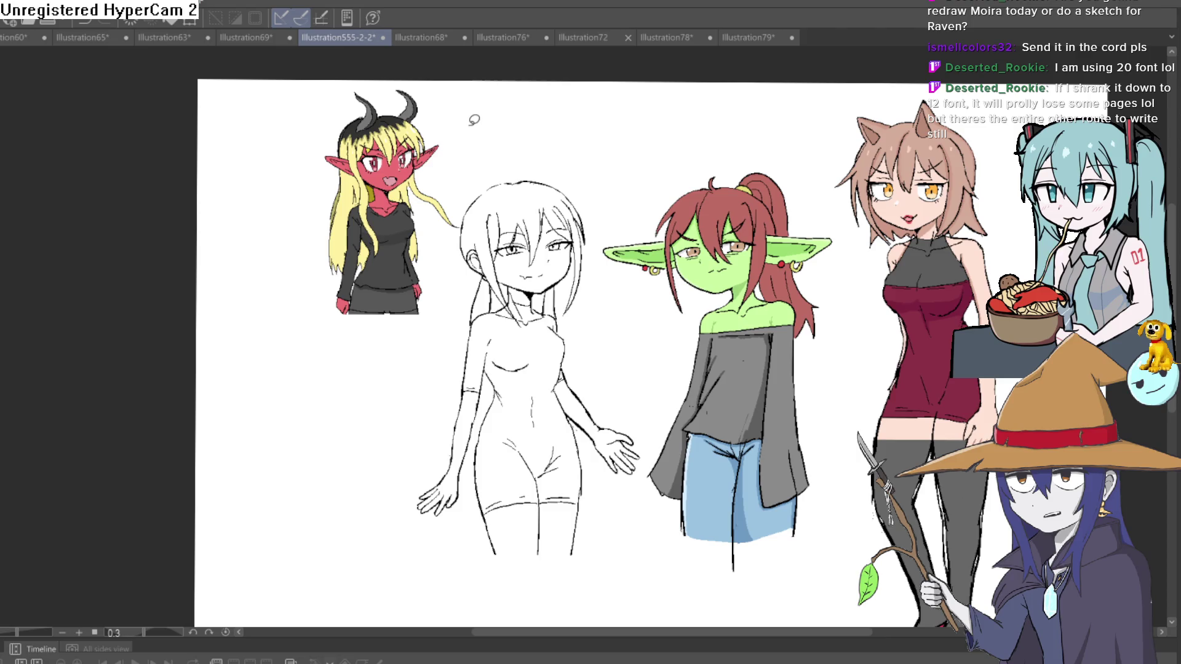
{"action": "key", "text": "ctrl+t"}
{"action": "left_click_drag", "start_coordinate": [430, 203], "coordinate": [304, 458]}
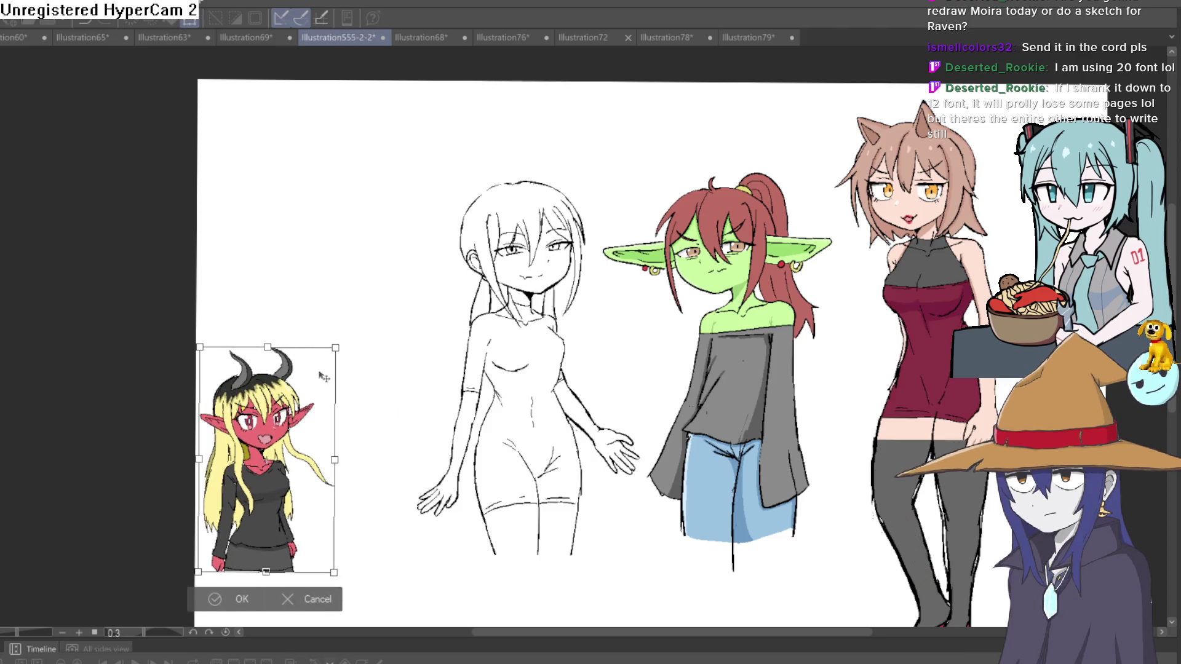
{"action": "mouse_move", "coordinate": [335, 348]}
{"action": "left_mouse_down"}
{"action": "mouse_move", "coordinate": [430, 192]}
{"action": "mouse_move", "coordinate": [487, 131]}
{"action": "mouse_move", "coordinate": [474, 156]}
{"action": "left_mouse_up"}
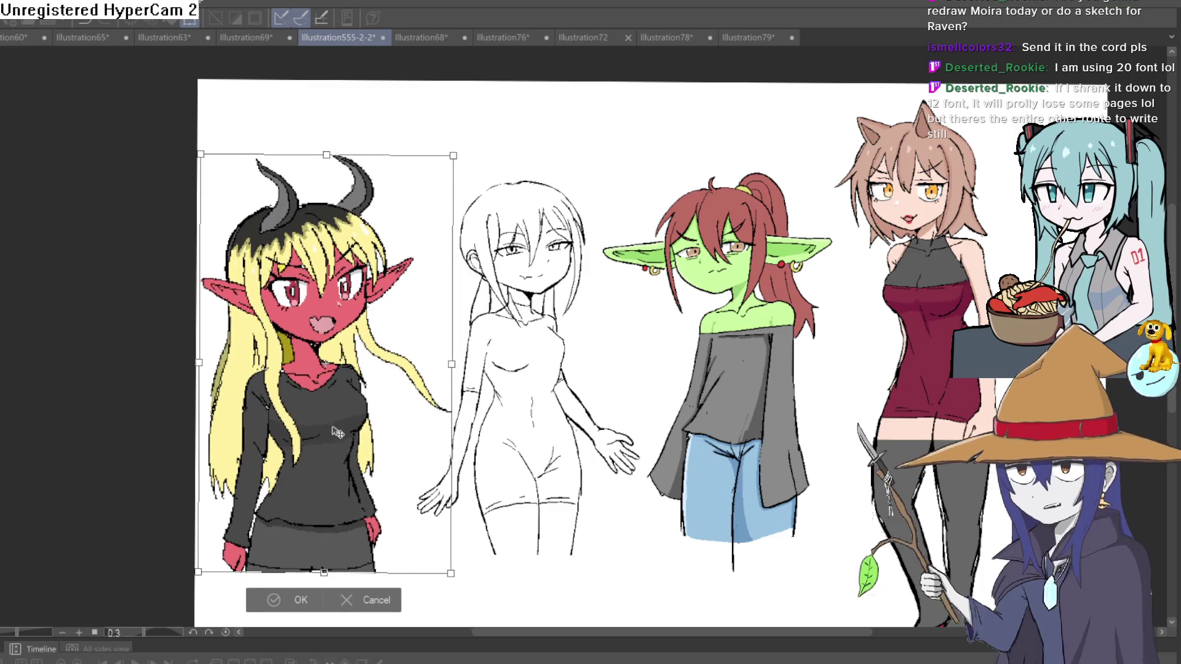
{"action": "left_click_drag", "start_coordinate": [337, 443], "coordinate": [343, 425]}
{"action": "left_click_drag", "start_coordinate": [458, 137], "coordinate": [432, 180]}
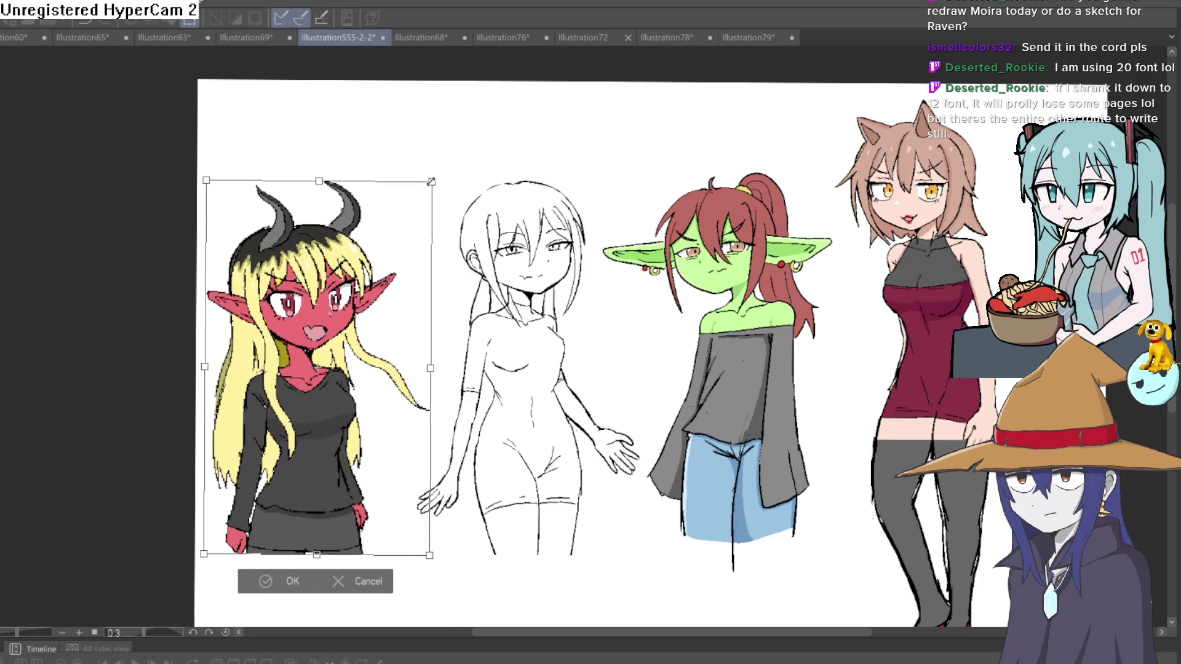
{"action": "mouse_move", "coordinate": [343, 452]}
{"action": "left_mouse_down"}
{"action": "mouse_move", "coordinate": [355, 440]}
{"action": "mouse_move", "coordinate": [345, 440]}
{"action": "mouse_move", "coordinate": [548, 351]}
{"action": "mouse_move", "coordinate": [702, 427]}
{"action": "mouse_move", "coordinate": [738, 417]}
{"action": "mouse_move", "coordinate": [745, 392]}
{"action": "mouse_move", "coordinate": [741, 236]}
{"action": "mouse_move", "coordinate": [343, 241]}
{"action": "left_mouse_up"}
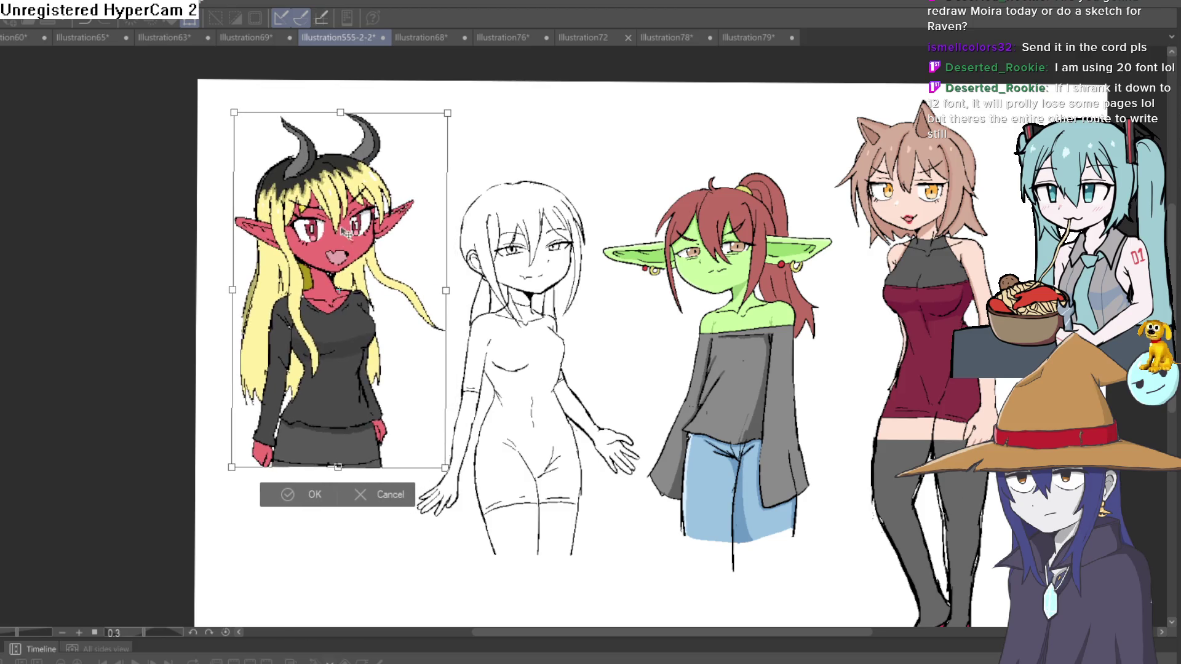
{"action": "left_click", "coordinate": [316, 498]}
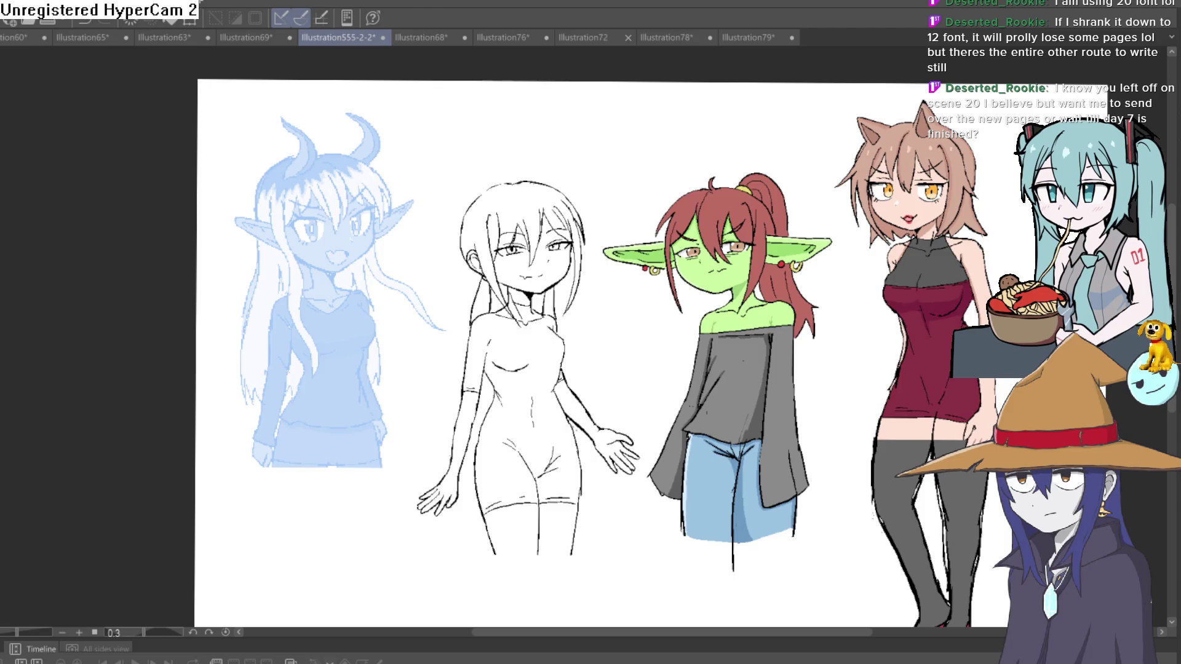
Ink black strokes along the blue demon girl's jaw and right cheek, rotating the canvas as needed
{"action": "scroll", "coordinate": [360, 241], "scroll_direction": "up", "scroll_amount": 5}
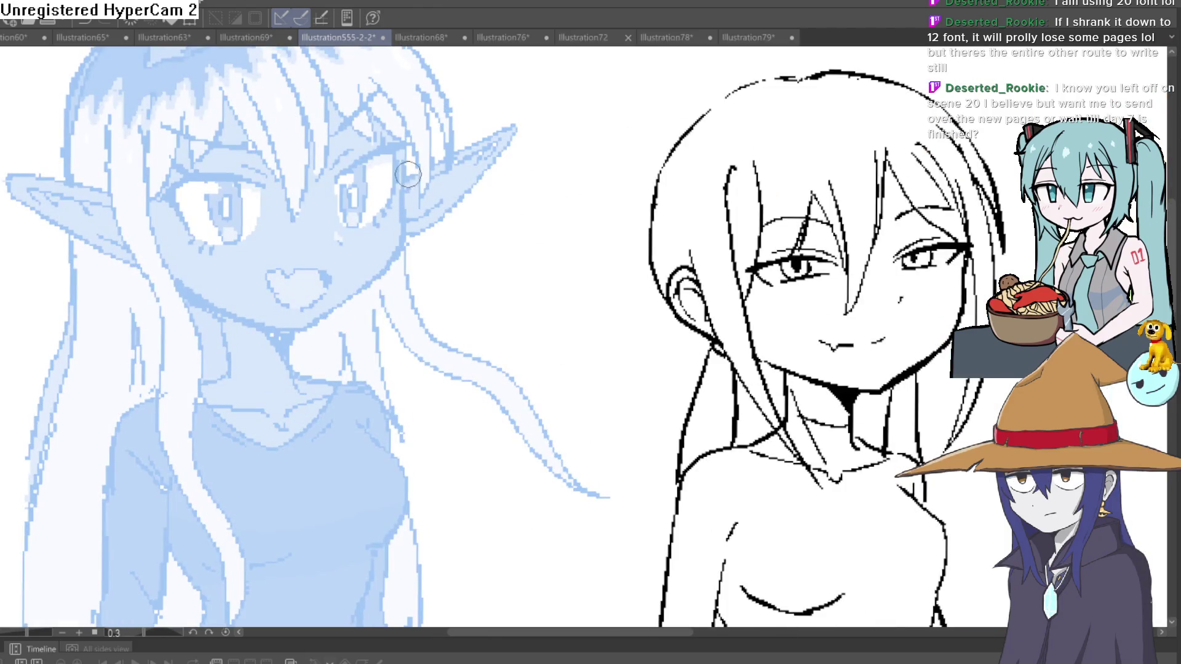
{"action": "mouse_move", "coordinate": [406, 156]}
{"action": "left_mouse_down"}
{"action": "mouse_move", "coordinate": [396, 252]}
{"action": "mouse_move", "coordinate": [296, 344]}
{"action": "left_mouse_up"}
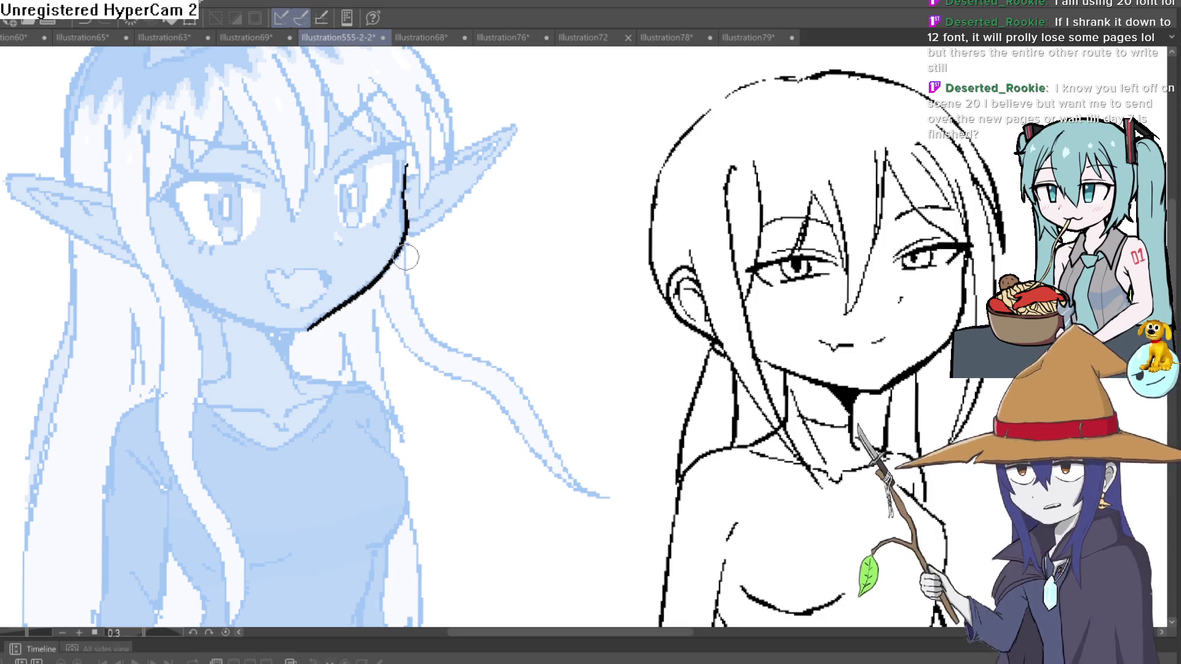
{"action": "mouse_move", "coordinate": [406, 257]}
{"action": "left_mouse_down"}
{"action": "mouse_move", "coordinate": [558, 293]}
{"action": "mouse_move", "coordinate": [554, 317]}
{"action": "mouse_move", "coordinate": [399, 178]}
{"action": "left_mouse_up"}
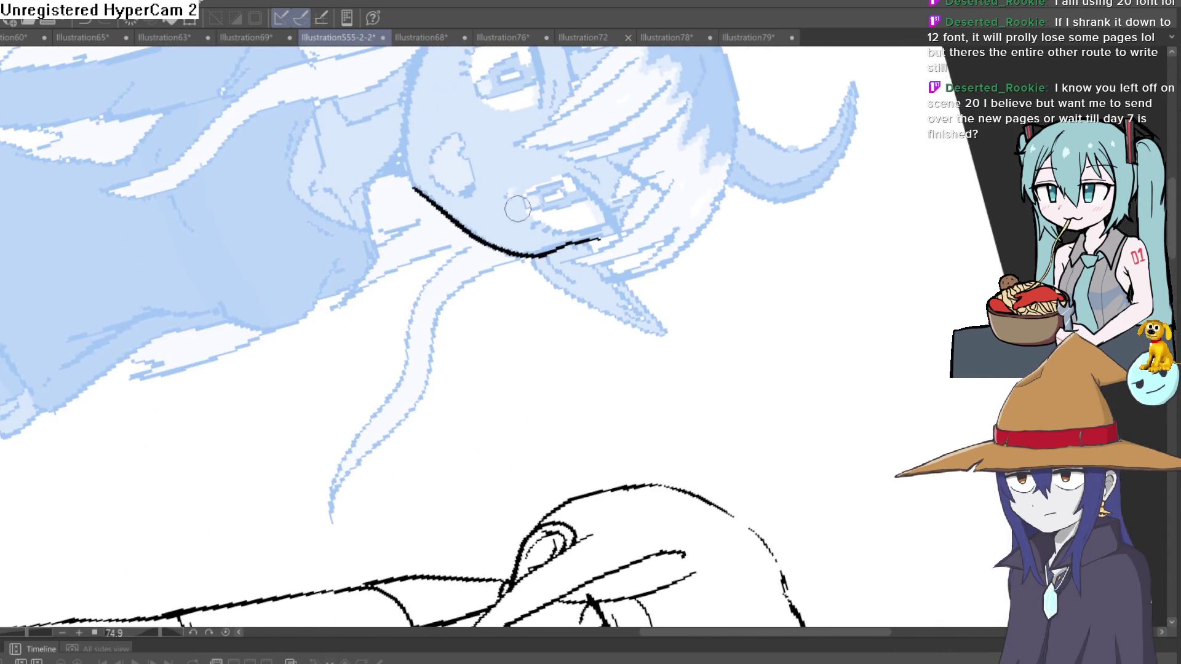
{"action": "key", "text": "ctrl+0"}
{"action": "left_click_drag", "start_coordinate": [396, 329], "coordinate": [409, 200]}
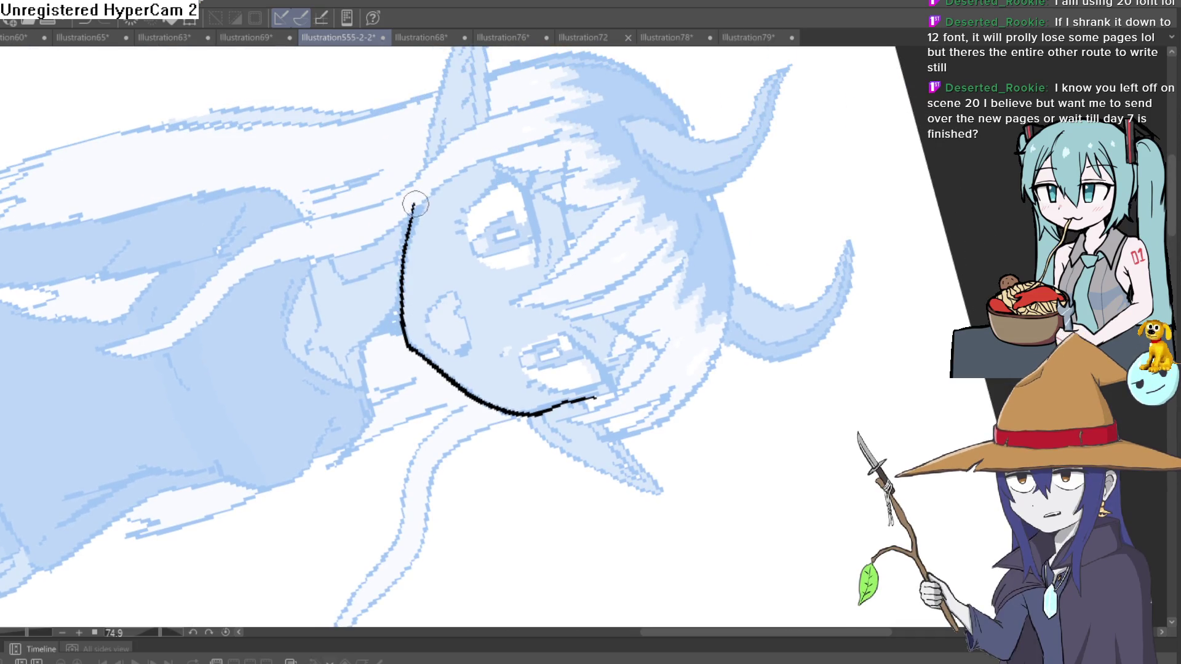
{"action": "key", "text": "ctrl+0"}
{"action": "mouse_move", "coordinate": [238, 320]}
{"action": "left_mouse_down"}
{"action": "mouse_move", "coordinate": [430, 295]}
{"action": "mouse_move", "coordinate": [535, 329]}
{"action": "mouse_move", "coordinate": [539, 287]}
{"action": "mouse_move", "coordinate": [655, 286]}
{"action": "mouse_move", "coordinate": [799, 258]}
{"action": "left_mouse_up"}
{"action": "key", "text": "ctrl+0"}
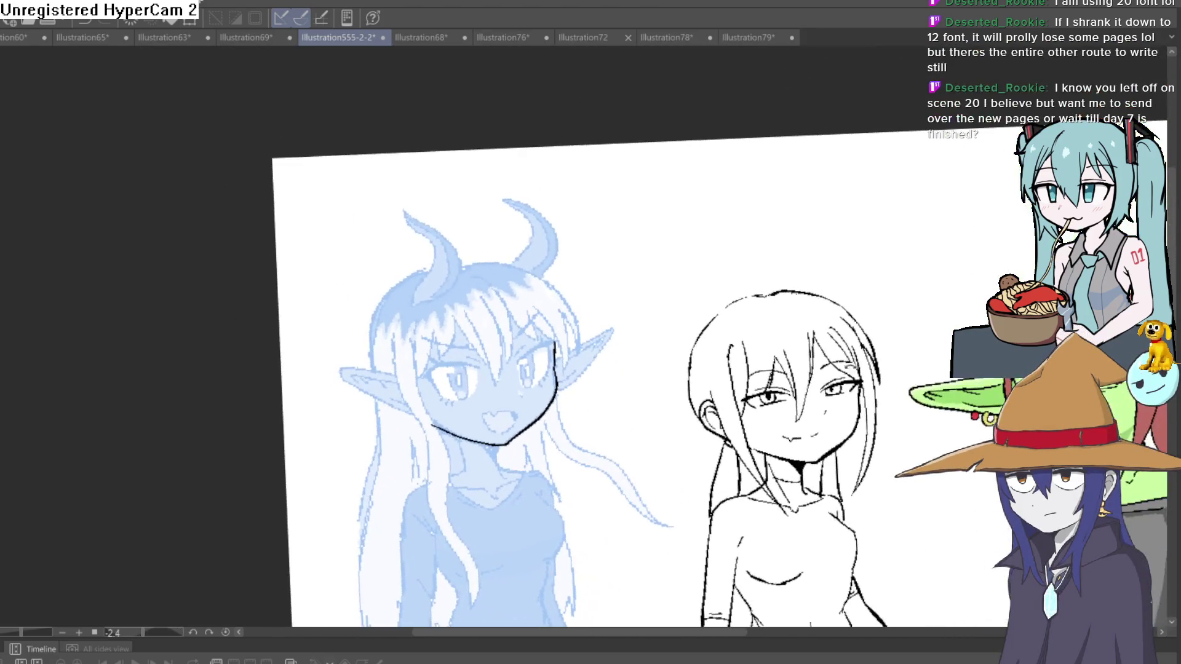
{"action": "scroll", "coordinate": [799, 258], "scroll_direction": "up", "scroll_amount": 2}
{"action": "left_click_drag", "start_coordinate": [998, 268], "coordinate": [953, 217]}
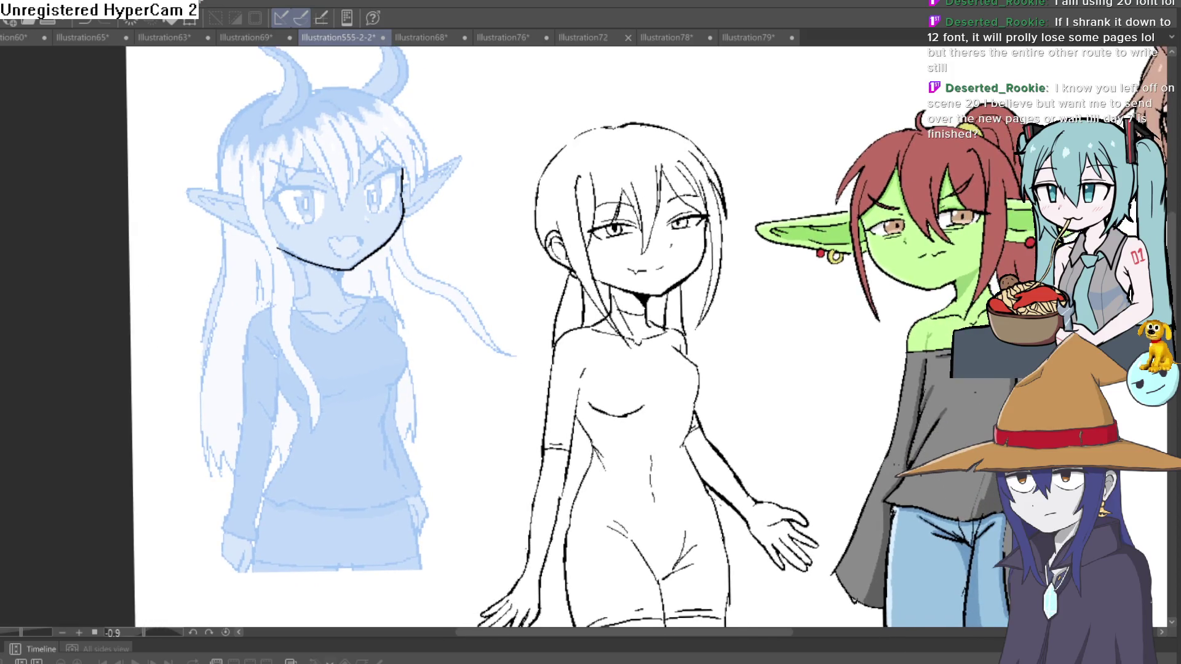
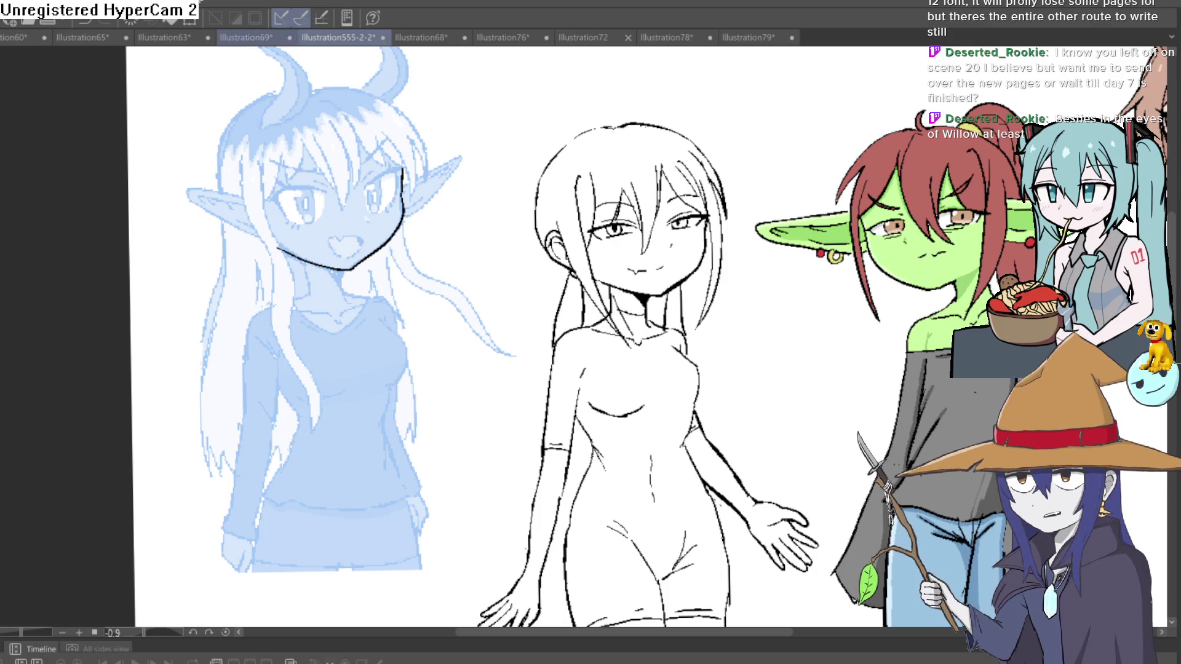
Look through the other open illustrations, then return to the Illustration555-2-2 character lineup
{"action": "left_click", "coordinate": [266, 33]}
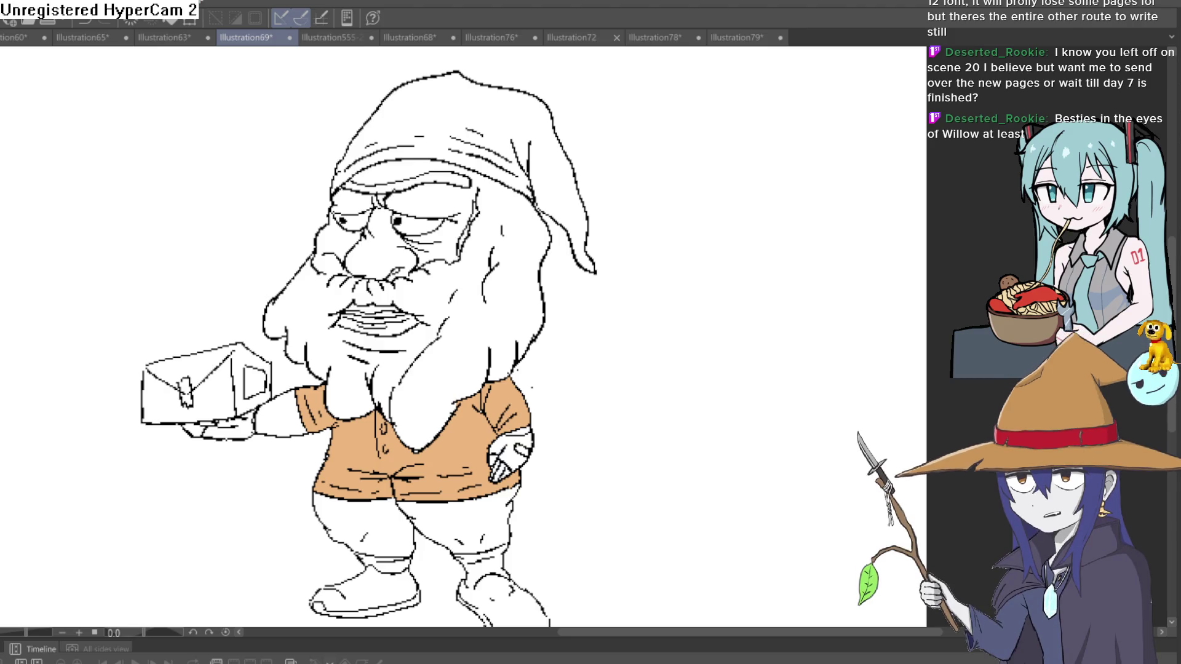
{"action": "left_click", "coordinate": [745, 37]}
{"action": "left_click", "coordinate": [694, 35]}
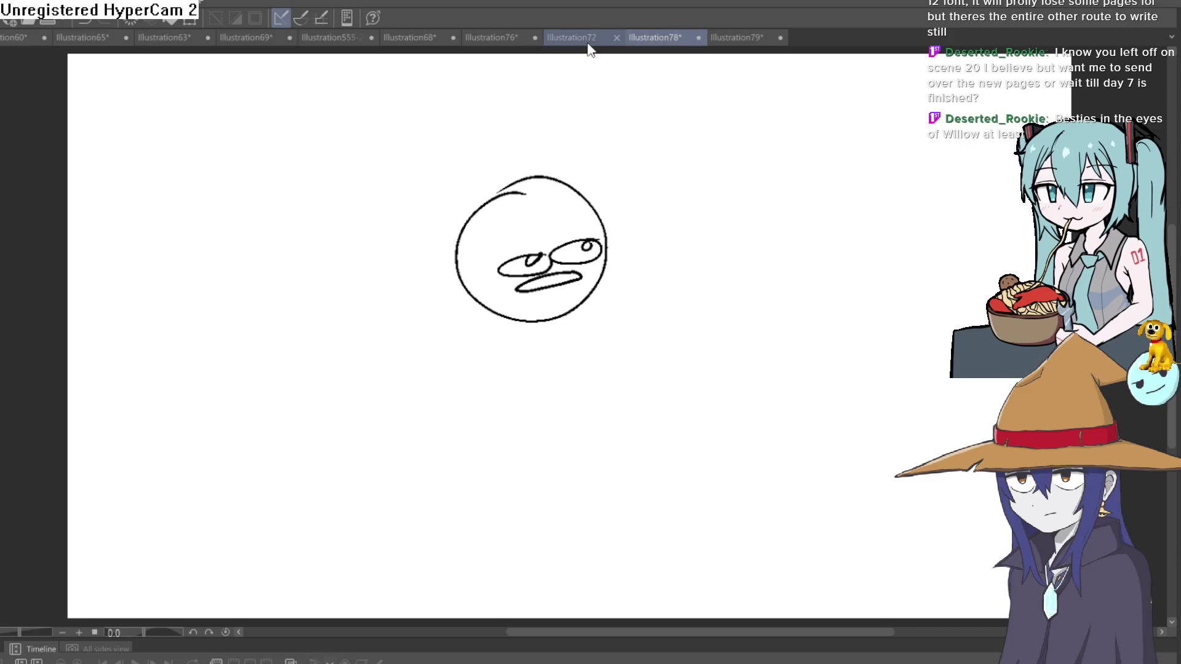
{"action": "left_click", "coordinate": [587, 38]}
{"action": "scroll", "coordinate": [738, 203], "scroll_direction": "up", "scroll_amount": 3}
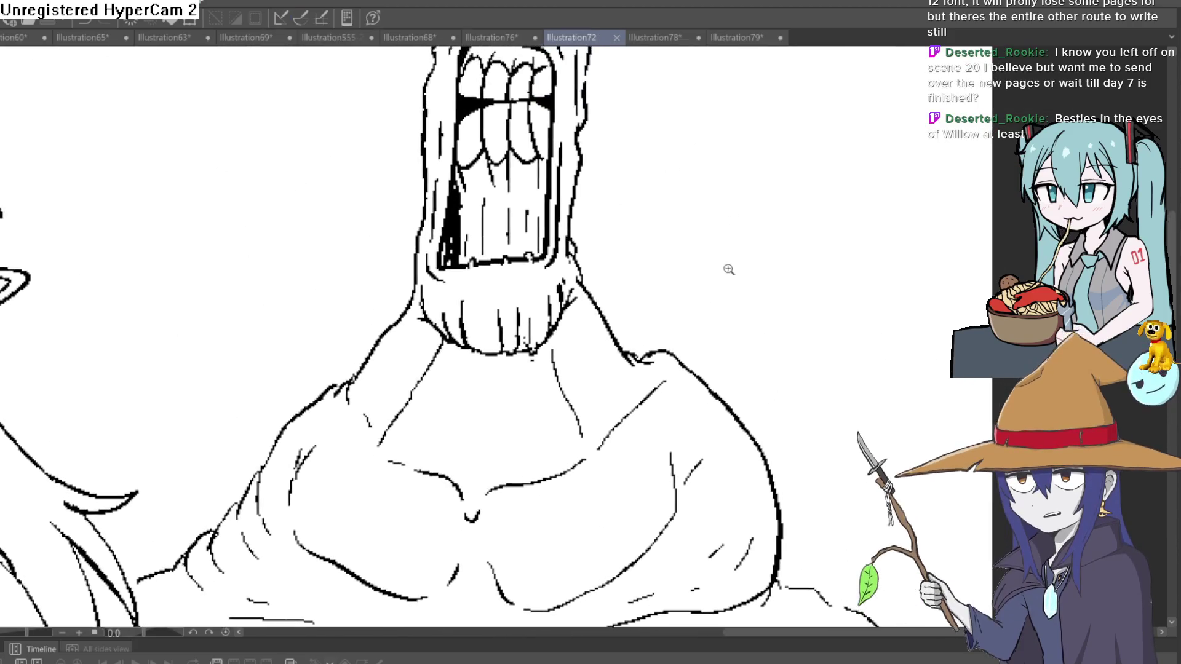
{"action": "scroll", "coordinate": [738, 198], "scroll_direction": "down", "scroll_amount": 4}
{"action": "mouse_move", "coordinate": [745, 213]}
{"action": "left_mouse_down"}
{"action": "mouse_move", "coordinate": [728, 140]}
{"action": "mouse_move", "coordinate": [697, 265]}
{"action": "mouse_move", "coordinate": [731, 308]}
{"action": "left_mouse_up"}
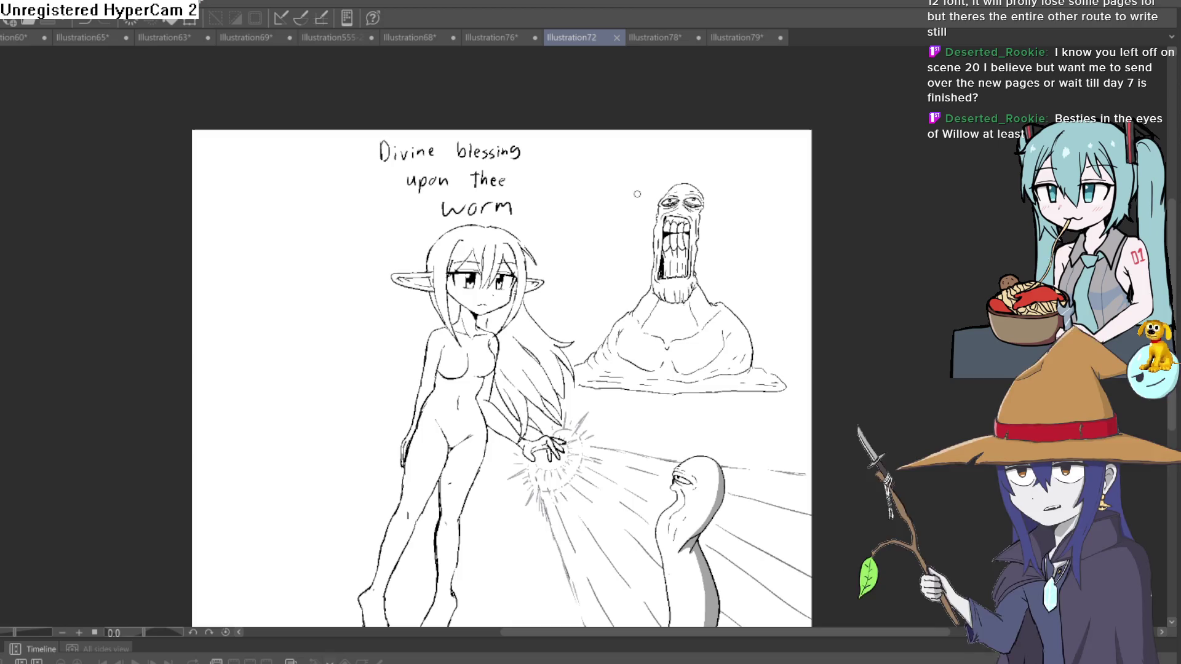
{"action": "left_click", "coordinate": [504, 37]}
{"action": "left_click", "coordinate": [425, 36]}
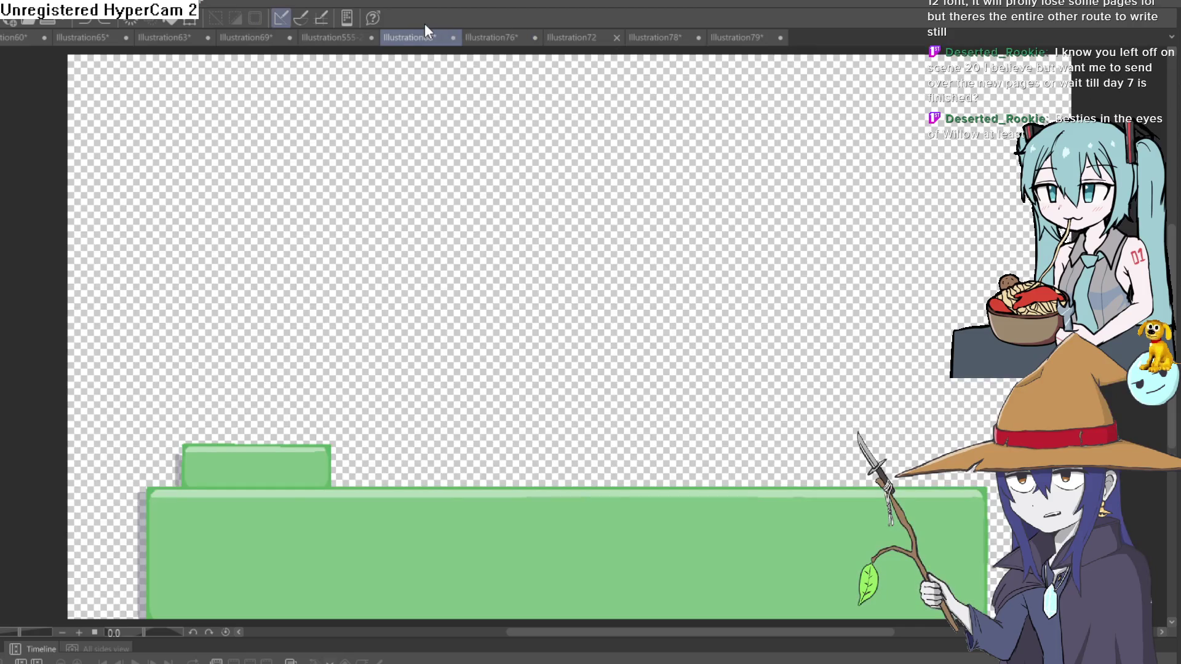
{"action": "left_click", "coordinate": [353, 39]}
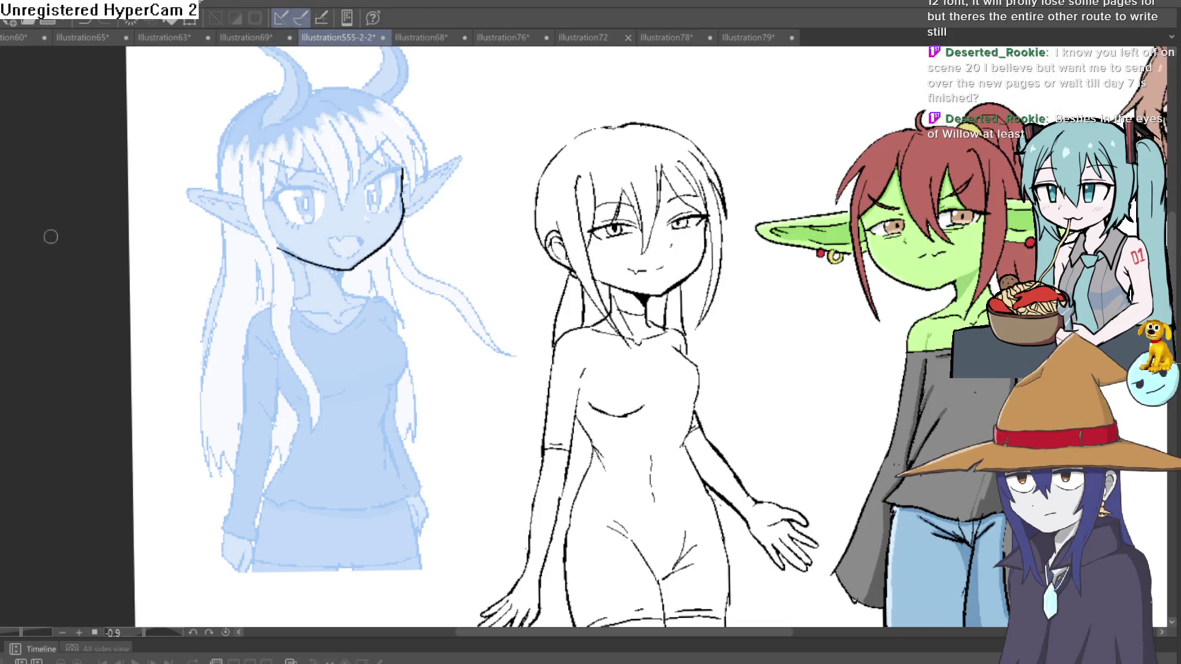
Ink the elf's right jawline, the right eye's outer edge and the left upper eyelid
{"action": "mouse_move", "coordinate": [428, 186]}
{"action": "left_mouse_down"}
{"action": "mouse_move", "coordinate": [376, 287]}
{"action": "mouse_move", "coordinate": [437, 298]}
{"action": "left_mouse_up"}
{"action": "scroll", "coordinate": [437, 218], "scroll_direction": "up", "scroll_amount": 5}
{"action": "mouse_move", "coordinate": [435, 223]}
{"action": "left_mouse_down"}
{"action": "mouse_move", "coordinate": [506, 120]}
{"action": "mouse_move", "coordinate": [429, 224]}
{"action": "left_mouse_up"}
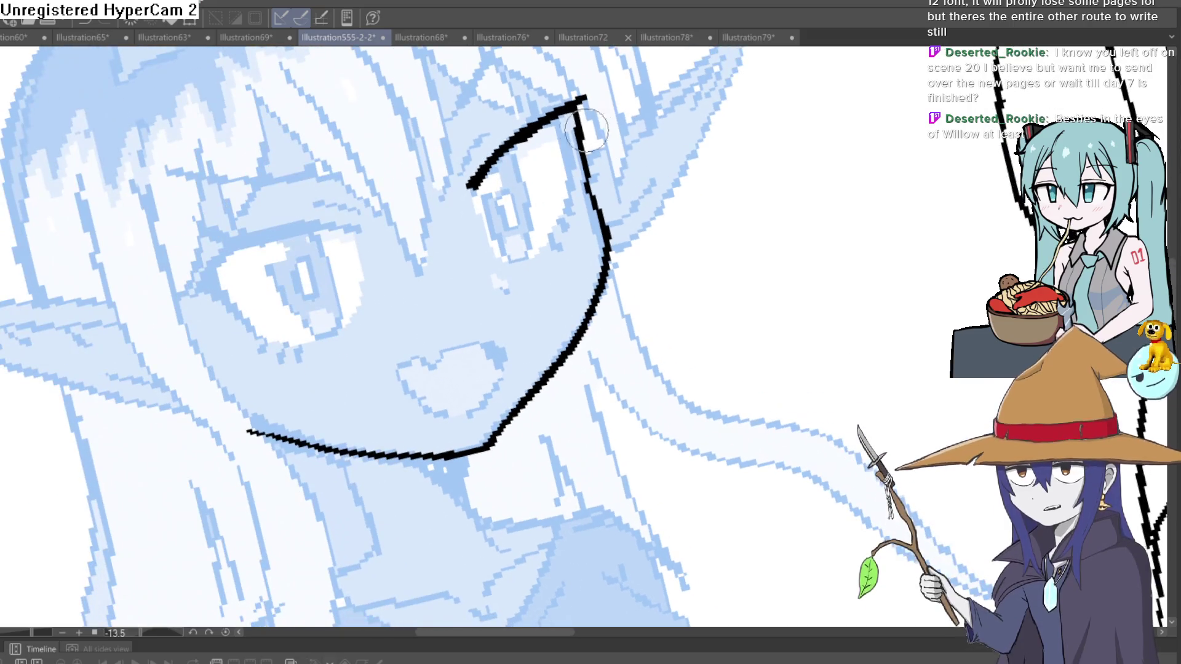
{"action": "left_click_drag", "start_coordinate": [557, 117], "coordinate": [569, 178]}
{"action": "left_click_drag", "start_coordinate": [558, 130], "coordinate": [532, 169]}
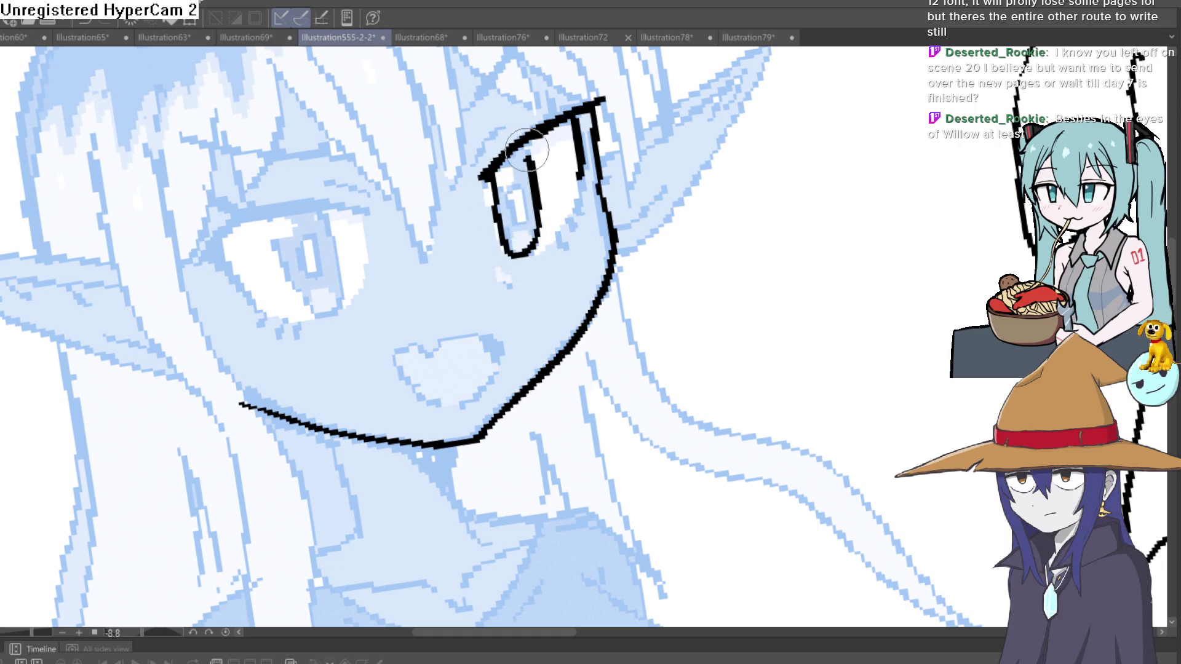
{"action": "mouse_move", "coordinate": [471, 184]}
{"action": "left_mouse_down"}
{"action": "mouse_move", "coordinate": [529, 185]}
{"action": "mouse_move", "coordinate": [609, 258]}
{"action": "mouse_move", "coordinate": [629, 355]}
{"action": "left_mouse_up"}
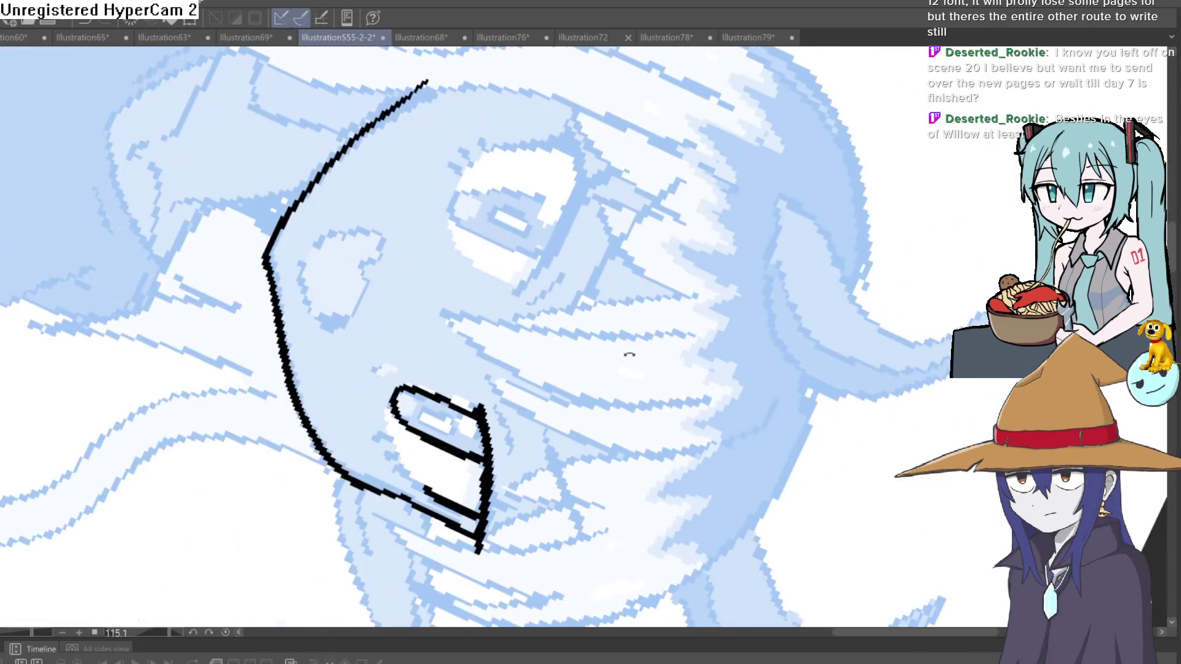
{"action": "left_click_drag", "start_coordinate": [525, 288], "coordinate": [587, 163]}
{"action": "mouse_move", "coordinate": [645, 119]}
{"action": "left_mouse_down"}
{"action": "mouse_move", "coordinate": [634, 194]}
{"action": "mouse_move", "coordinate": [812, 150]}
{"action": "left_mouse_up"}
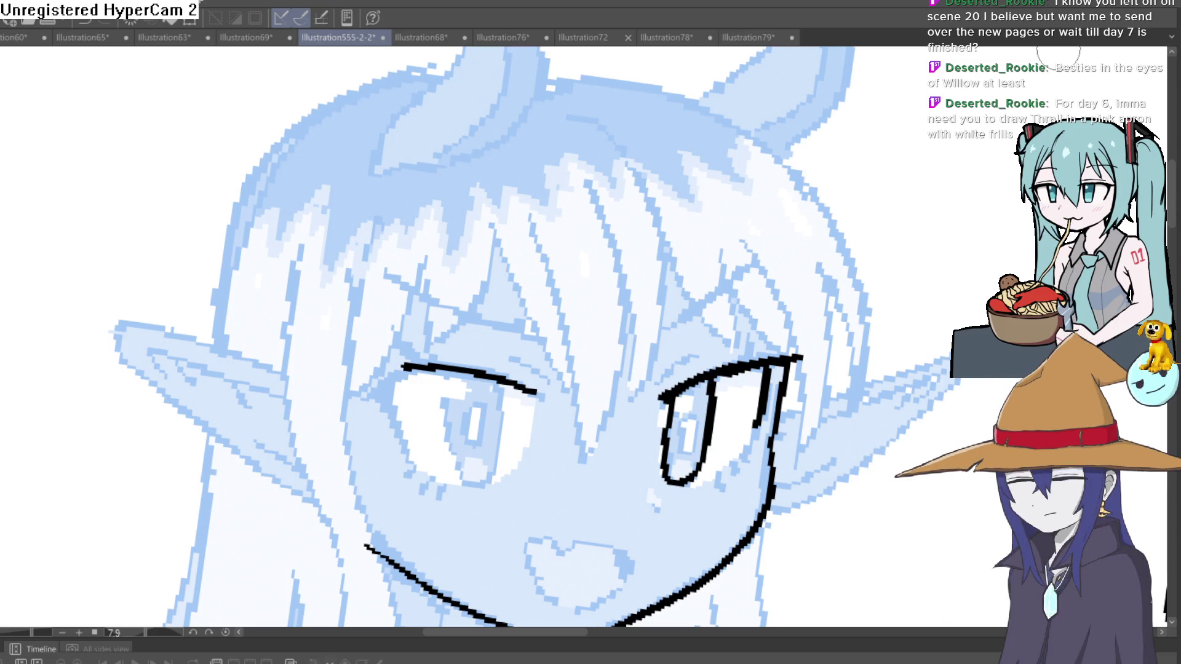
Ink the left eye's inner edge and iris, and add highlight loops in both irises
{"action": "left_click_drag", "start_coordinate": [424, 368], "coordinate": [616, 215]}
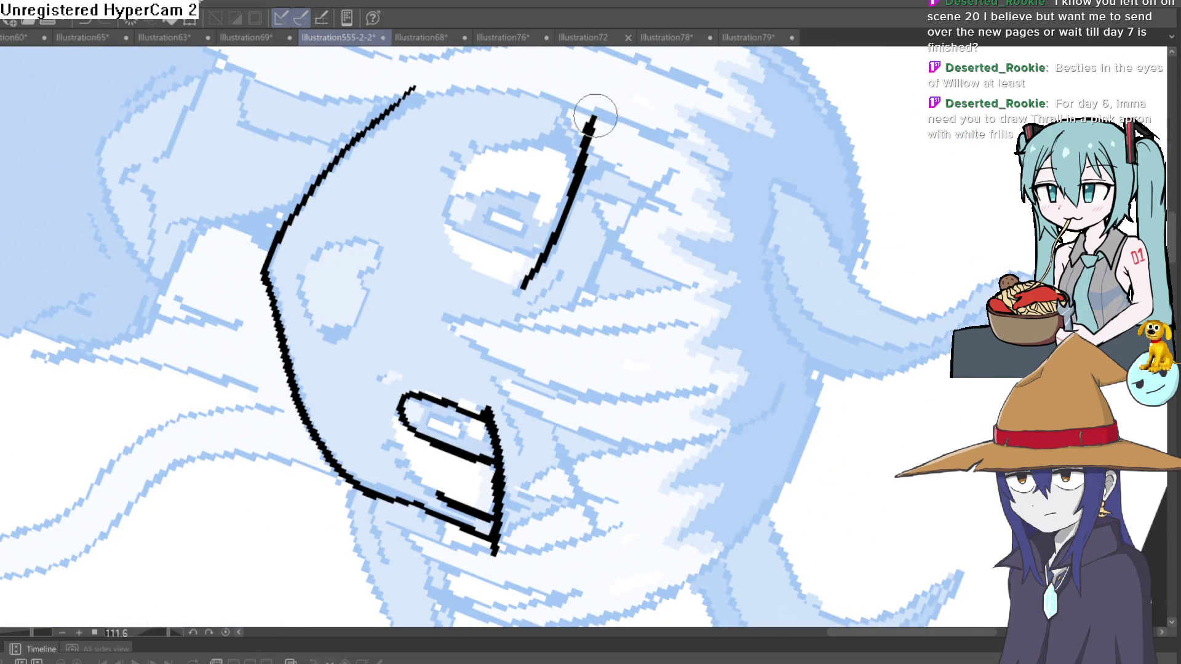
{"action": "mouse_move", "coordinate": [640, 104]}
{"action": "left_mouse_down"}
{"action": "mouse_move", "coordinate": [387, 211]}
{"action": "mouse_move", "coordinate": [360, 289]}
{"action": "mouse_move", "coordinate": [382, 350]}
{"action": "left_mouse_up"}
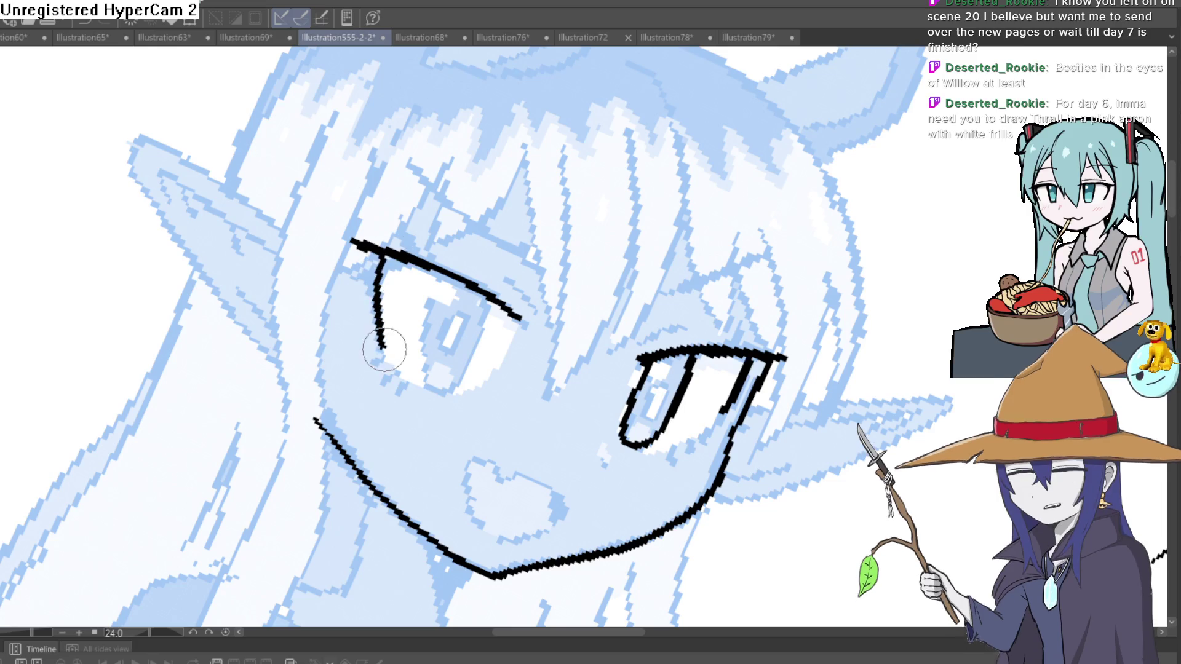
{"action": "left_click_drag", "start_coordinate": [385, 261], "coordinate": [385, 282]}
{"action": "mouse_move", "coordinate": [603, 381]}
{"action": "left_mouse_down"}
{"action": "mouse_move", "coordinate": [615, 289]}
{"action": "mouse_move", "coordinate": [575, 220]}
{"action": "mouse_move", "coordinate": [504, 320]}
{"action": "left_mouse_up"}
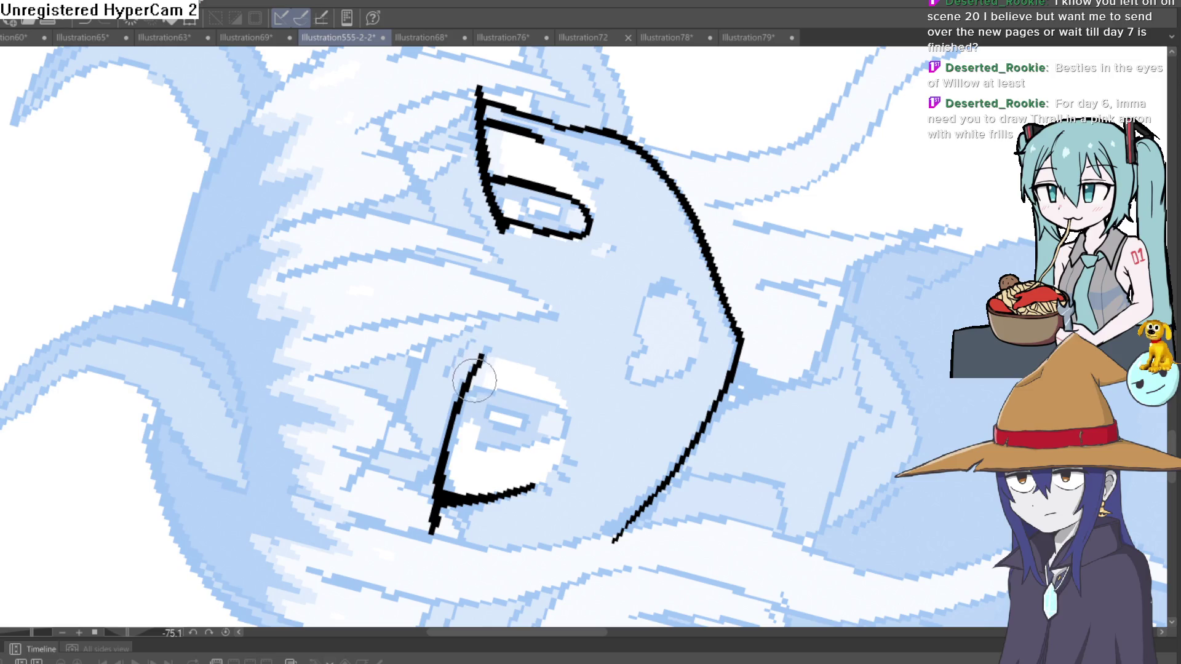
{"action": "mouse_move", "coordinate": [459, 400]}
{"action": "left_mouse_down"}
{"action": "mouse_move", "coordinate": [492, 345]}
{"action": "mouse_move", "coordinate": [633, 221]}
{"action": "left_mouse_up"}
{"action": "left_click_drag", "start_coordinate": [713, 177], "coordinate": [555, 255]}
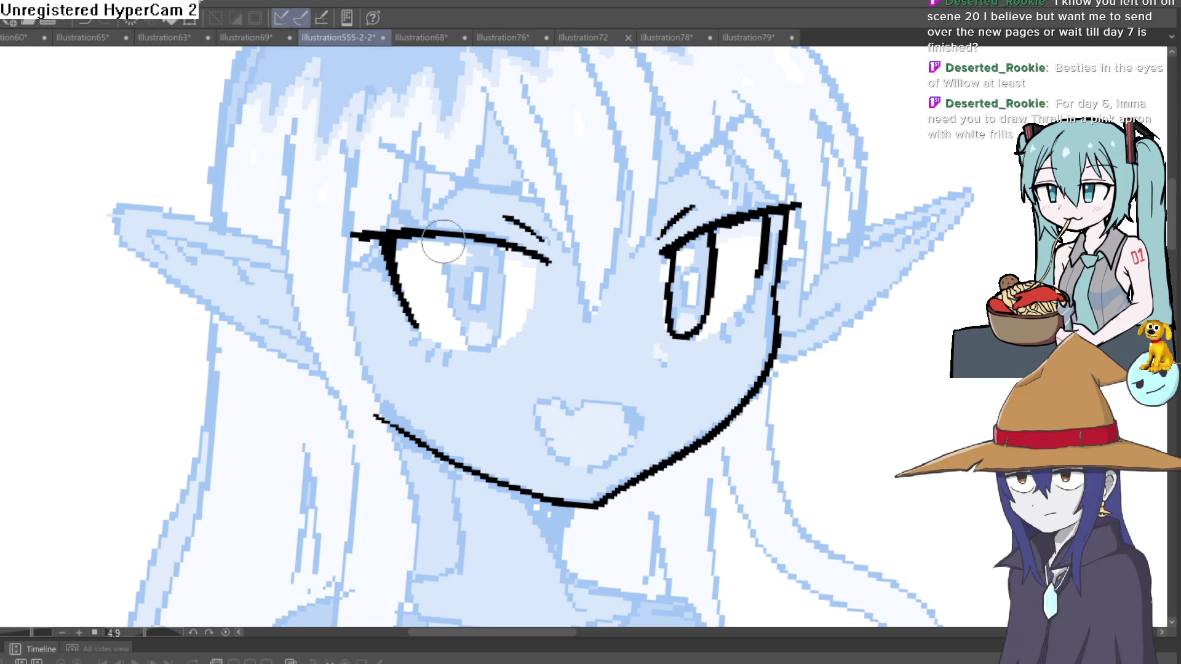
{"action": "mouse_move", "coordinate": [443, 241]}
{"action": "left_mouse_down"}
{"action": "mouse_move", "coordinate": [468, 349]}
{"action": "mouse_move", "coordinate": [495, 338]}
{"action": "mouse_move", "coordinate": [504, 271]}
{"action": "mouse_move", "coordinate": [495, 254]}
{"action": "mouse_move", "coordinate": [455, 265]}
{"action": "left_mouse_up"}
{"action": "left_click_drag", "start_coordinate": [675, 251], "coordinate": [680, 267]}
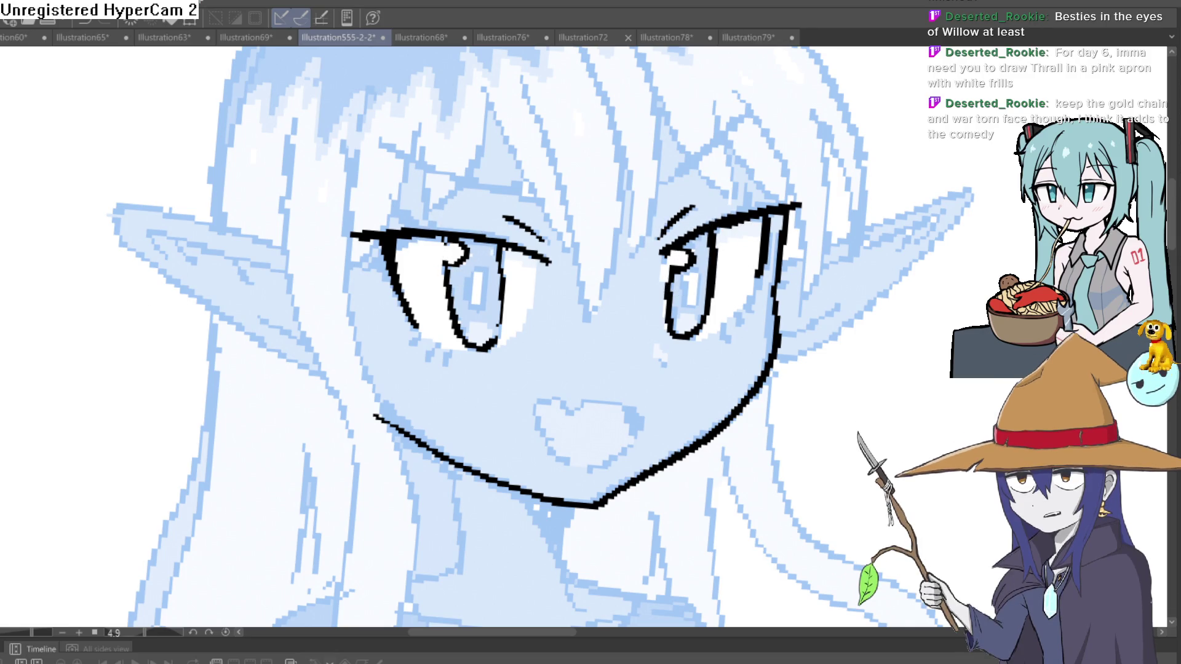
{"action": "left_click", "coordinate": [489, 280]}
Draw black pupils in both of the elf's eyes
{"action": "left_click", "coordinate": [489, 281]}
{"action": "mouse_move", "coordinate": [495, 227]}
{"action": "left_mouse_down"}
{"action": "mouse_move", "coordinate": [541, 240]}
{"action": "mouse_move", "coordinate": [498, 228]}
{"action": "left_mouse_up"}
{"action": "scroll", "coordinate": [704, 255], "scroll_direction": "down", "scroll_amount": 5}
{"action": "scroll", "coordinate": [886, 365], "scroll_direction": "down", "scroll_amount": 5}
{"action": "left_click", "coordinate": [615, 271]}
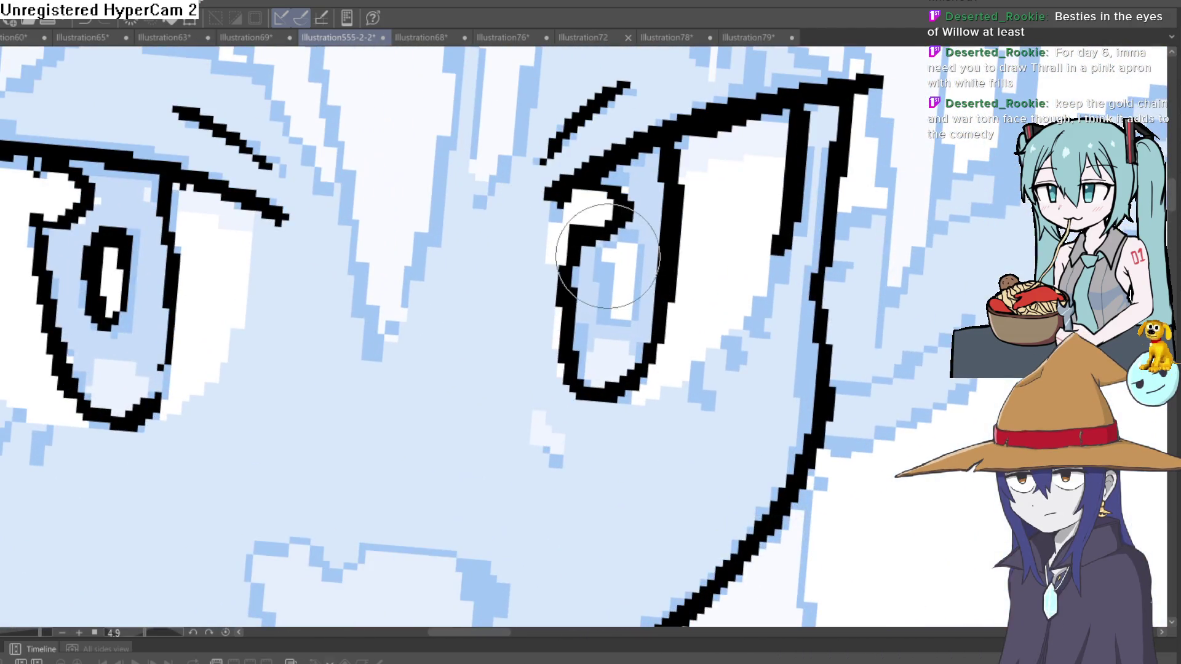
{"action": "left_click_drag", "start_coordinate": [590, 209], "coordinate": [614, 369]}
{"action": "scroll", "coordinate": [614, 268], "scroll_direction": "down", "scroll_amount": 5}
{"action": "mouse_move", "coordinate": [633, 197]}
{"action": "left_mouse_down"}
{"action": "mouse_move", "coordinate": [664, 289]}
{"action": "mouse_move", "coordinate": [652, 259]}
{"action": "mouse_move", "coordinate": [675, 255]}
{"action": "mouse_move", "coordinate": [640, 208]}
{"action": "left_mouse_up"}
{"action": "scroll", "coordinate": [614, 269], "scroll_direction": "down", "scroll_amount": 3}
{"action": "scroll", "coordinate": [640, 208], "scroll_direction": "up", "scroll_amount": 5}
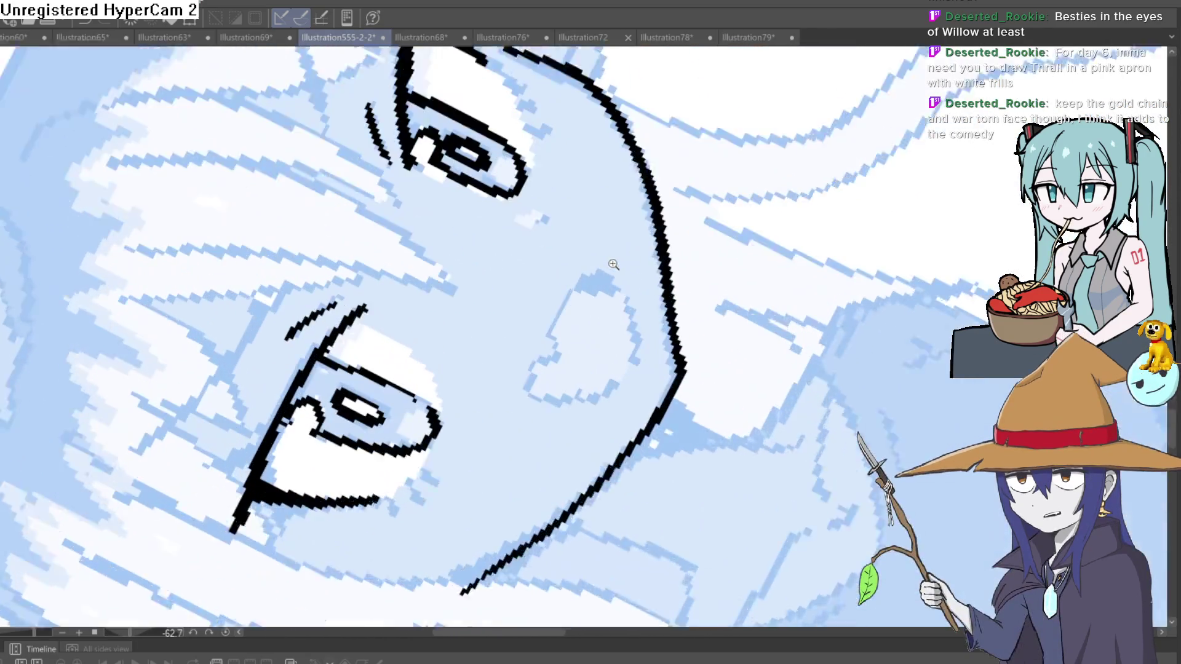
Ink the neck line running down from the elf's jaw
{"action": "mouse_move", "coordinate": [746, 266]}
{"action": "left_mouse_down"}
{"action": "mouse_move", "coordinate": [708, 307]}
{"action": "mouse_move", "coordinate": [717, 245]}
{"action": "mouse_move", "coordinate": [635, 232]}
{"action": "mouse_move", "coordinate": [691, 226]}
{"action": "mouse_move", "coordinate": [694, 259]}
{"action": "left_mouse_up"}
{"action": "scroll", "coordinate": [693, 258], "scroll_direction": "down", "scroll_amount": 4}
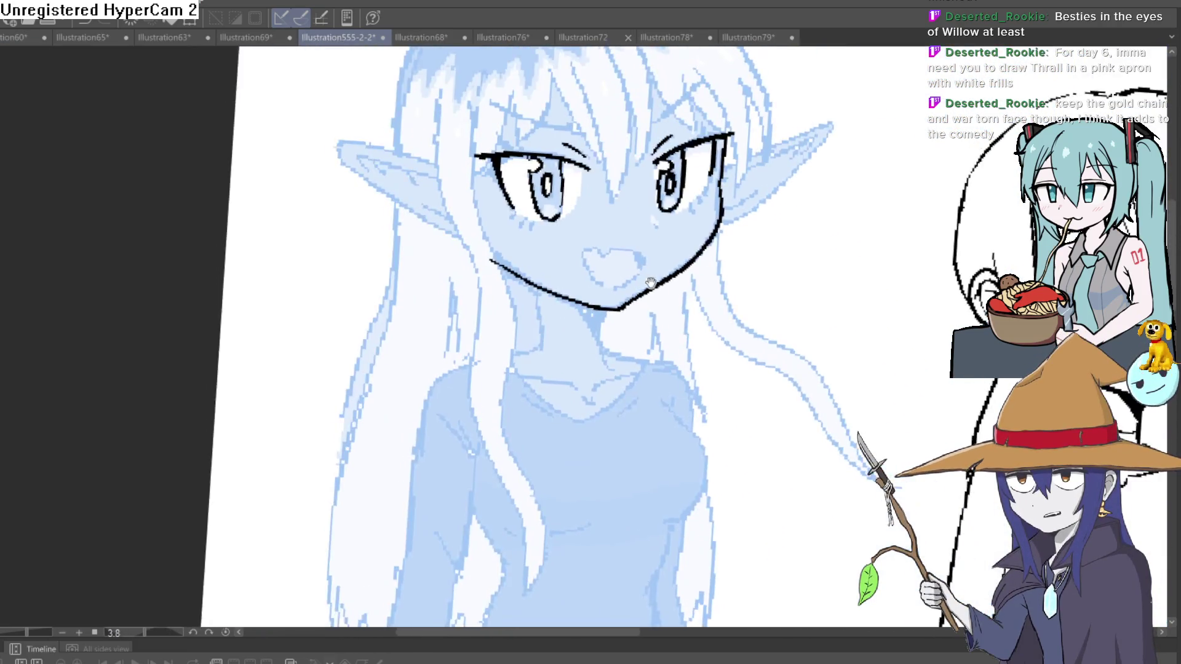
{"action": "scroll", "coordinate": [576, 263], "scroll_direction": "up", "scroll_amount": 4}
{"action": "left_click_drag", "start_coordinate": [586, 227], "coordinate": [583, 300]}
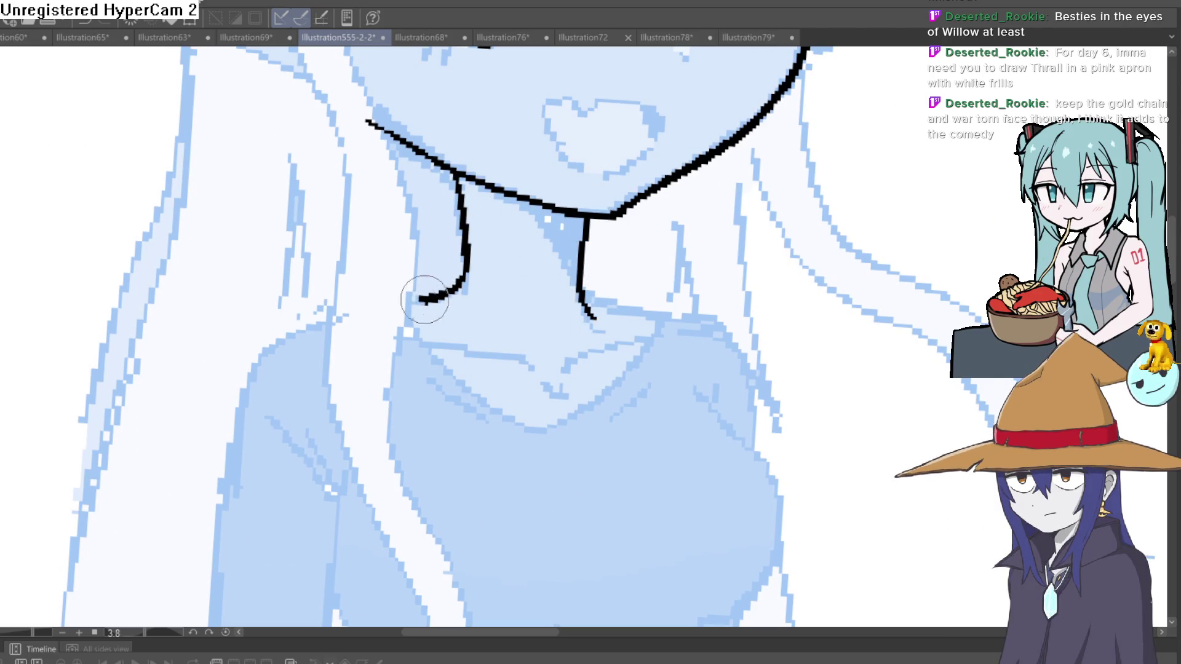
{"action": "scroll", "coordinate": [425, 299], "scroll_direction": "down", "scroll_amount": 4}
{"action": "mouse_move", "coordinate": [430, 295]}
{"action": "left_mouse_down"}
{"action": "mouse_move", "coordinate": [562, 241]}
{"action": "mouse_move", "coordinate": [711, 435]}
{"action": "left_mouse_up"}
{"action": "scroll", "coordinate": [561, 240], "scroll_direction": "up", "scroll_amount": 4}
{"action": "scroll", "coordinate": [641, 186], "scroll_direction": "down", "scroll_amount": 4}
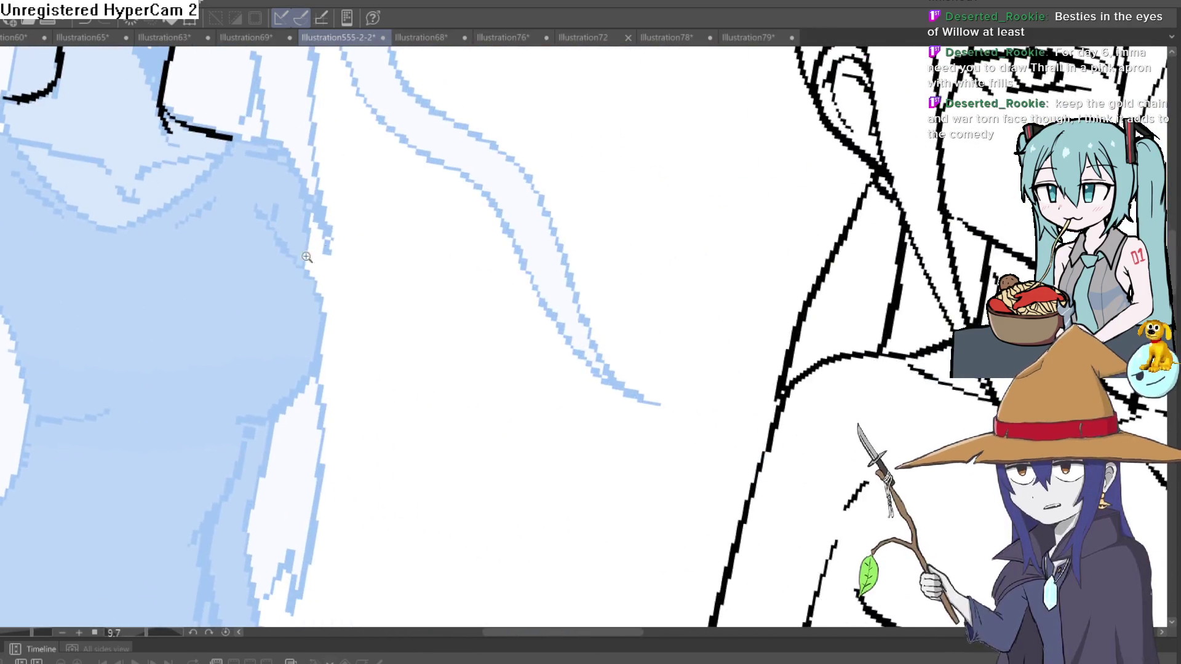
{"action": "scroll", "coordinate": [641, 186], "scroll_direction": "up", "scroll_amount": 1}
{"action": "left_click_drag", "start_coordinate": [641, 186], "coordinate": [677, 203]}
{"action": "scroll", "coordinate": [761, 213], "scroll_direction": "up", "scroll_amount": 5}
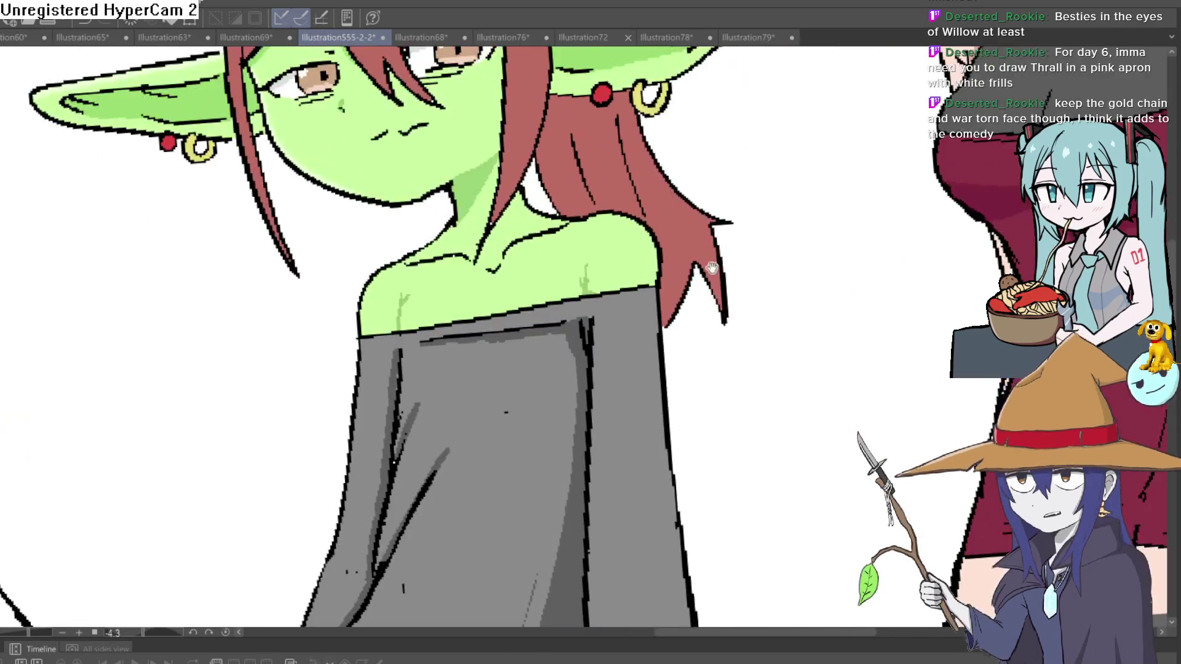
{"action": "scroll", "coordinate": [773, 221], "scroll_direction": "up", "scroll_amount": 2}
{"action": "scroll", "coordinate": [773, 222], "scroll_direction": "down", "scroll_amount": 4}
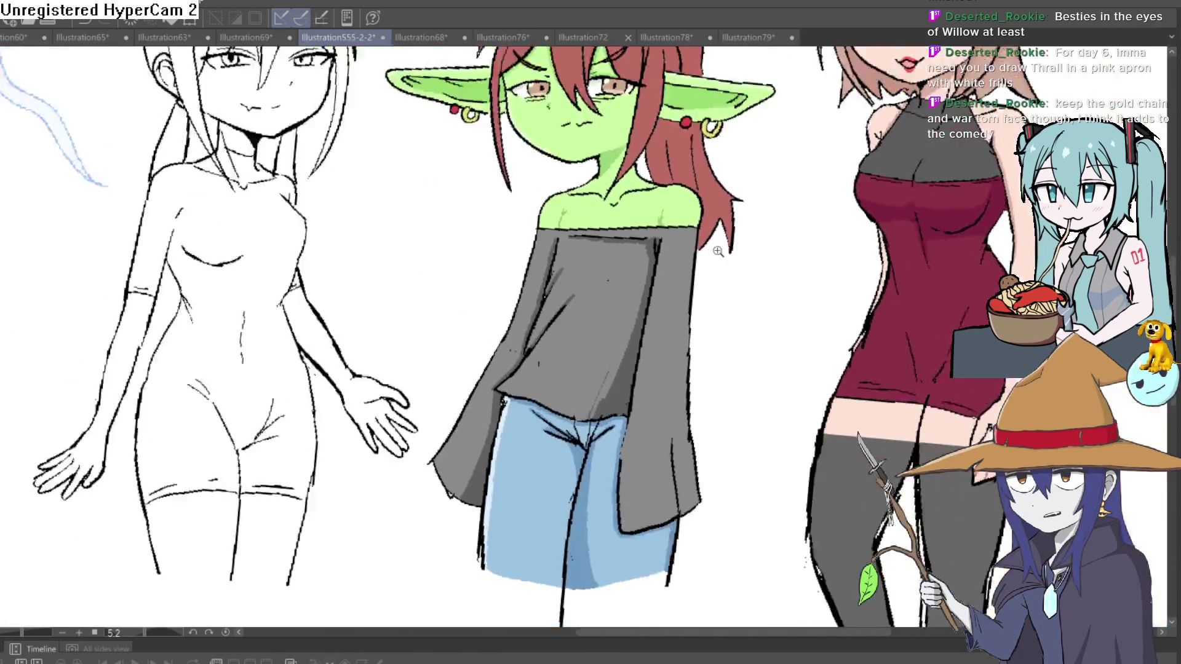
{"action": "scroll", "coordinate": [501, 277], "scroll_direction": "up", "scroll_amount": 1}
{"action": "scroll", "coordinate": [655, 285], "scroll_direction": "up", "scroll_amount": 1}
{"action": "mouse_move", "coordinate": [502, 276]}
{"action": "left_mouse_down"}
{"action": "mouse_move", "coordinate": [654, 284]}
{"action": "mouse_move", "coordinate": [644, 222]}
{"action": "mouse_move", "coordinate": [620, 249]}
{"action": "left_mouse_up"}
{"action": "scroll", "coordinate": [620, 249], "scroll_direction": "up", "scroll_amount": 2}
{"action": "scroll", "coordinate": [661, 216], "scroll_direction": "down", "scroll_amount": 1}
{"action": "scroll", "coordinate": [717, 263], "scroll_direction": "up", "scroll_amount": 3}
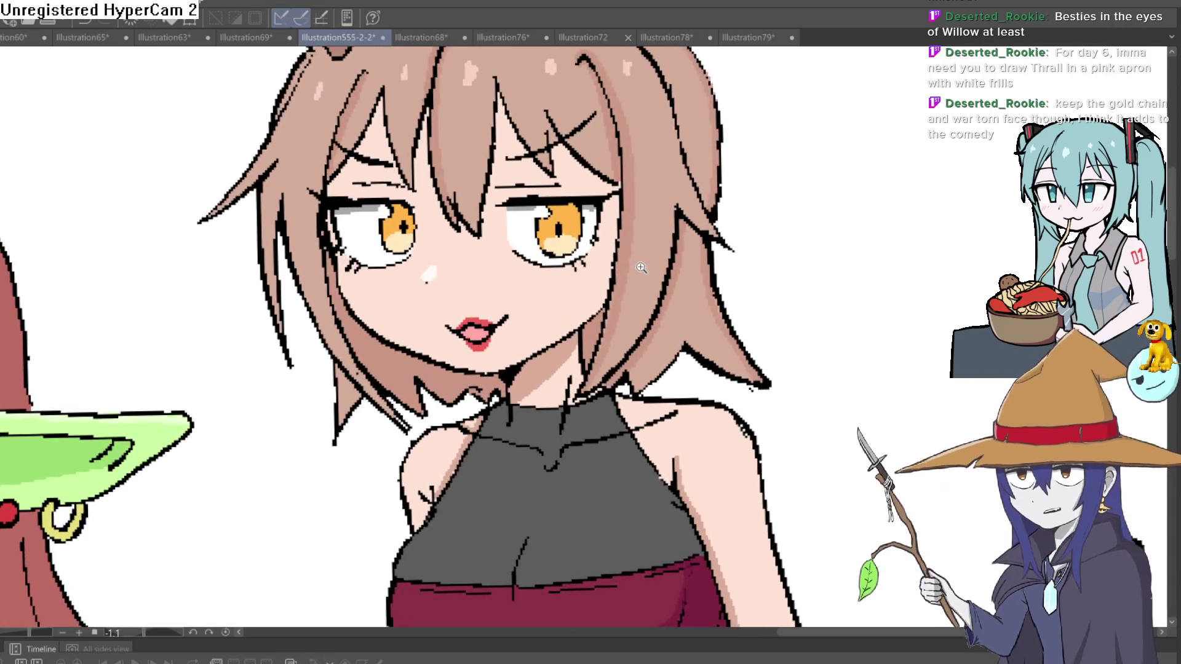
{"action": "scroll", "coordinate": [638, 263], "scroll_direction": "down", "scroll_amount": 2}
{"action": "scroll", "coordinate": [639, 263], "scroll_direction": "up", "scroll_amount": 2}
{"action": "mouse_move", "coordinate": [638, 263]}
{"action": "left_mouse_down"}
{"action": "mouse_move", "coordinate": [725, 246]}
{"action": "mouse_move", "coordinate": [615, 308]}
{"action": "left_mouse_up"}
{"action": "scroll", "coordinate": [674, 259], "scroll_direction": "up", "scroll_amount": 2}
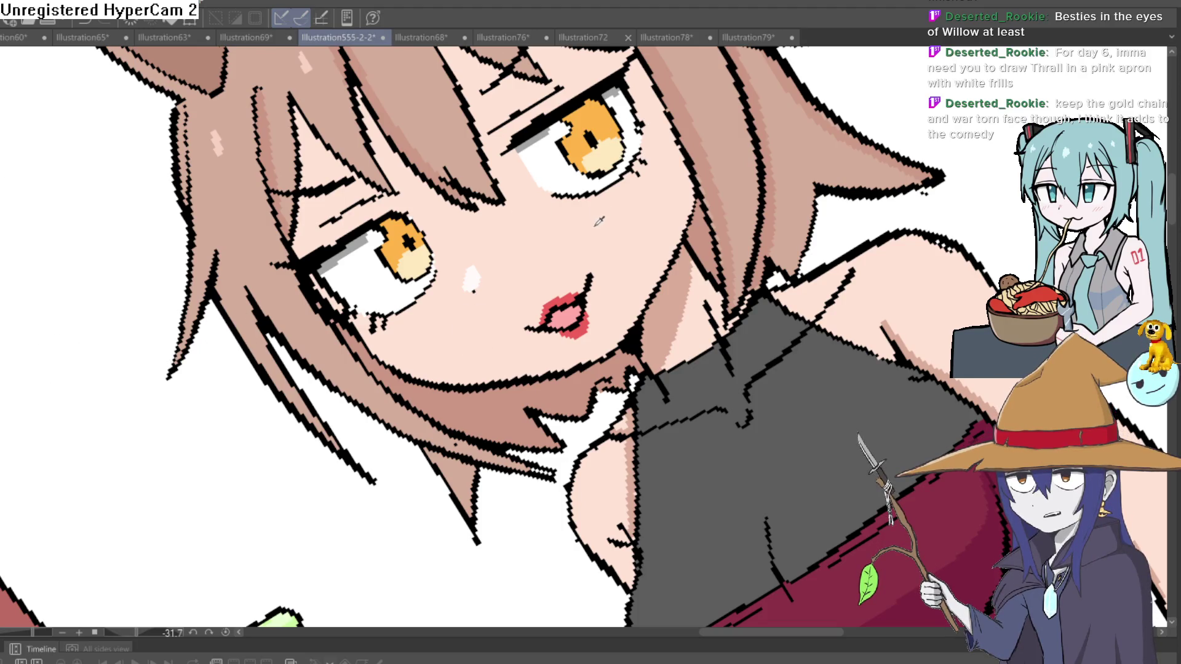
Paint skin tone over the cat-girl's orange irises, then undo back to the open eyes
{"action": "scroll", "coordinate": [647, 149], "scroll_direction": "down", "scroll_amount": 3}
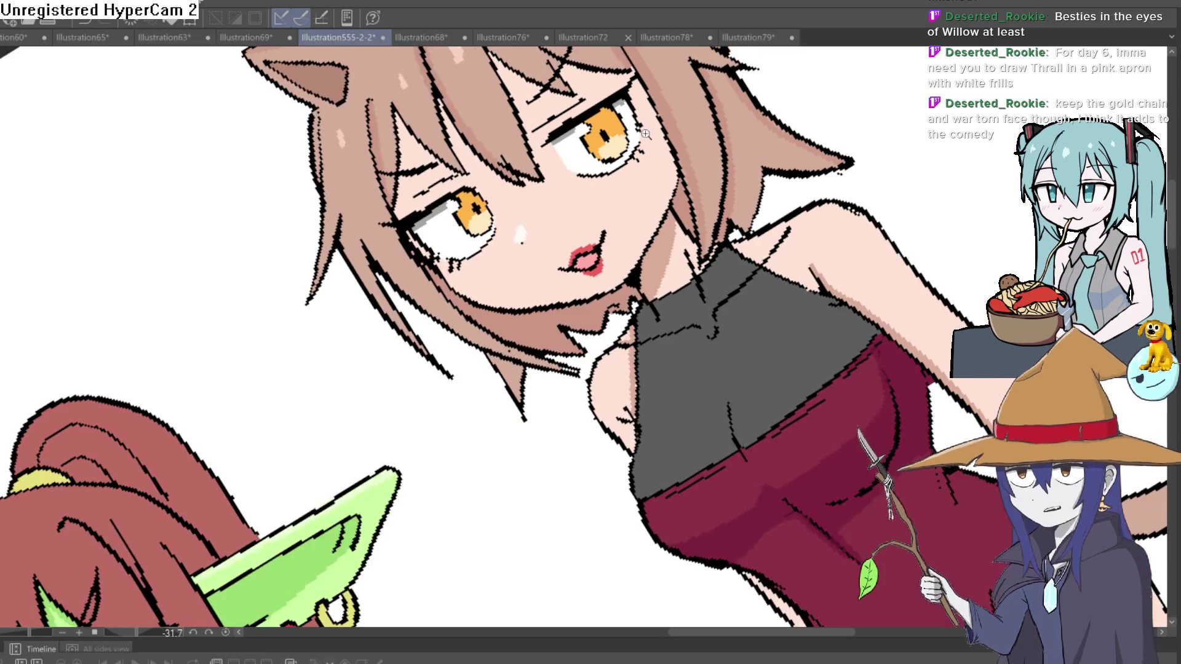
{"action": "mouse_move", "coordinate": [639, 157]}
{"action": "left_mouse_down"}
{"action": "mouse_move", "coordinate": [590, 184]}
{"action": "mouse_move", "coordinate": [615, 150]}
{"action": "mouse_move", "coordinate": [584, 129]}
{"action": "left_mouse_up"}
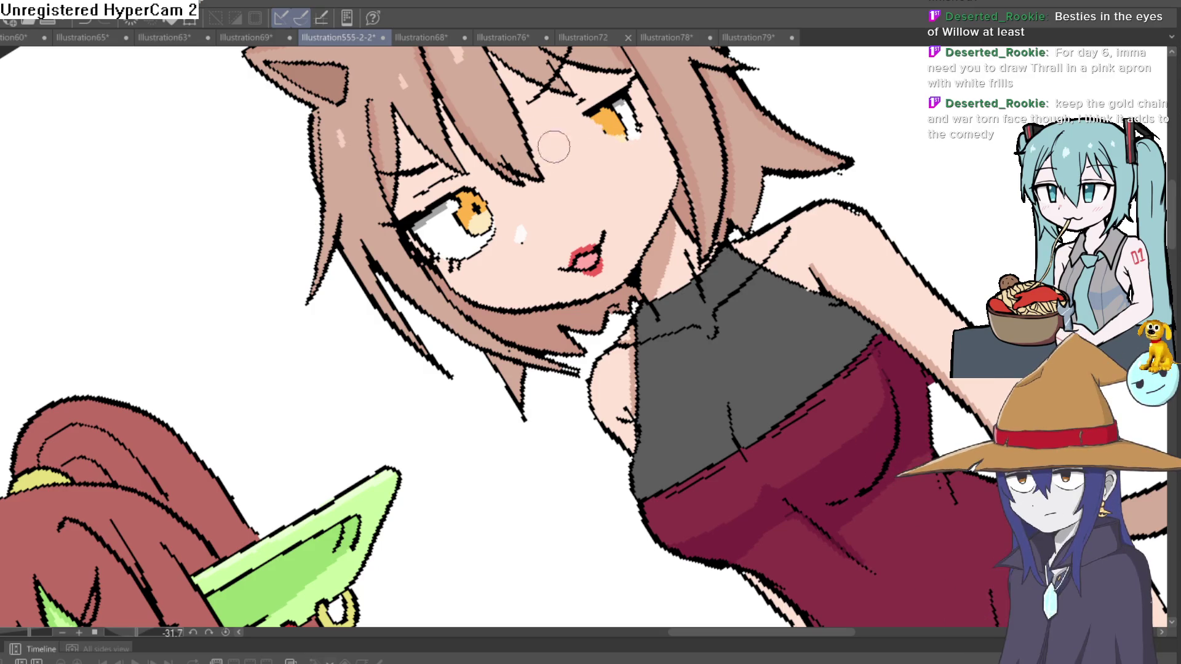
{"action": "mouse_move", "coordinate": [588, 98]}
{"action": "left_mouse_down"}
{"action": "mouse_move", "coordinate": [617, 95]}
{"action": "mouse_move", "coordinate": [622, 136]}
{"action": "left_mouse_up"}
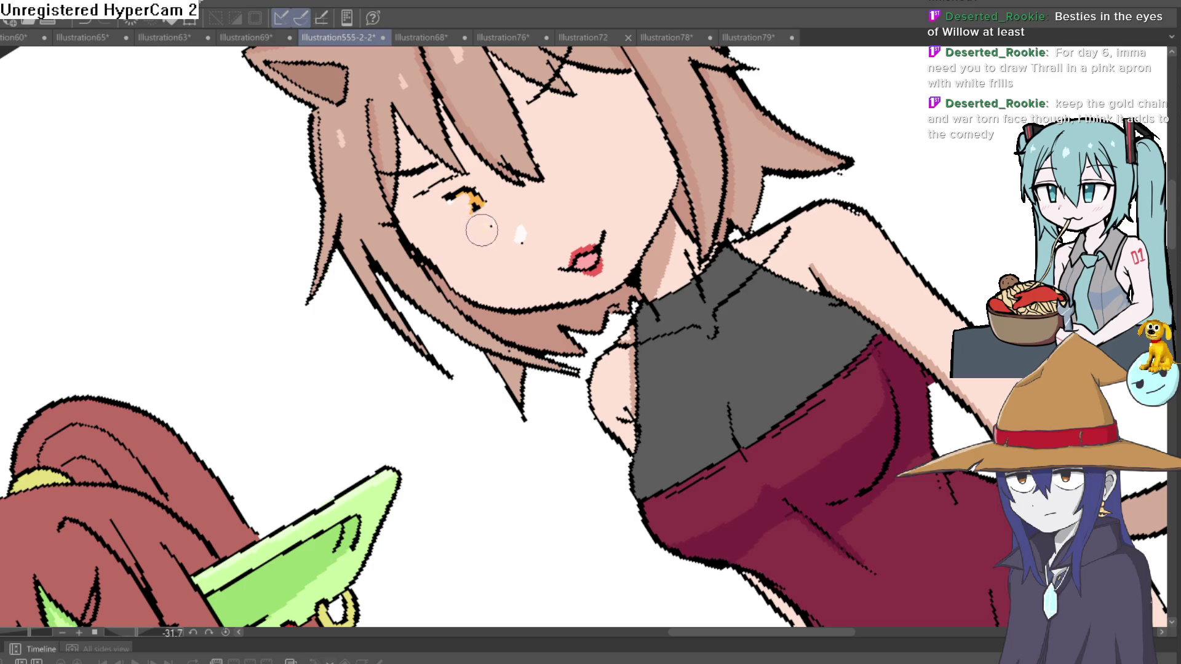
{"action": "left_click_drag", "start_coordinate": [483, 209], "coordinate": [458, 194]}
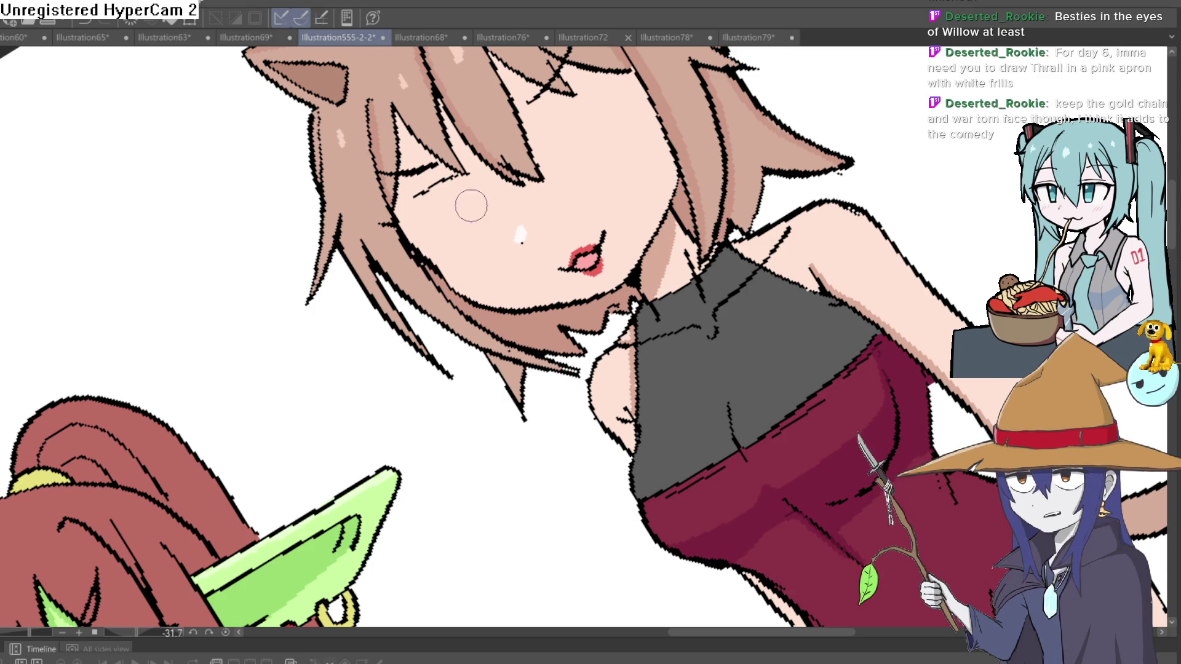
{"action": "key", "text": "ctrl+z"}
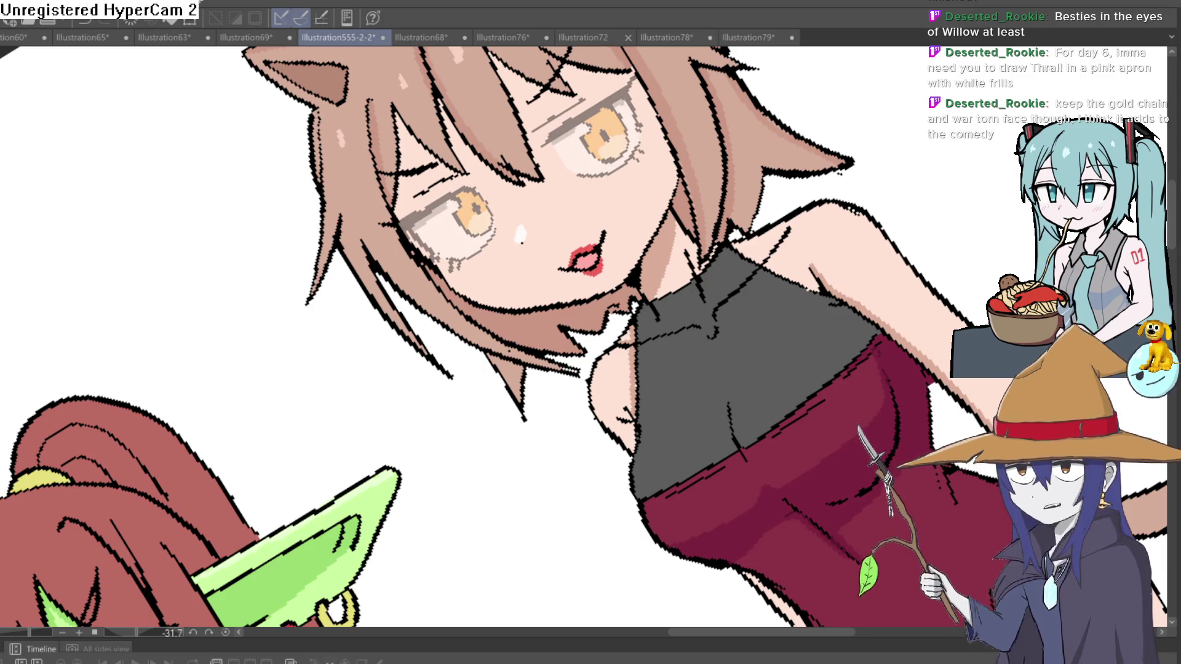
{"action": "scroll", "coordinate": [584, 123], "scroll_direction": "up", "scroll_amount": 2}
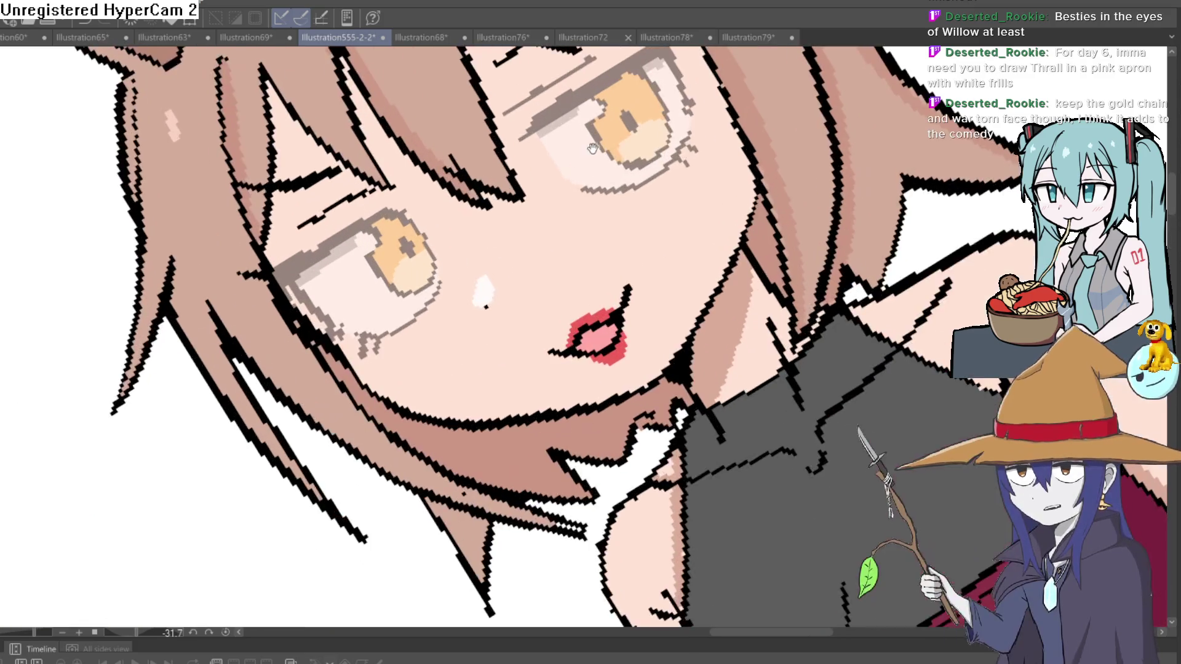
{"action": "key", "text": "ctrl+z"}
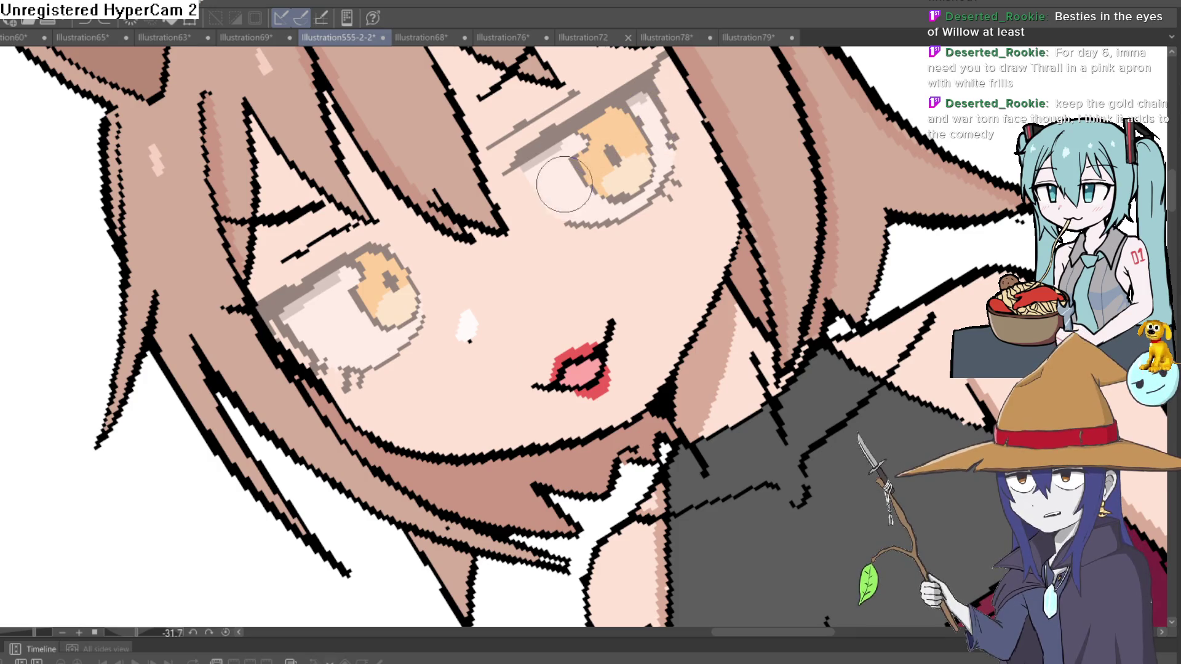
Draw dark closed-eye lash lines across both of the cat-girl's eyes
{"action": "left_click_drag", "start_coordinate": [541, 198], "coordinate": [663, 120]}
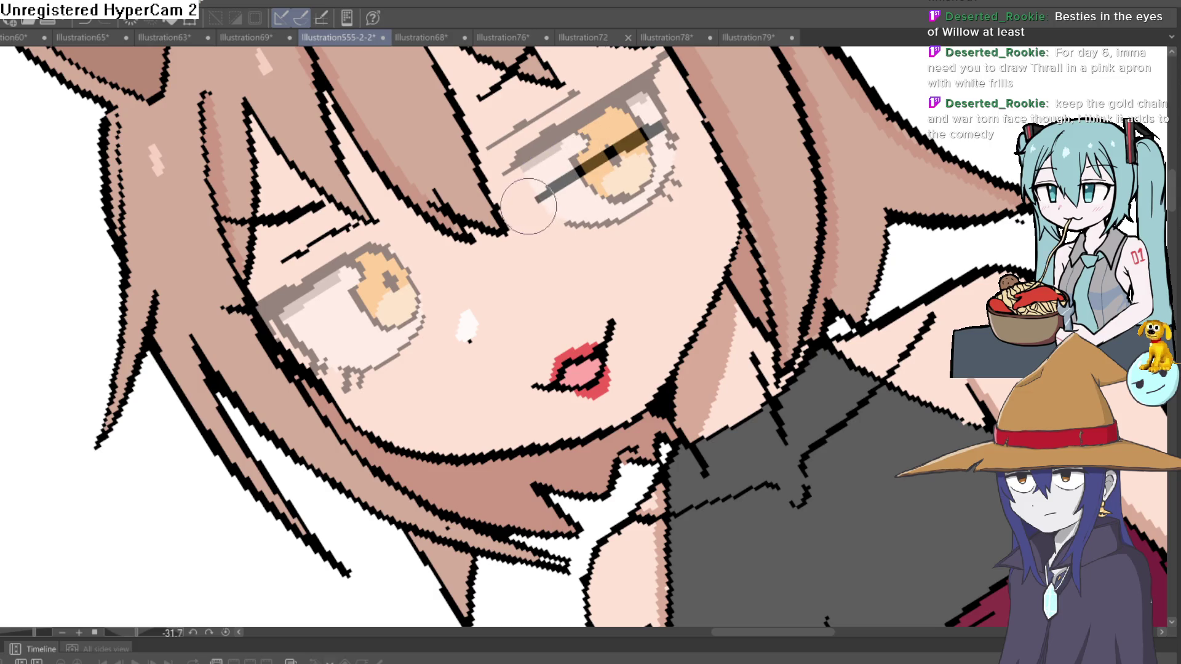
{"action": "left_click_drag", "start_coordinate": [669, 117], "coordinate": [562, 175]}
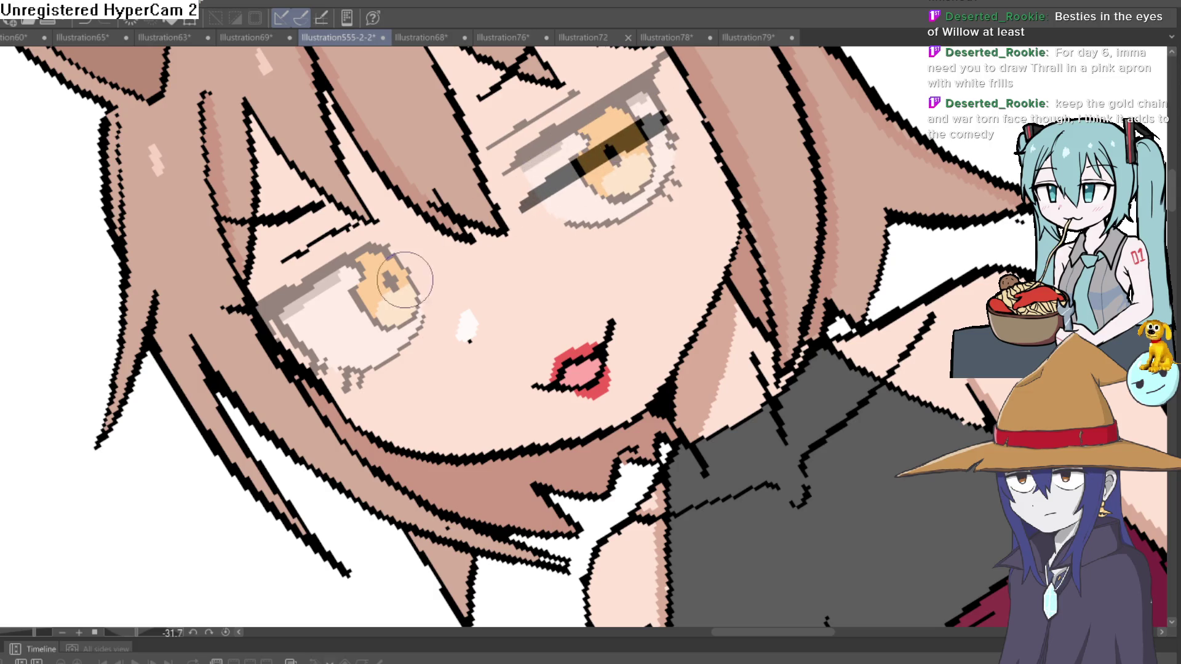
{"action": "mouse_move", "coordinate": [404, 280]}
{"action": "left_mouse_down"}
{"action": "mouse_move", "coordinate": [304, 352]}
{"action": "mouse_move", "coordinate": [411, 277]}
{"action": "left_mouse_up"}
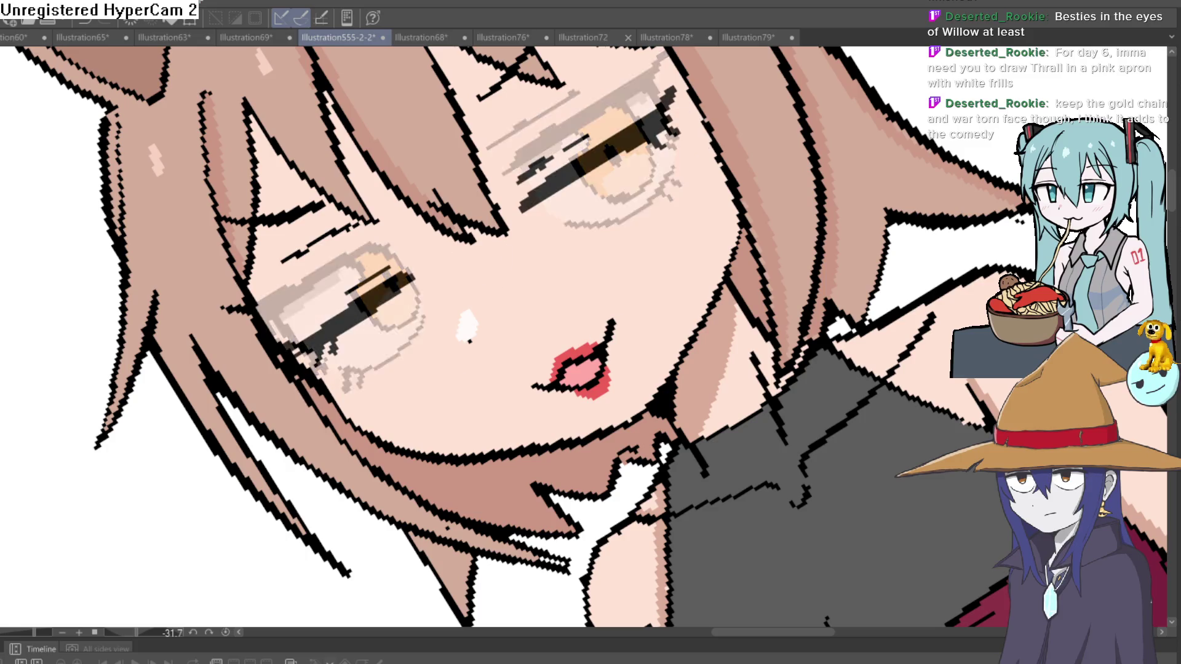
{"action": "scroll", "coordinate": [705, 308], "scroll_direction": "down", "scroll_amount": 10}
{"action": "left_click_drag", "start_coordinate": [705, 307], "coordinate": [720, 242]}
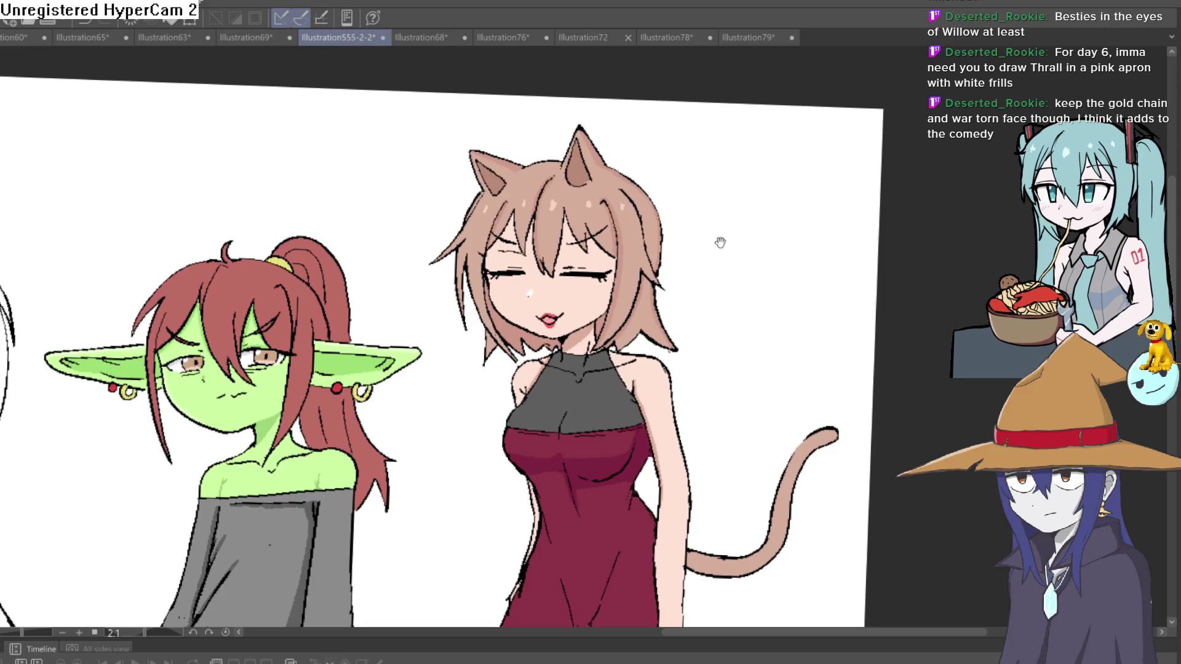
Zoom in on the cat-girl's face, then pan over to the blue elf sketch
{"action": "scroll", "coordinate": [619, 281], "scroll_direction": "down", "scroll_amount": 2}
{"action": "scroll", "coordinate": [591, 283], "scroll_direction": "up", "scroll_amount": 3}
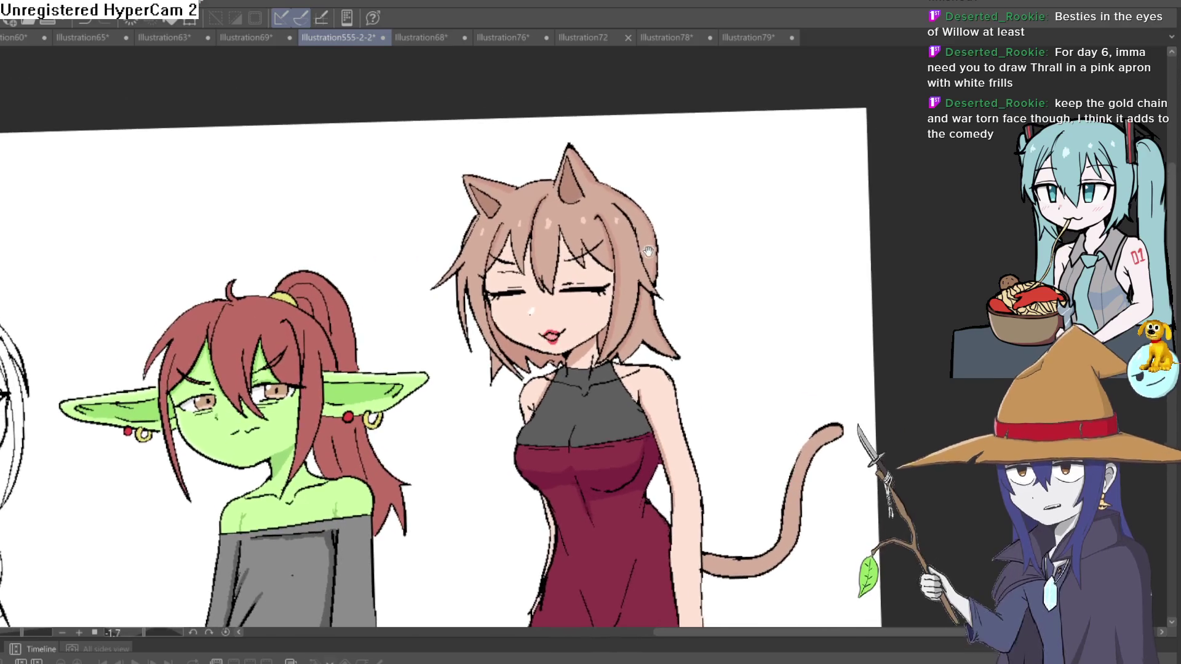
{"action": "scroll", "coordinate": [591, 282], "scroll_direction": "up", "scroll_amount": 3}
{"action": "mouse_move", "coordinate": [676, 255]}
{"action": "left_mouse_down"}
{"action": "mouse_move", "coordinate": [715, 252]}
{"action": "mouse_move", "coordinate": [719, 233]}
{"action": "left_mouse_up"}
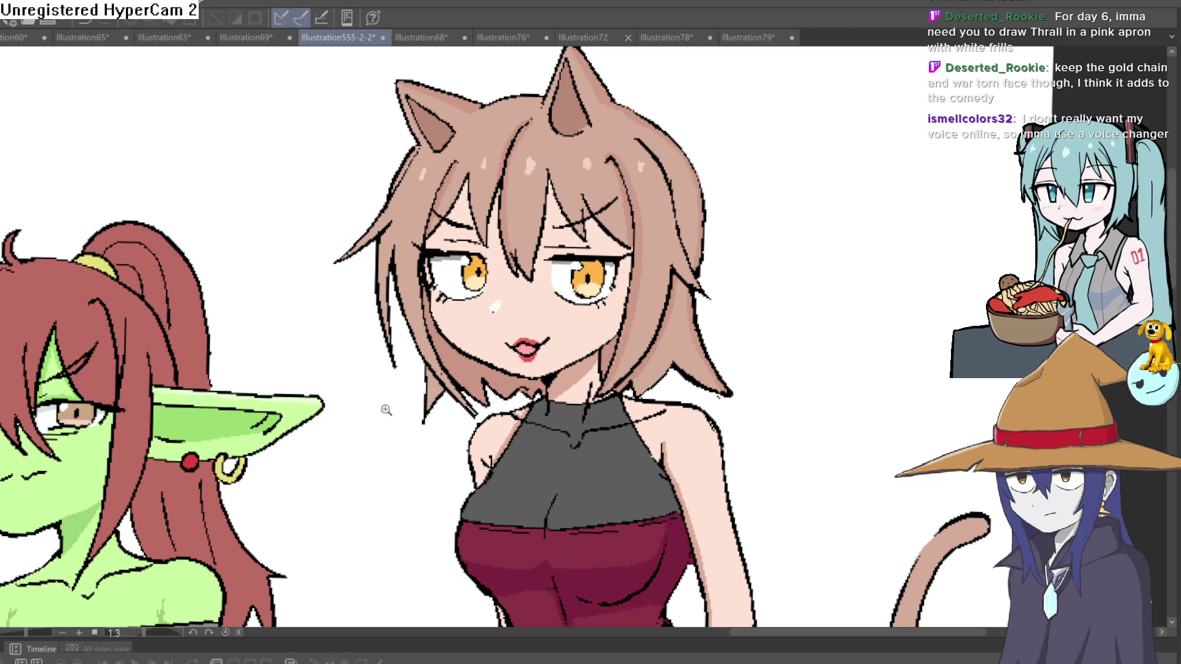
{"action": "mouse_move", "coordinate": [387, 409]}
{"action": "left_mouse_down"}
{"action": "mouse_move", "coordinate": [351, 422]}
{"action": "mouse_move", "coordinate": [622, 271]}
{"action": "left_mouse_up"}
{"action": "left_click_drag", "start_coordinate": [380, 345], "coordinate": [404, 363]}
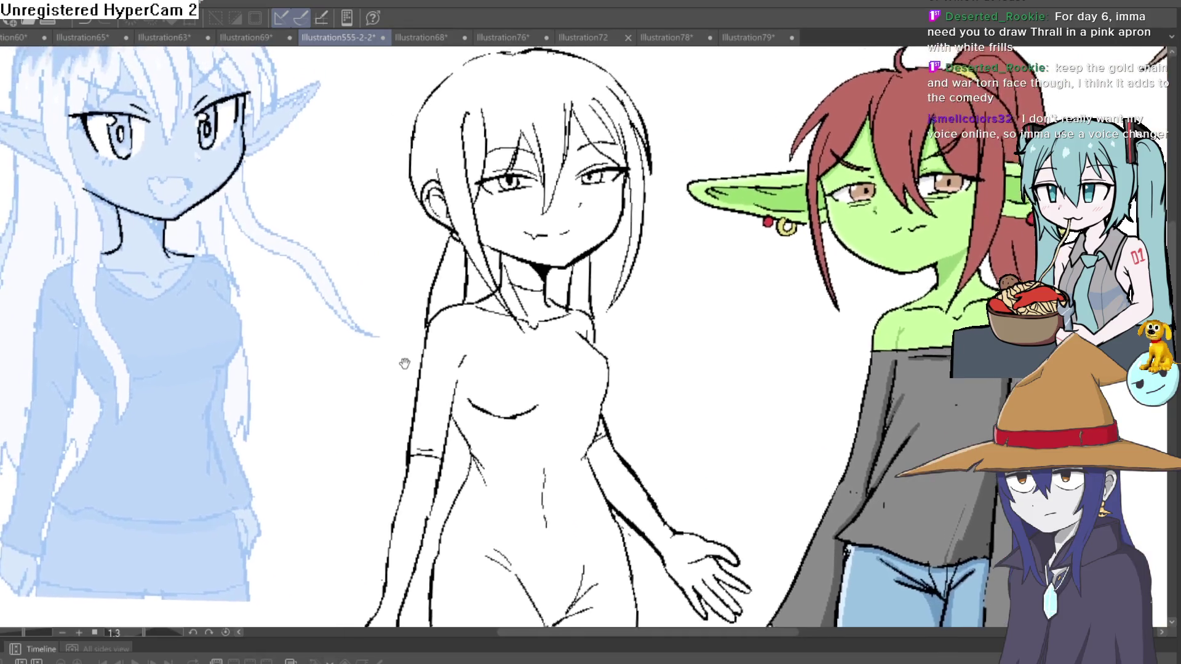
{"action": "left_click_drag", "start_coordinate": [357, 311], "coordinate": [461, 369]}
{"action": "left_click_drag", "start_coordinate": [299, 295], "coordinate": [336, 326]}
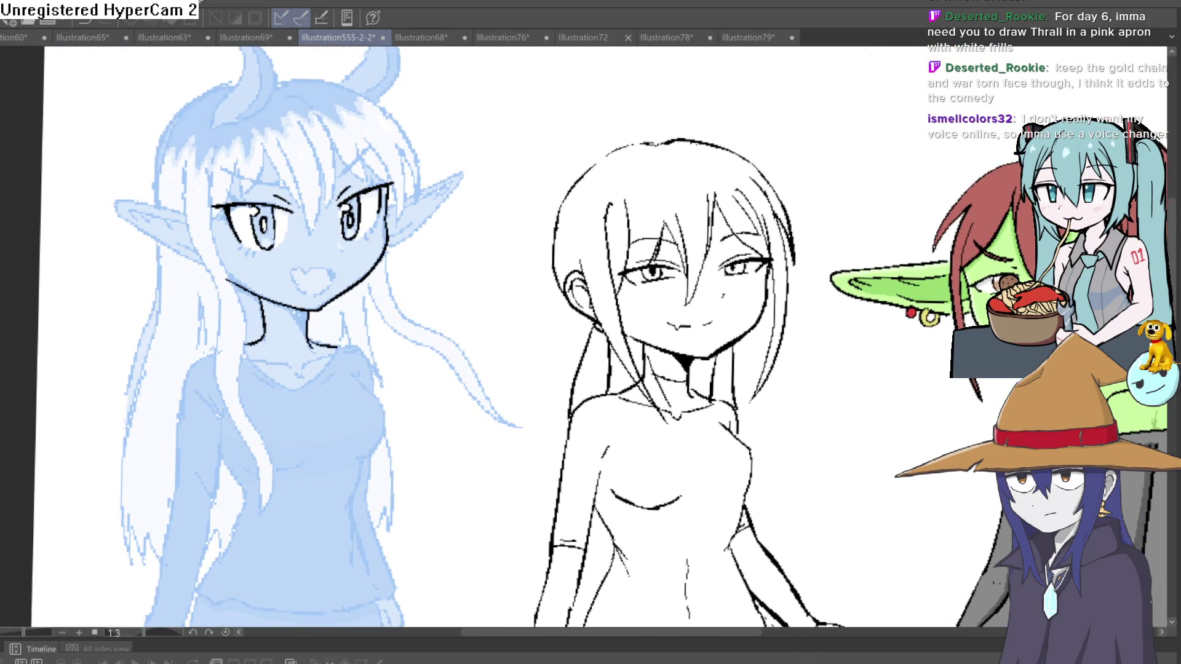
Ink the outline and lower edge of the elf's right pointed ear
{"action": "scroll", "coordinate": [428, 325], "scroll_direction": "up", "scroll_amount": 5}
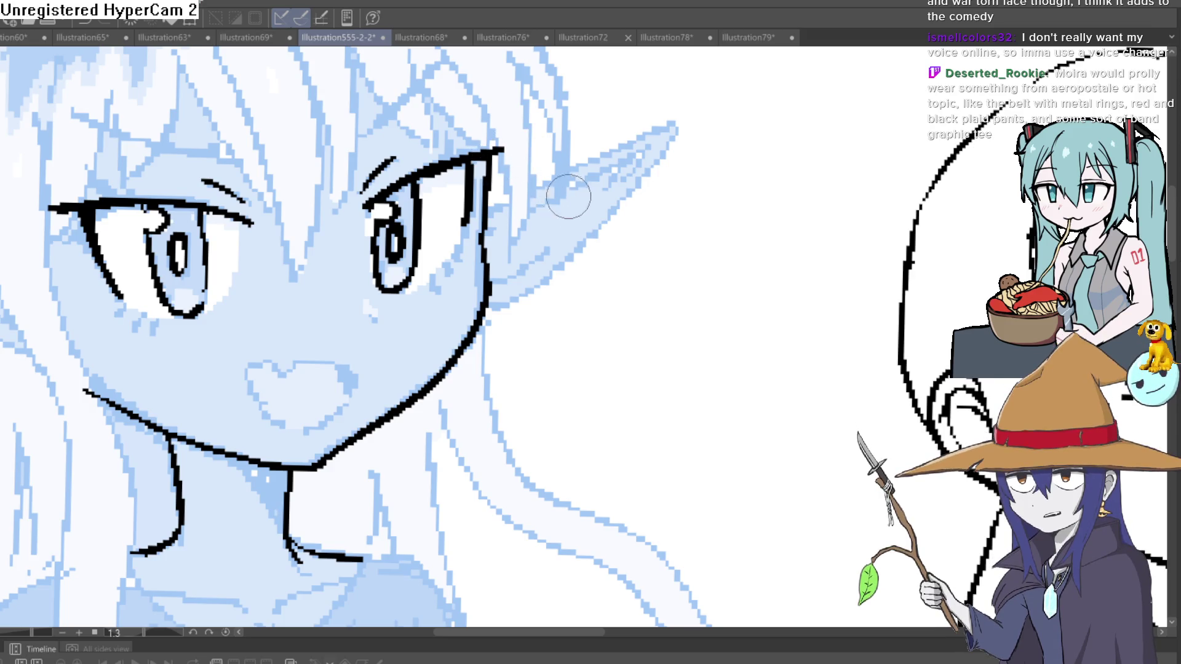
{"action": "mouse_move", "coordinate": [485, 219]}
{"action": "left_mouse_down"}
{"action": "mouse_move", "coordinate": [632, 132]}
{"action": "mouse_move", "coordinate": [672, 124]}
{"action": "mouse_move", "coordinate": [559, 272]}
{"action": "left_mouse_up"}
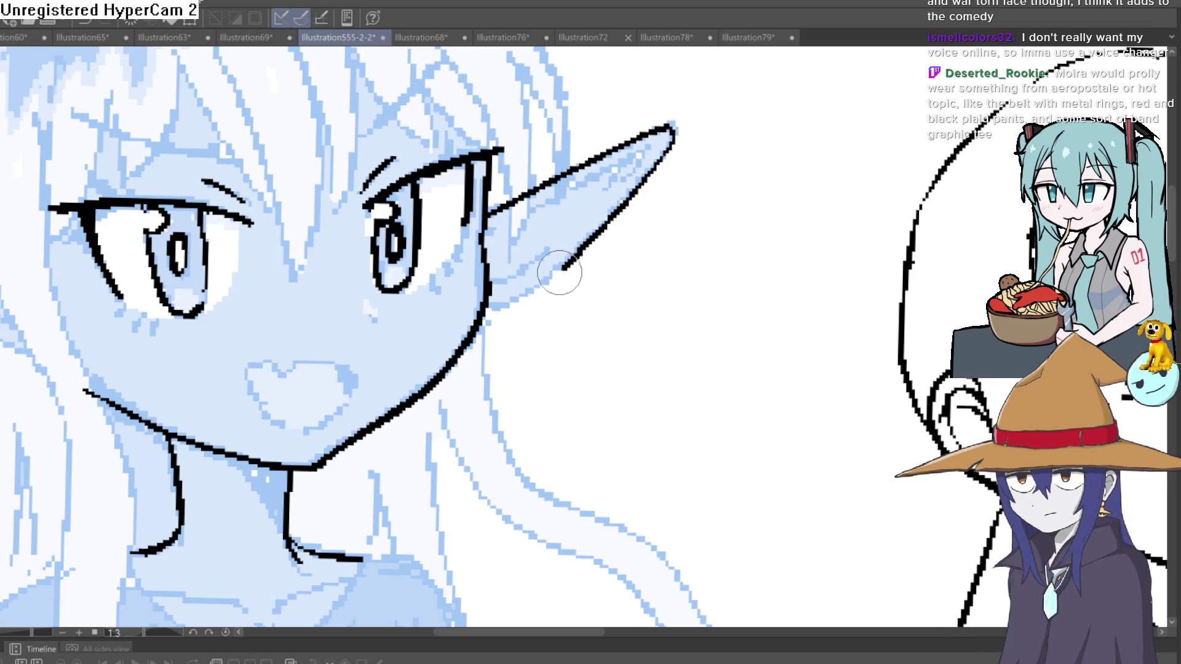
{"action": "scroll", "coordinate": [564, 285], "scroll_direction": "down", "scroll_amount": 5}
{"action": "mouse_move", "coordinate": [633, 276]}
{"action": "left_mouse_down"}
{"action": "mouse_move", "coordinate": [561, 467]}
{"action": "mouse_move", "coordinate": [584, 369]}
{"action": "mouse_move", "coordinate": [566, 212]}
{"action": "left_mouse_up"}
{"action": "left_click", "coordinate": [567, 213]}
{"action": "mouse_move", "coordinate": [493, 270]}
{"action": "left_mouse_down"}
{"action": "mouse_move", "coordinate": [545, 196]}
{"action": "mouse_move", "coordinate": [628, 123]}
{"action": "left_mouse_up"}
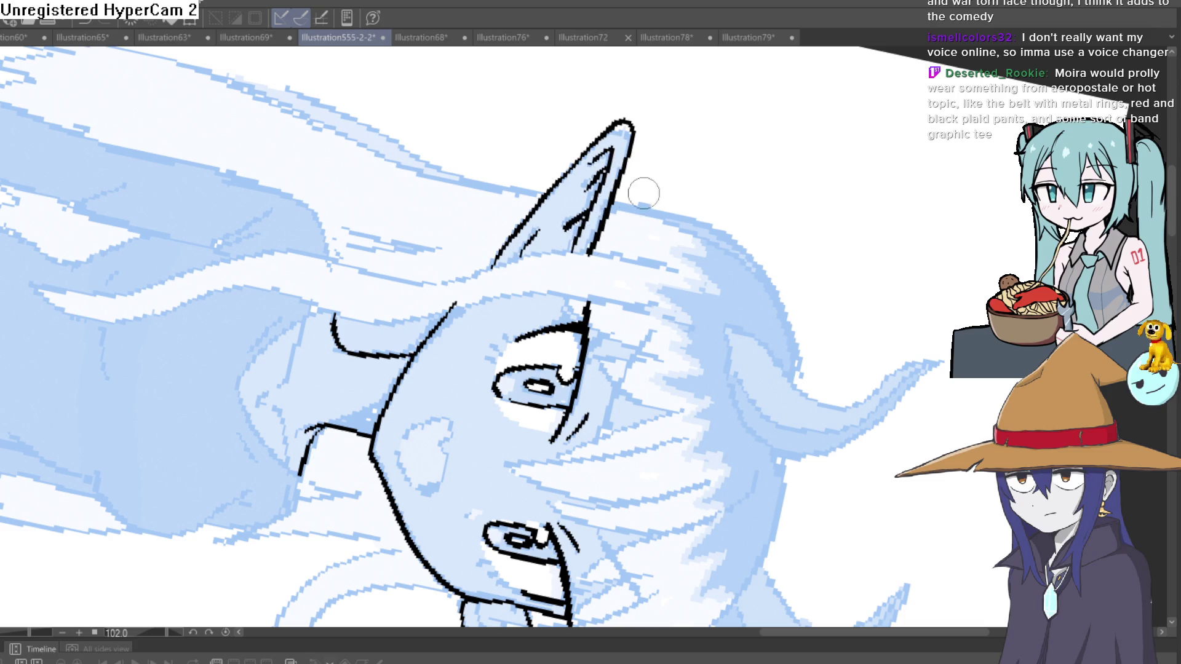
{"action": "left_click_drag", "start_coordinate": [643, 194], "coordinate": [511, 249]}
{"action": "mouse_move", "coordinate": [820, 198]}
{"action": "left_mouse_down"}
{"action": "mouse_move", "coordinate": [653, 163]}
{"action": "mouse_move", "coordinate": [605, 207]}
{"action": "left_mouse_up"}
{"action": "scroll", "coordinate": [606, 206], "scroll_direction": "up", "scroll_amount": 3}
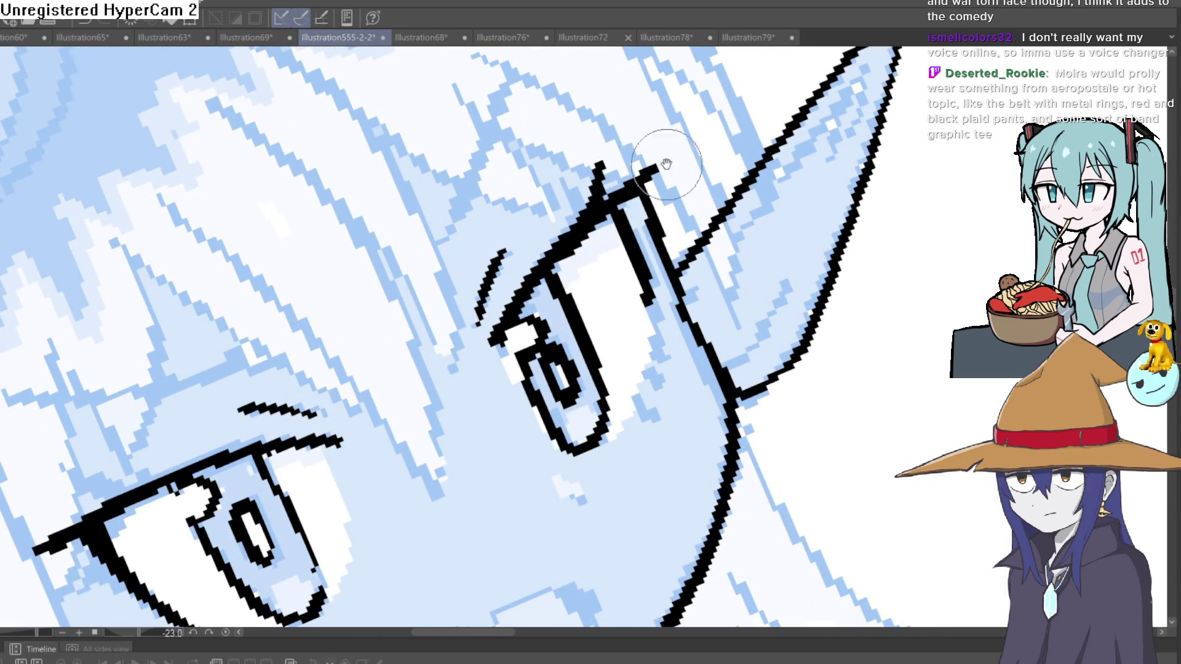
{"action": "mouse_move", "coordinate": [667, 165]}
{"action": "left_mouse_down"}
{"action": "mouse_move", "coordinate": [760, 264]}
{"action": "mouse_move", "coordinate": [510, 219]}
{"action": "left_mouse_up"}
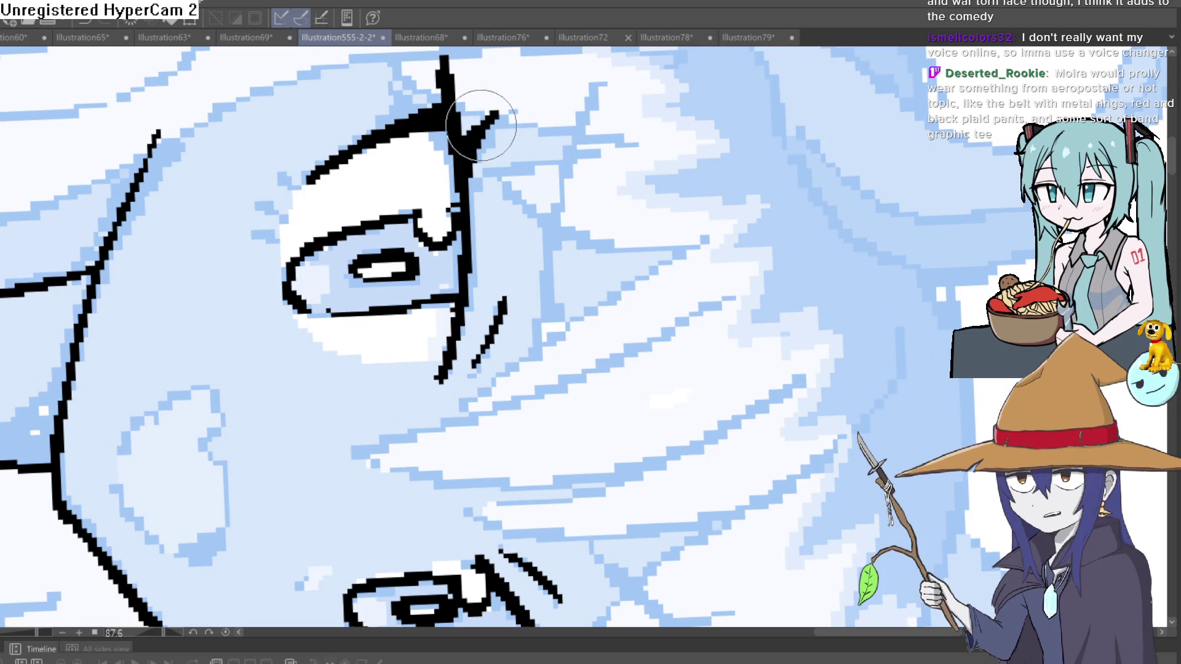
{"action": "left_click_drag", "start_coordinate": [475, 119], "coordinate": [463, 277]}
Add small blush hatch strokes on the elf's cheeks
{"action": "scroll", "coordinate": [463, 277], "scroll_direction": "down", "scroll_amount": 5}
{"action": "scroll", "coordinate": [661, 124], "scroll_direction": "down", "scroll_amount": 2}
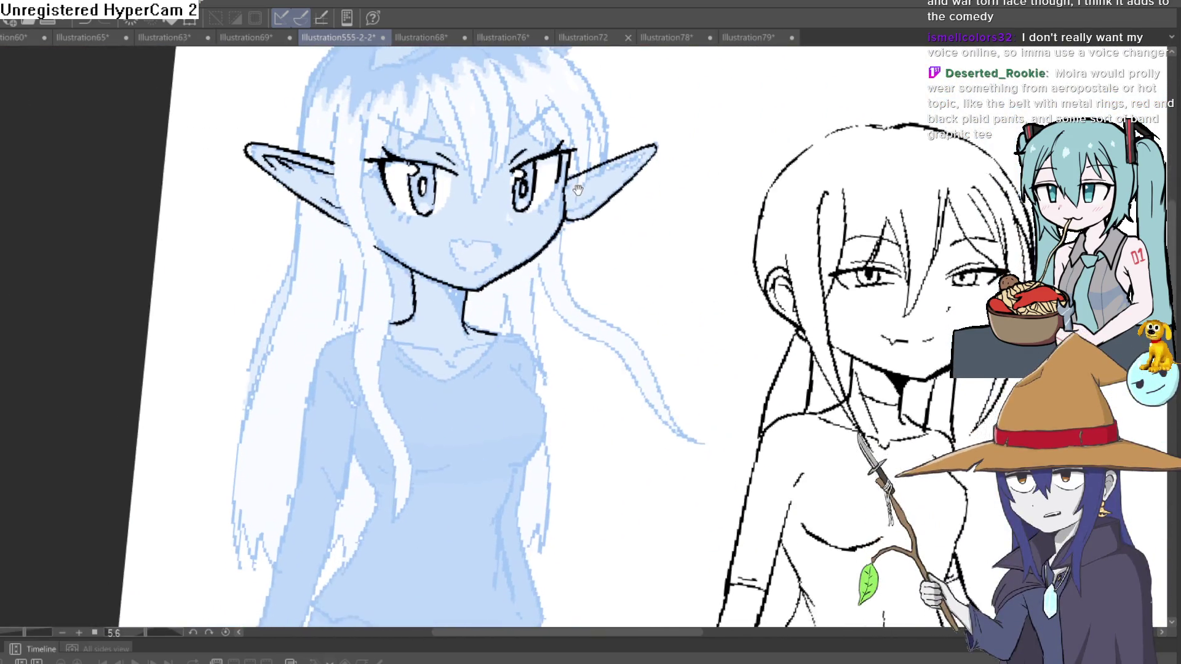
{"action": "scroll", "coordinate": [506, 228], "scroll_direction": "up", "scroll_amount": 5}
{"action": "scroll", "coordinate": [506, 229], "scroll_direction": "down", "scroll_amount": 3}
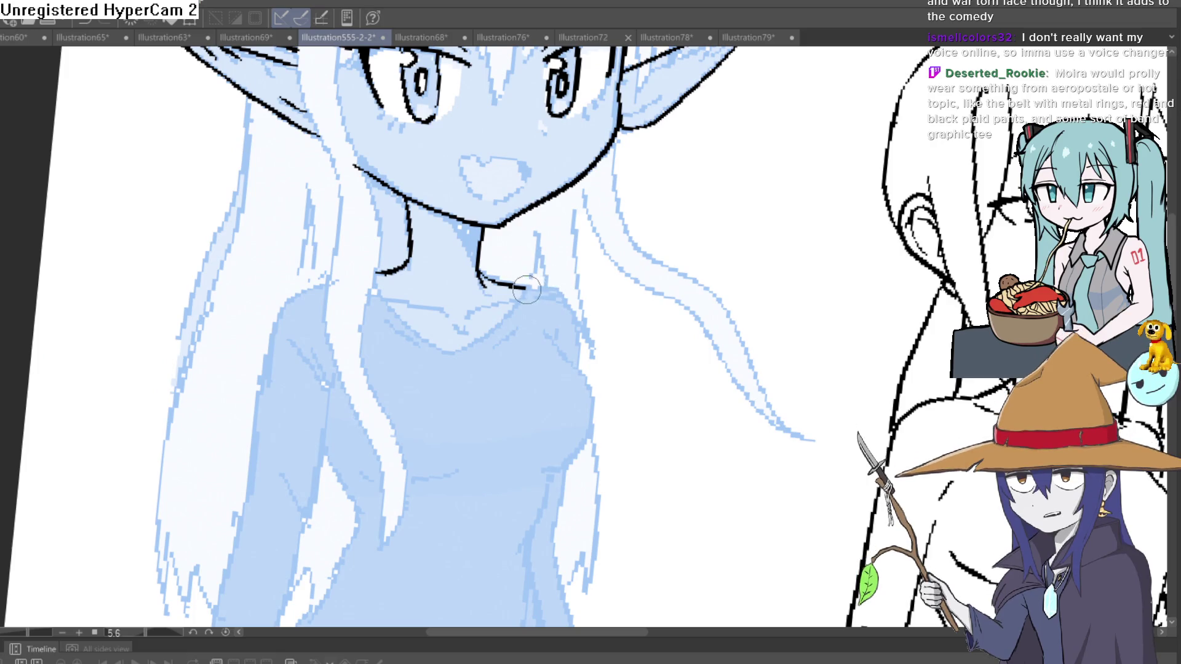
{"action": "scroll", "coordinate": [645, 211], "scroll_direction": "up", "scroll_amount": 3}
{"action": "scroll", "coordinate": [645, 211], "scroll_direction": "down", "scroll_amount": 3}
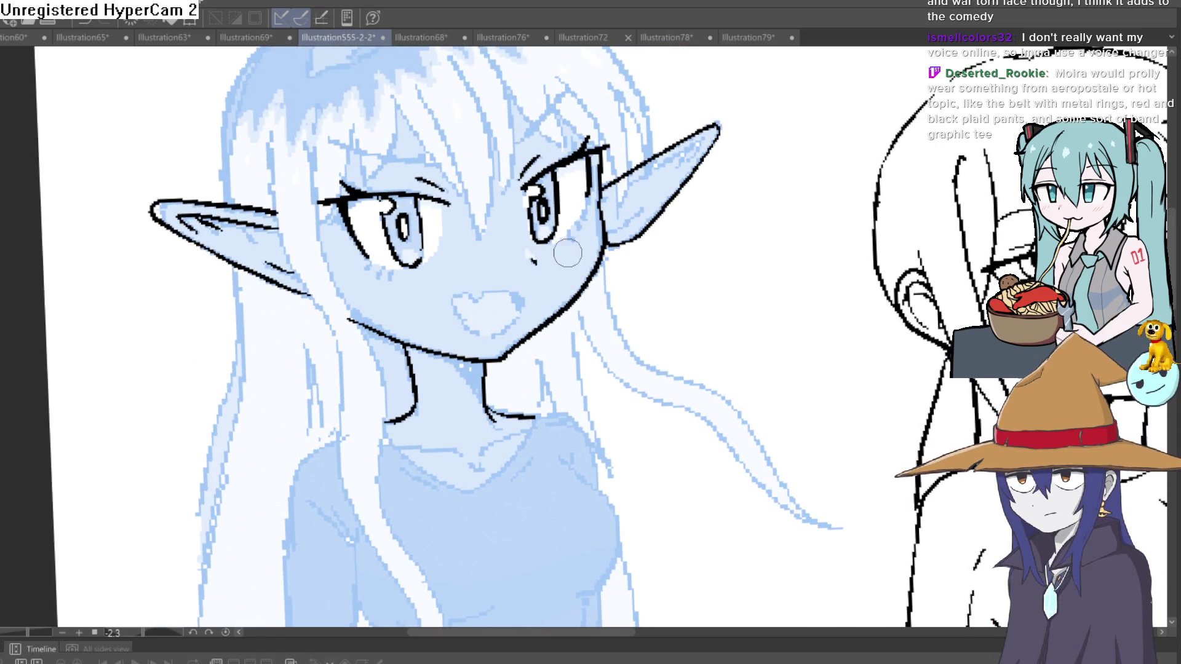
{"action": "scroll", "coordinate": [628, 226], "scroll_direction": "up", "scroll_amount": 3}
{"action": "left_click_drag", "start_coordinate": [574, 232], "coordinate": [581, 241]}
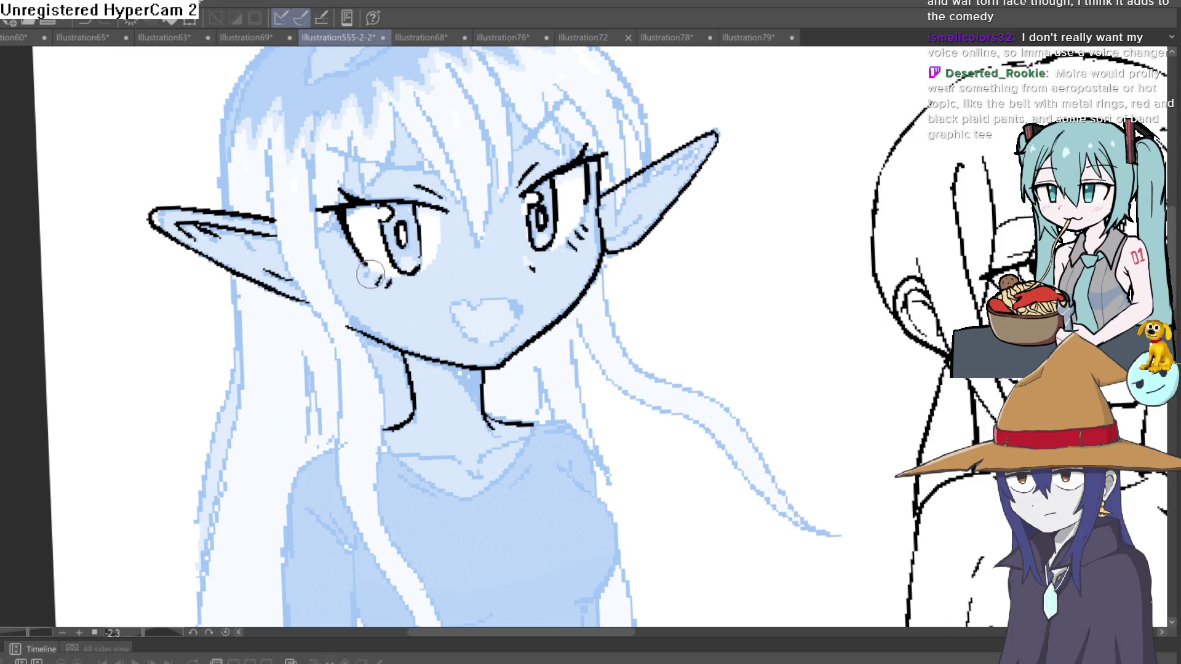
{"action": "scroll", "coordinate": [541, 222], "scroll_direction": "down", "scroll_amount": 3}
{"action": "scroll", "coordinate": [646, 212], "scroll_direction": "up", "scroll_amount": 4}
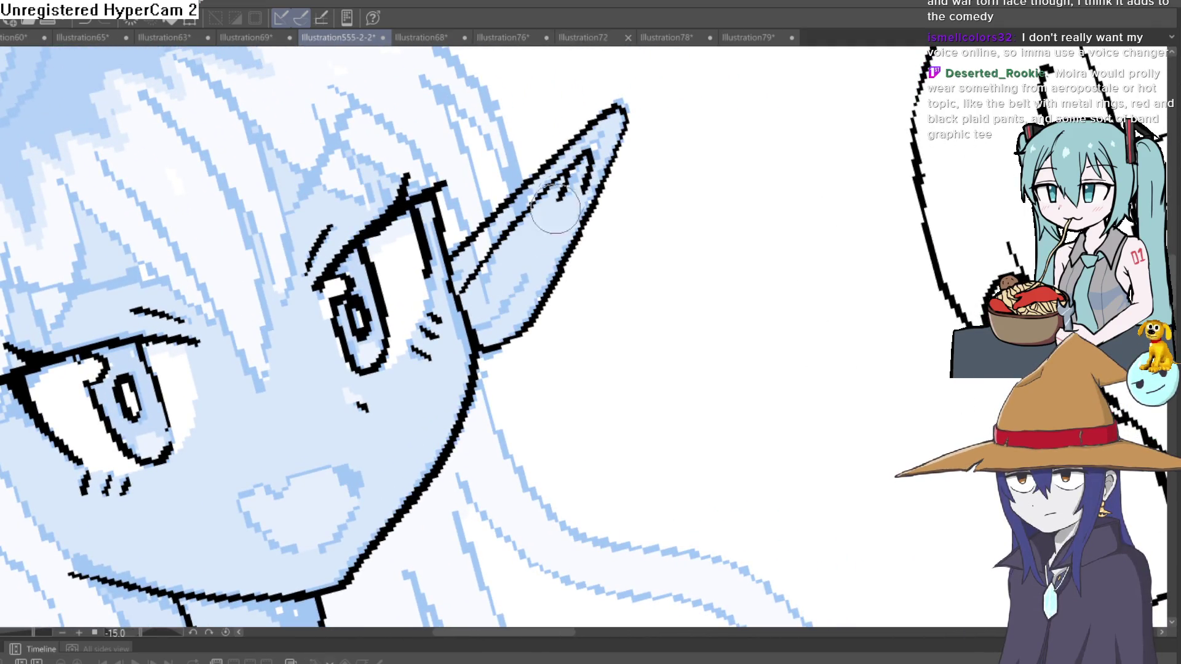
{"action": "scroll", "coordinate": [518, 229], "scroll_direction": "down", "scroll_amount": 5}
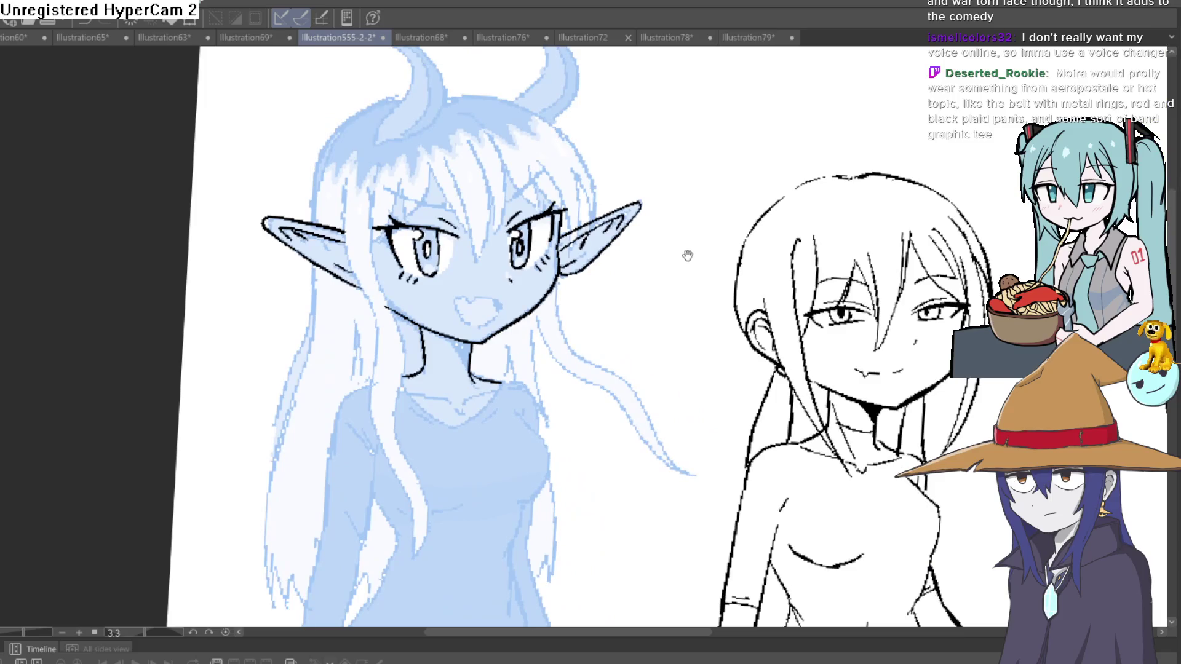
{"action": "mouse_move", "coordinate": [685, 256]}
{"action": "left_mouse_down"}
{"action": "mouse_move", "coordinate": [589, 263]}
{"action": "mouse_move", "coordinate": [588, 289]}
{"action": "left_mouse_up"}
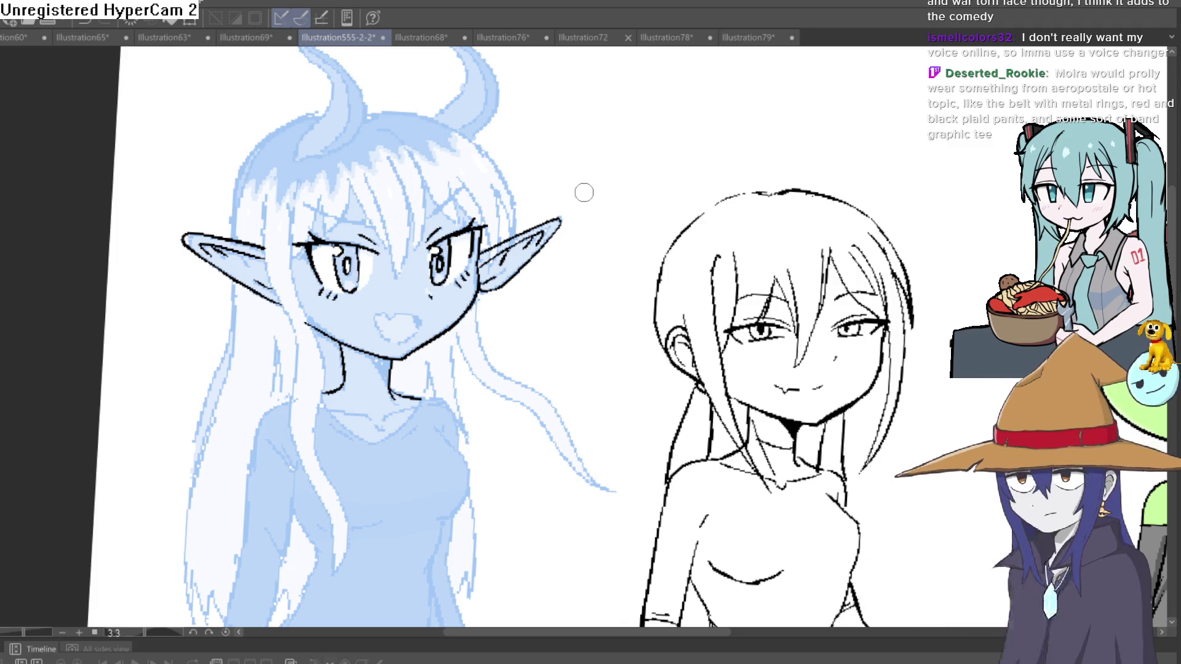
Extend the elf's neckline in black ink, removing a stray stroke near the neck
{"action": "scroll", "coordinate": [409, 275], "scroll_direction": "up", "scroll_amount": 4}
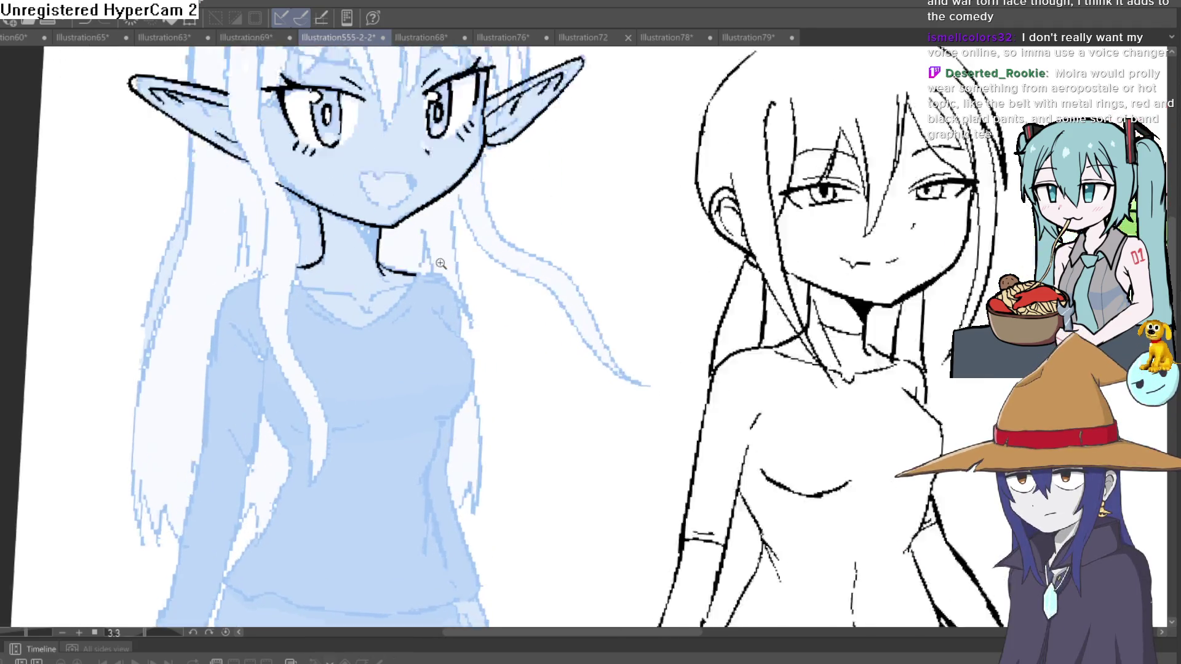
{"action": "mouse_move", "coordinate": [410, 275]}
{"action": "left_mouse_down"}
{"action": "mouse_move", "coordinate": [458, 281]}
{"action": "mouse_move", "coordinate": [470, 352]}
{"action": "left_mouse_up"}
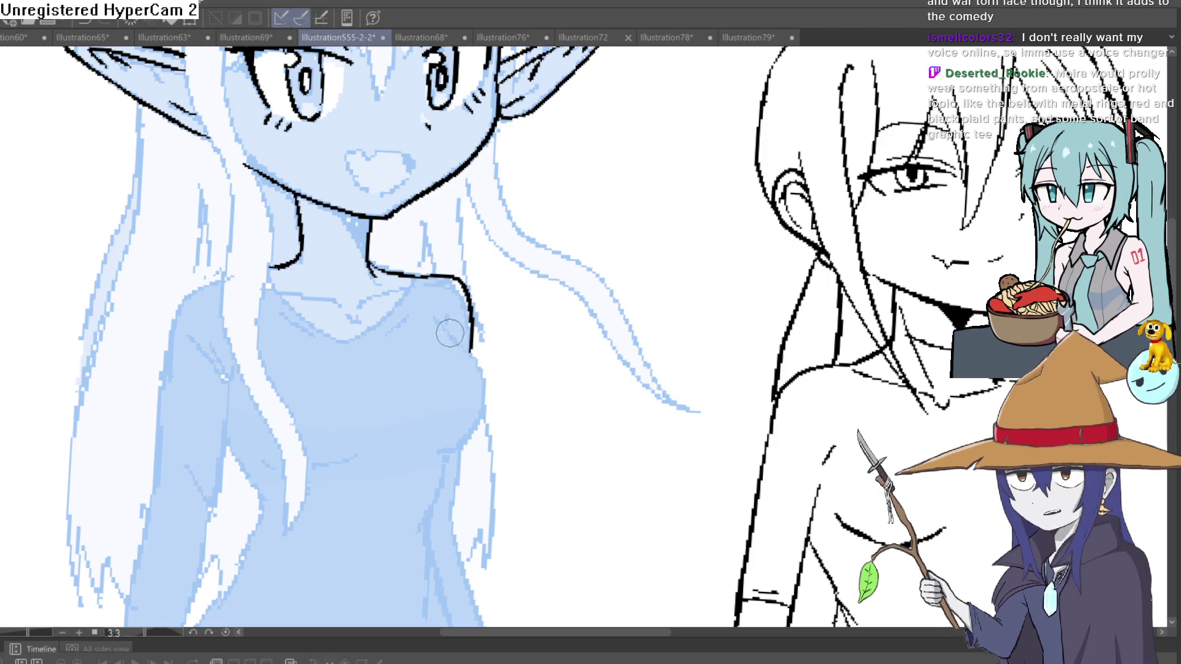
{"action": "left_click_drag", "start_coordinate": [527, 295], "coordinate": [553, 252]}
{"action": "key", "text": "ctrl+z"}
{"action": "scroll", "coordinate": [578, 240], "scroll_direction": "down", "scroll_amount": 5}
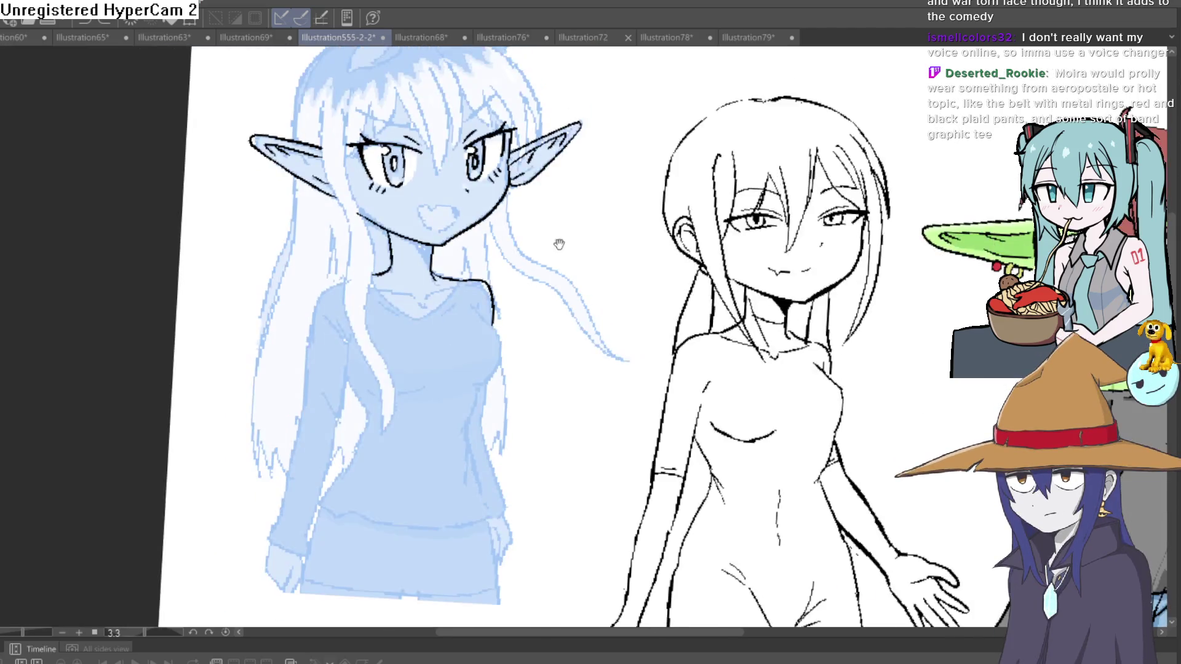
{"action": "scroll", "coordinate": [529, 201], "scroll_direction": "up", "scroll_amount": 2}
{"action": "mouse_move", "coordinate": [529, 201]}
{"action": "left_mouse_down"}
{"action": "mouse_move", "coordinate": [500, 200]}
{"action": "mouse_move", "coordinate": [474, 170]}
{"action": "mouse_move", "coordinate": [469, 227]}
{"action": "mouse_move", "coordinate": [387, 254]}
{"action": "mouse_move", "coordinate": [307, 160]}
{"action": "mouse_move", "coordinate": [344, 231]}
{"action": "mouse_move", "coordinate": [394, 264]}
{"action": "mouse_move", "coordinate": [452, 255]}
{"action": "left_mouse_up"}
{"action": "scroll", "coordinate": [474, 170], "scroll_direction": "up", "scroll_amount": 3}
Redraw the collar line around the neck, then hide and reshow the blue sketch to check
{"action": "key", "text": "ctrl+z"}
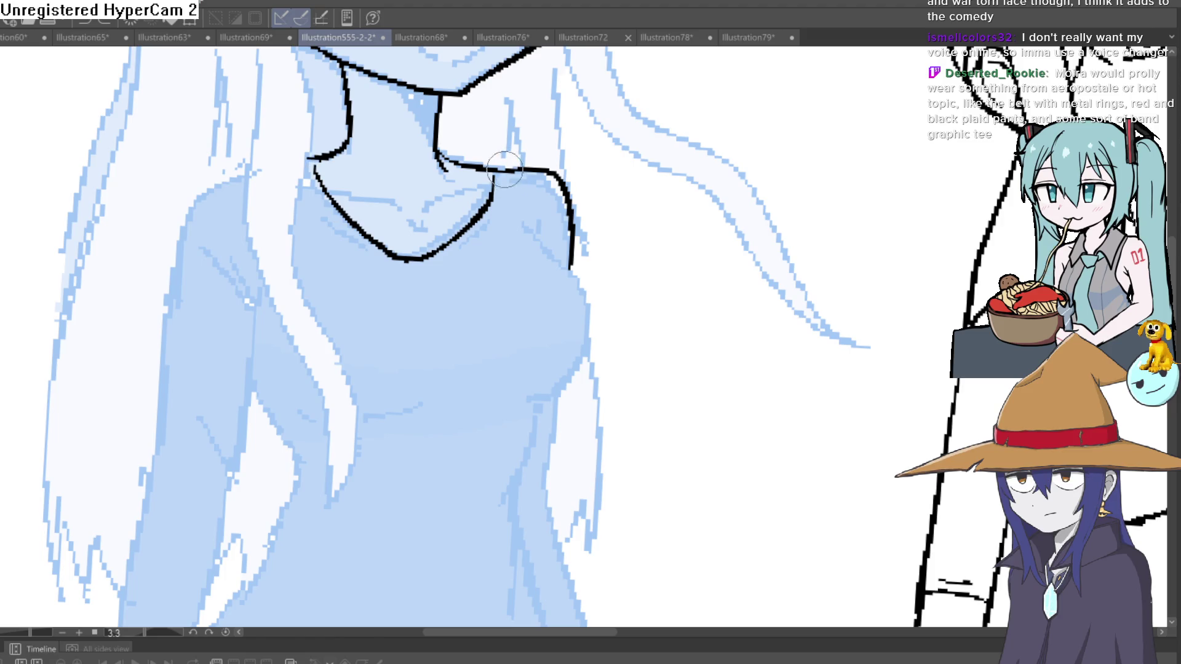
{"action": "key", "text": "ctrl+z"}
{"action": "key", "text": "ctrl+z"}
{"action": "mouse_move", "coordinate": [490, 177]}
{"action": "left_mouse_down"}
{"action": "mouse_move", "coordinate": [486, 212]}
{"action": "mouse_move", "coordinate": [348, 234]}
{"action": "mouse_move", "coordinate": [321, 159]}
{"action": "mouse_move", "coordinate": [314, 187]}
{"action": "mouse_move", "coordinate": [359, 244]}
{"action": "left_mouse_up"}
{"action": "scroll", "coordinate": [468, 367], "scroll_direction": "down", "scroll_amount": 3}
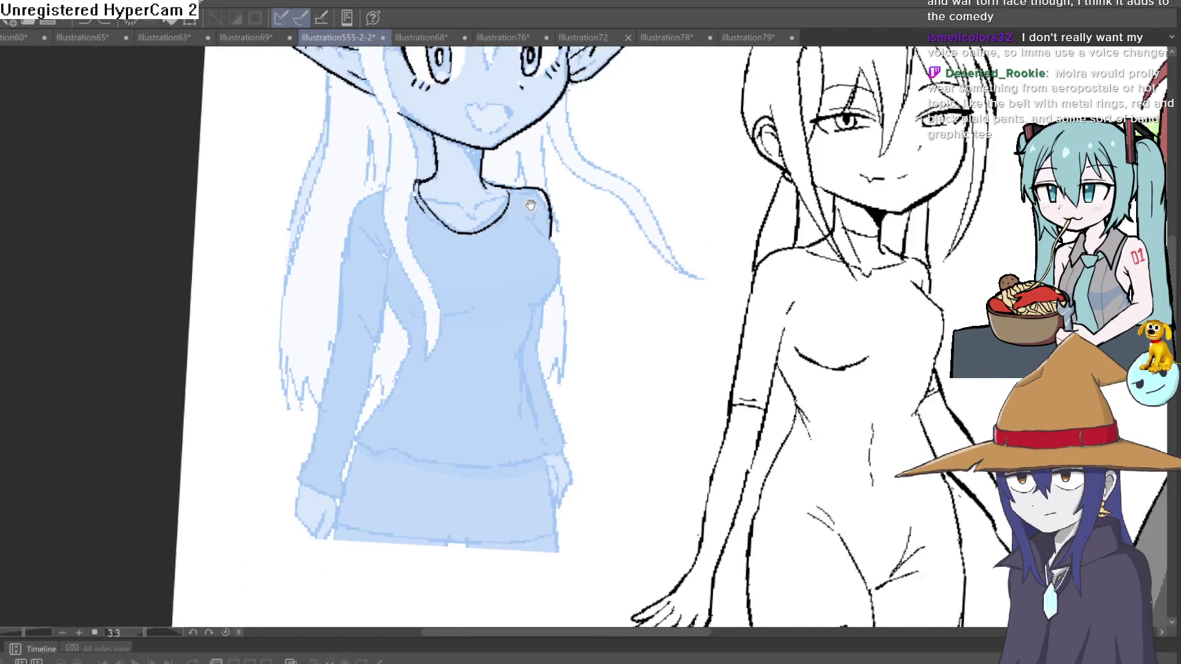
{"action": "mouse_move", "coordinate": [564, 255]}
{"action": "left_mouse_down"}
{"action": "mouse_move", "coordinate": [542, 400]}
{"action": "mouse_move", "coordinate": [544, 355]}
{"action": "left_mouse_up"}
{"action": "key", "text": "Delete"}
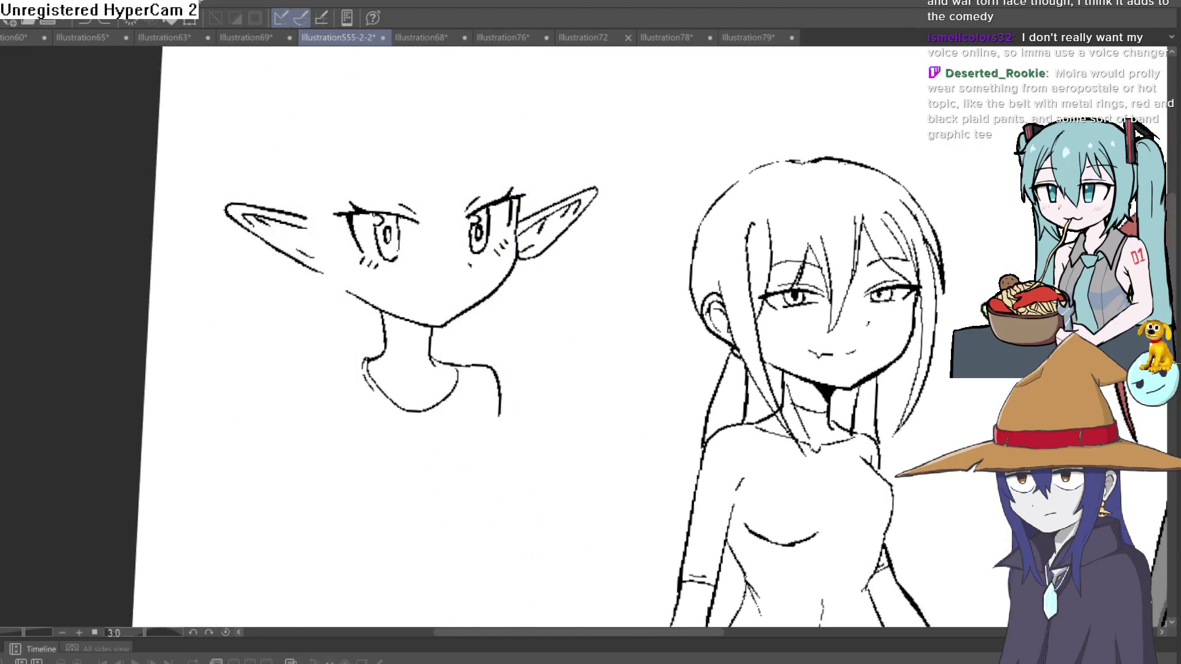
{"action": "key", "text": "ctrl+z"}
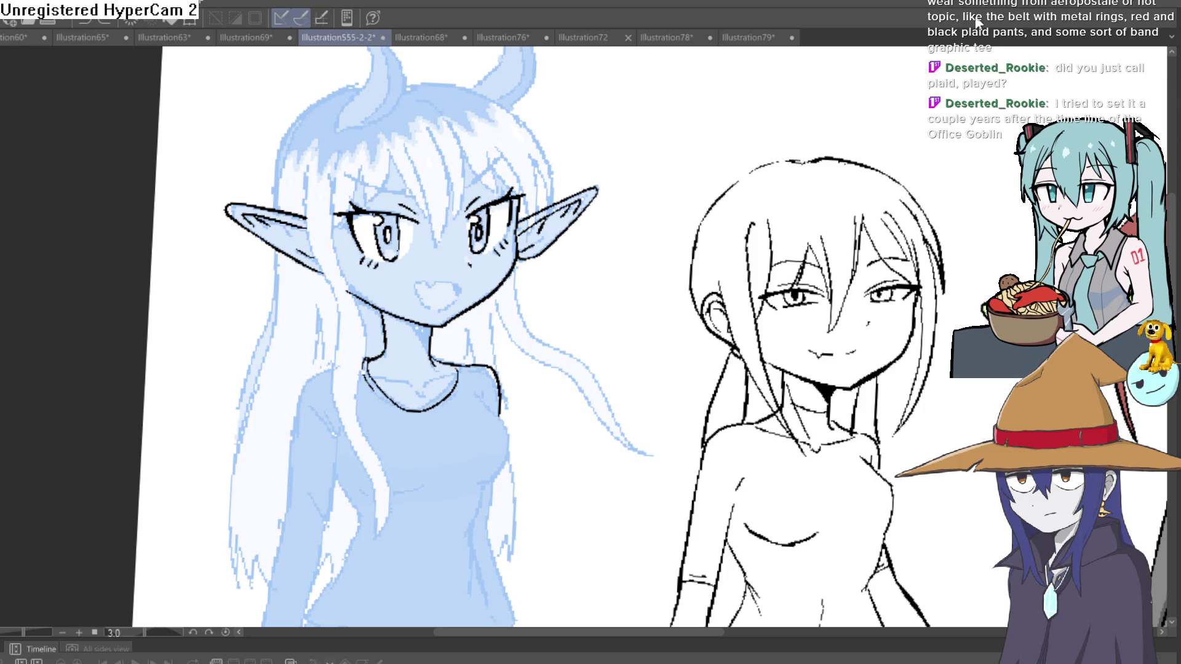
Ink a single hair strand next to the elf's right ear
{"action": "left_click_drag", "start_coordinate": [548, 271], "coordinate": [509, 308]}
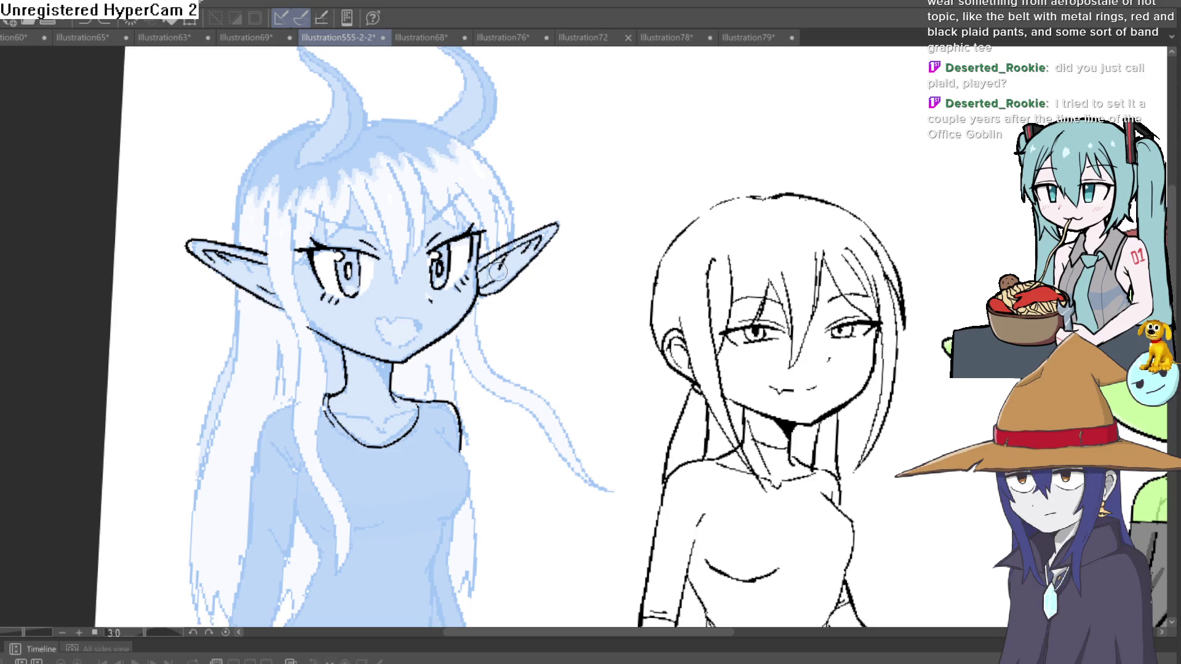
{"action": "left_click_drag", "start_coordinate": [460, 184], "coordinate": [481, 230]}
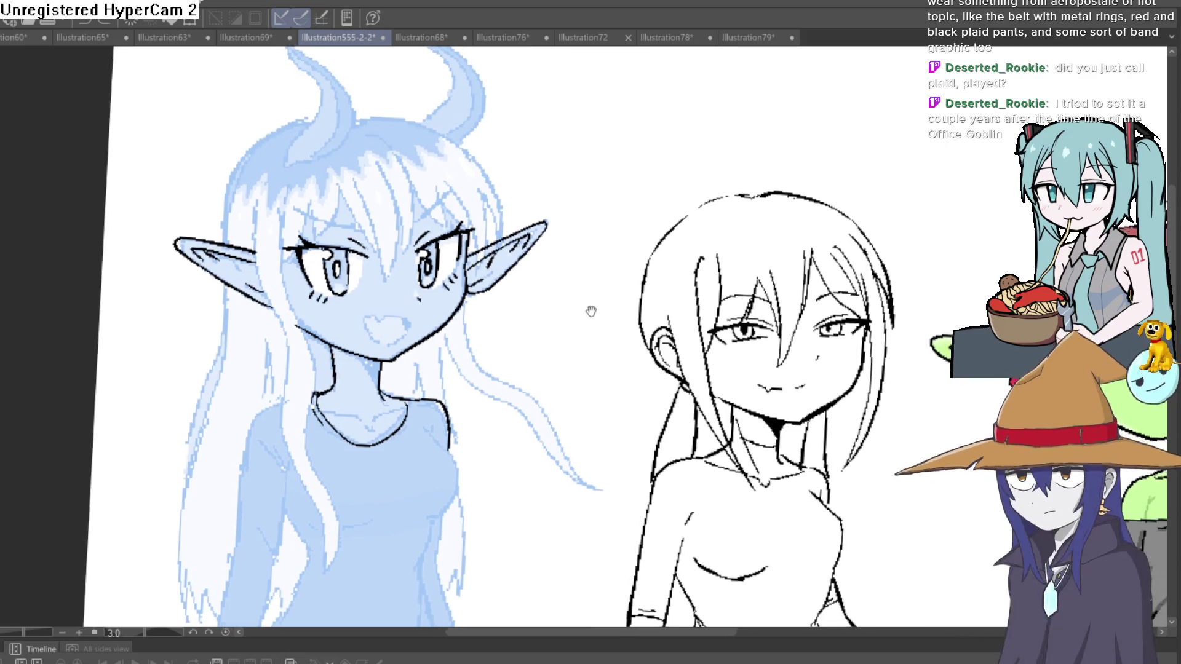
{"action": "left_click_drag", "start_coordinate": [934, 276], "coordinate": [682, 184]}
{"action": "scroll", "coordinate": [681, 184], "scroll_direction": "down", "scroll_amount": 5}
{"action": "scroll", "coordinate": [615, 246], "scroll_direction": "up", "scroll_amount": 4}
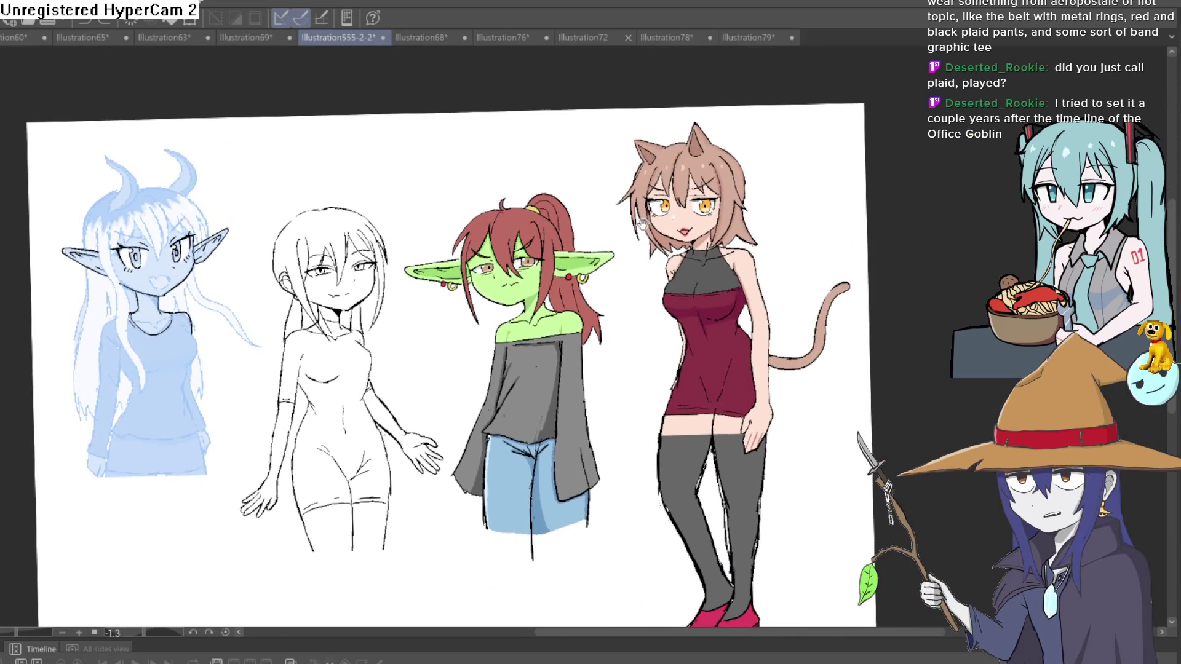
{"action": "scroll", "coordinate": [582, 270], "scroll_direction": "up", "scroll_amount": 3}
{"action": "scroll", "coordinate": [664, 245], "scroll_direction": "up", "scroll_amount": 3}
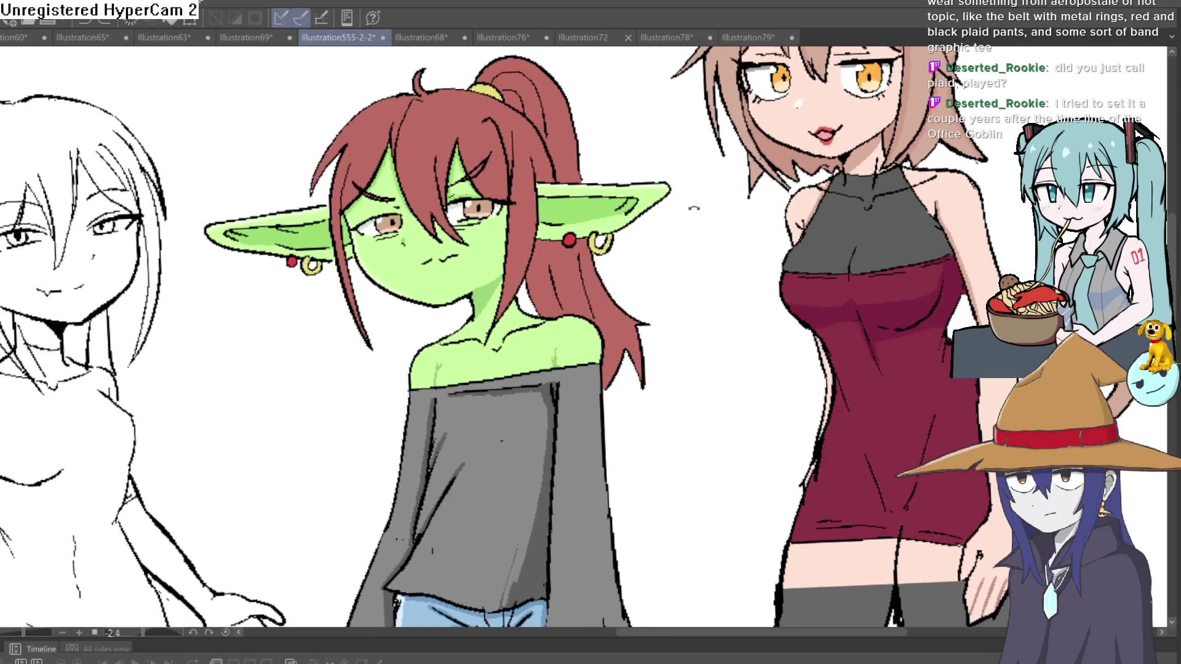
{"action": "left_click_drag", "start_coordinate": [721, 211], "coordinate": [708, 172]}
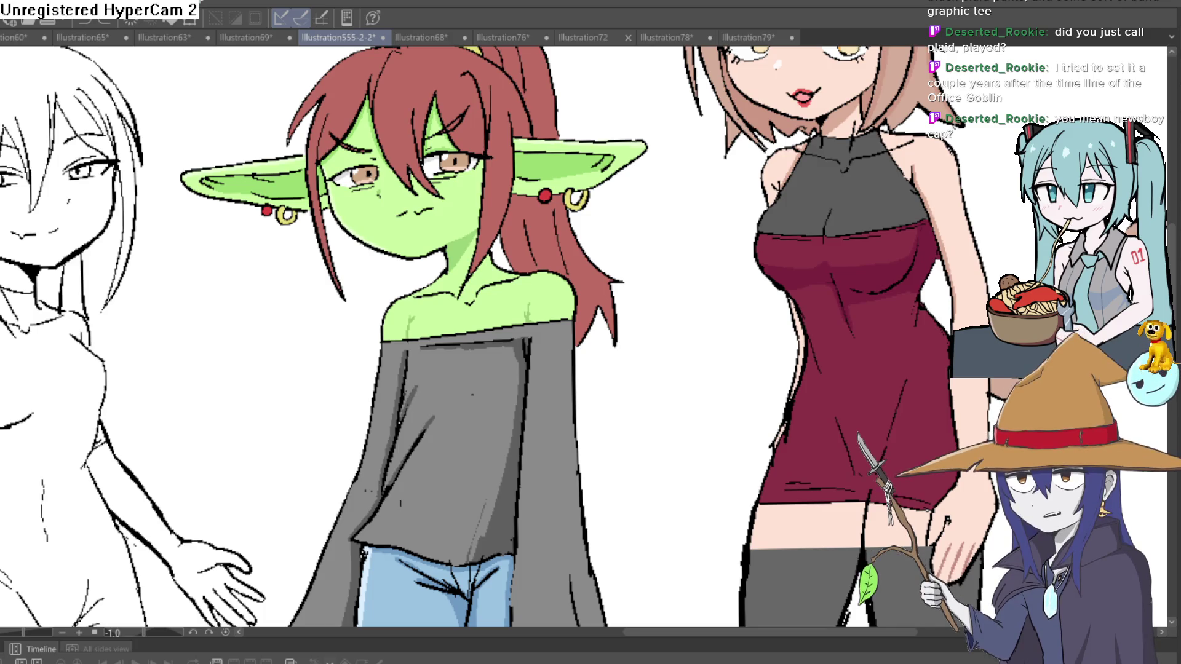
{"action": "left_click_drag", "start_coordinate": [169, 371], "coordinate": [724, 348]}
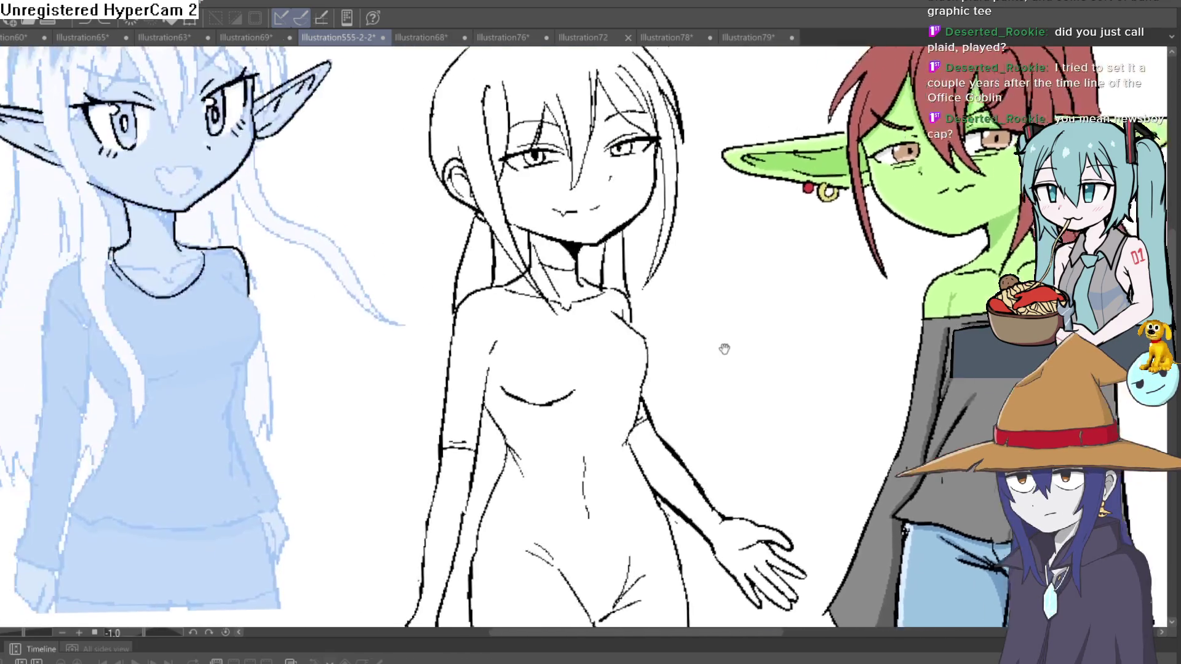
Draw one short black stroke on the elf's face while zoomed in
{"action": "scroll", "coordinate": [303, 285], "scroll_direction": "up", "scroll_amount": 4}
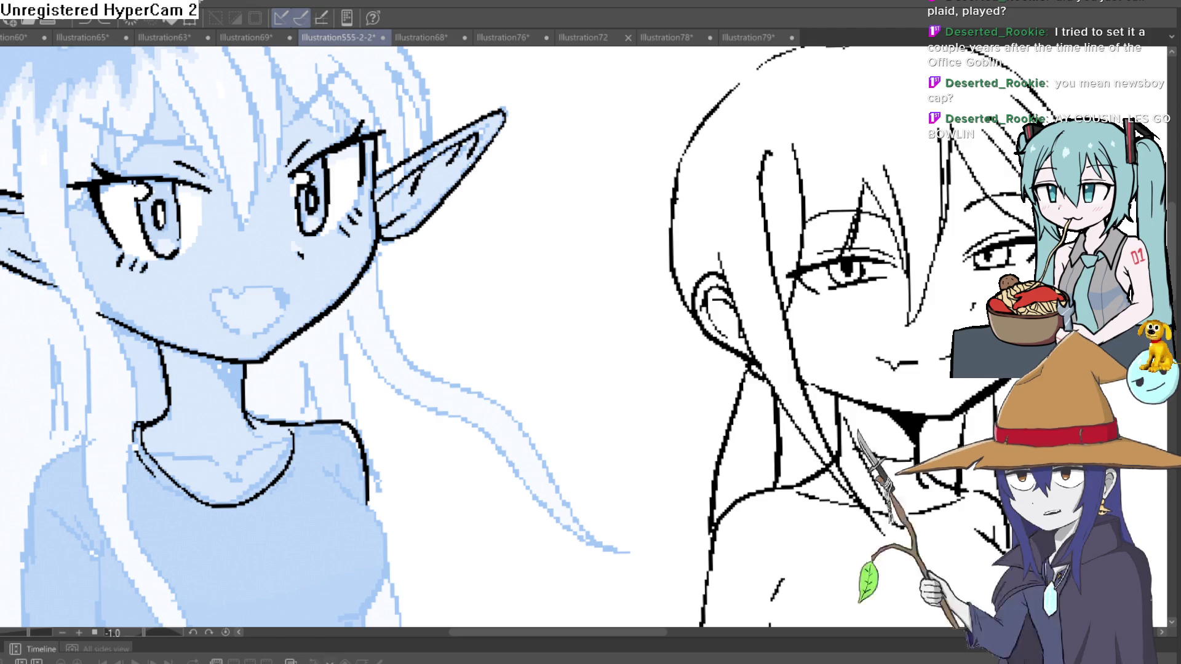
{"action": "left_click_drag", "start_coordinate": [281, 286], "coordinate": [238, 286]}
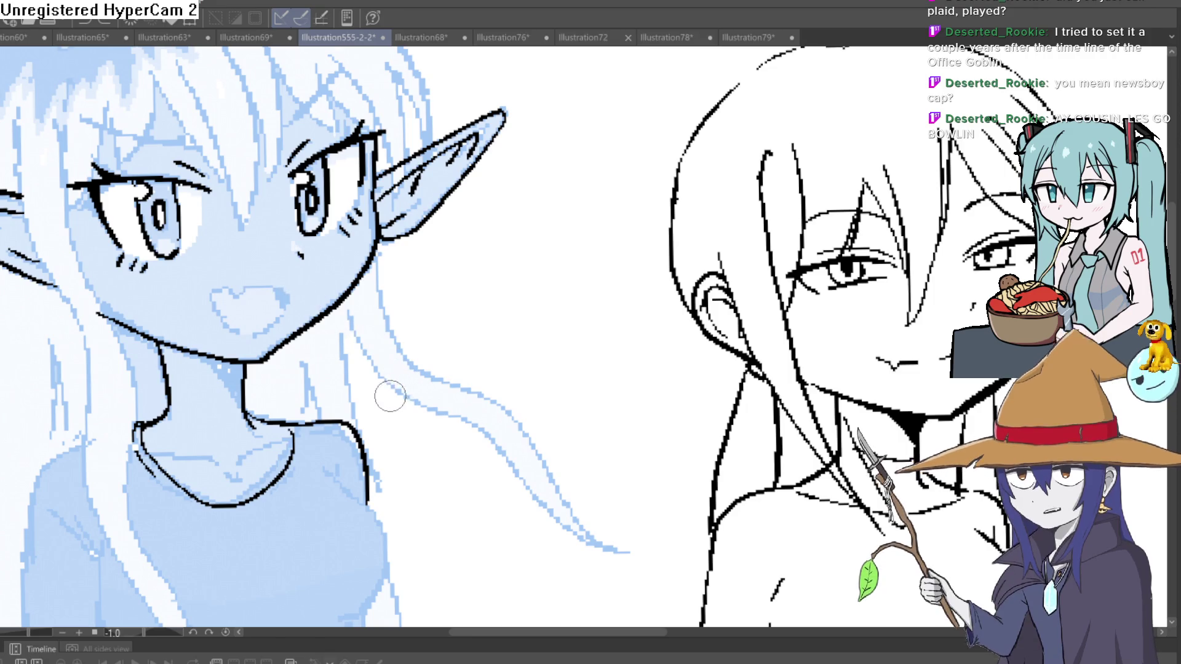
{"action": "scroll", "coordinate": [390, 396], "scroll_direction": "down", "scroll_amount": 2}
{"action": "scroll", "coordinate": [431, 345], "scroll_direction": "up", "scroll_amount": 4}
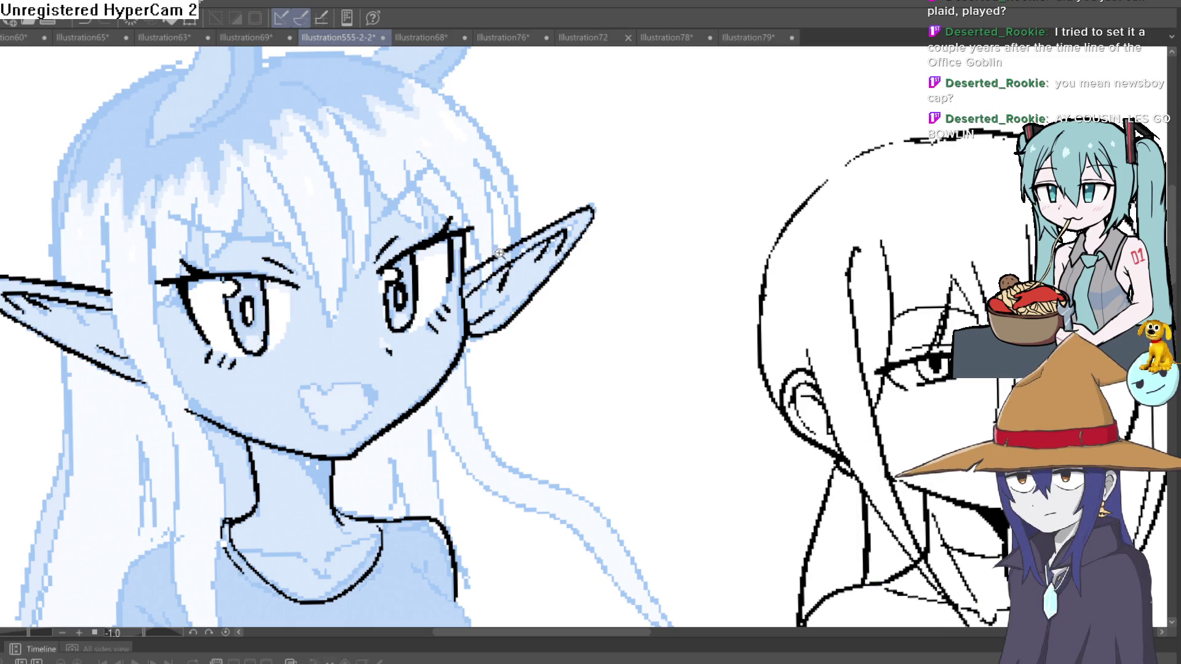
{"action": "scroll", "coordinate": [499, 253], "scroll_direction": "down", "scroll_amount": 3}
{"action": "scroll", "coordinate": [514, 233], "scroll_direction": "up", "scroll_amount": 1}
{"action": "scroll", "coordinate": [450, 269], "scroll_direction": "up", "scroll_amount": 5}
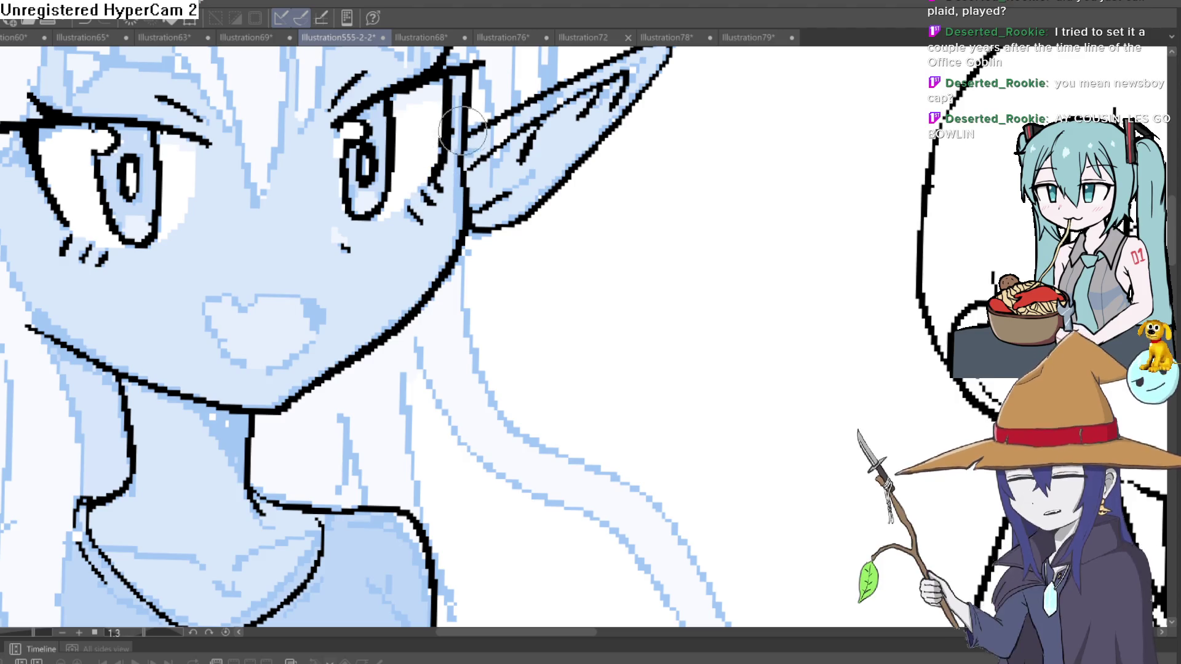
{"action": "scroll", "coordinate": [462, 130], "scroll_direction": "down", "scroll_amount": 5}
{"action": "mouse_move", "coordinate": [535, 196]}
{"action": "left_mouse_down"}
{"action": "mouse_move", "coordinate": [549, 206]}
{"action": "mouse_move", "coordinate": [541, 221]}
{"action": "mouse_move", "coordinate": [538, 186]}
{"action": "mouse_move", "coordinate": [537, 211]}
{"action": "mouse_move", "coordinate": [558, 232]}
{"action": "mouse_move", "coordinate": [540, 211]}
{"action": "mouse_move", "coordinate": [619, 229]}
{"action": "left_mouse_up"}
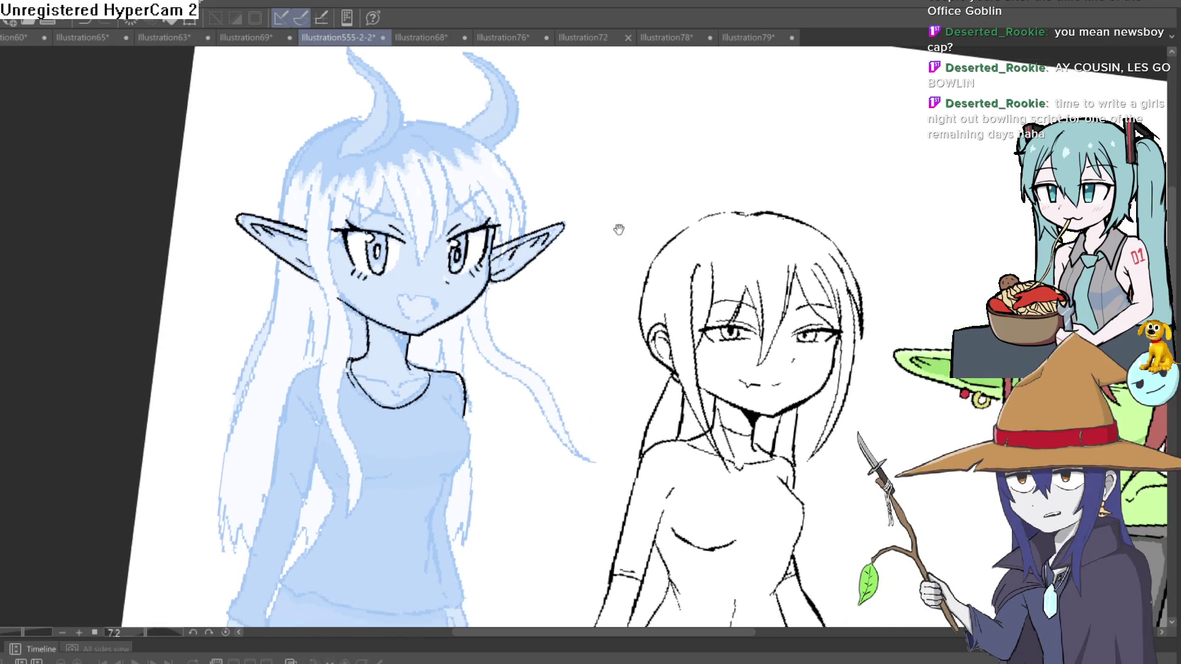
Ink the elf's bang strands between and above her brows, redoing misplaced strokes
{"action": "scroll", "coordinate": [619, 230], "scroll_direction": "up", "scroll_amount": 4}
{"action": "mouse_move", "coordinate": [337, 198]}
{"action": "left_mouse_down"}
{"action": "mouse_move", "coordinate": [390, 292]}
{"action": "mouse_move", "coordinate": [397, 341]}
{"action": "left_mouse_up"}
{"action": "key", "text": "ctrl+z"}
{"action": "key", "text": "ctrl+z"}
{"action": "mouse_move", "coordinate": [339, 200]}
{"action": "left_mouse_down"}
{"action": "mouse_move", "coordinate": [373, 315]}
{"action": "mouse_move", "coordinate": [394, 307]}
{"action": "mouse_move", "coordinate": [398, 350]}
{"action": "left_mouse_up"}
{"action": "left_click_drag", "start_coordinate": [430, 209], "coordinate": [396, 350]}
{"action": "left_click_drag", "start_coordinate": [406, 163], "coordinate": [426, 206]}
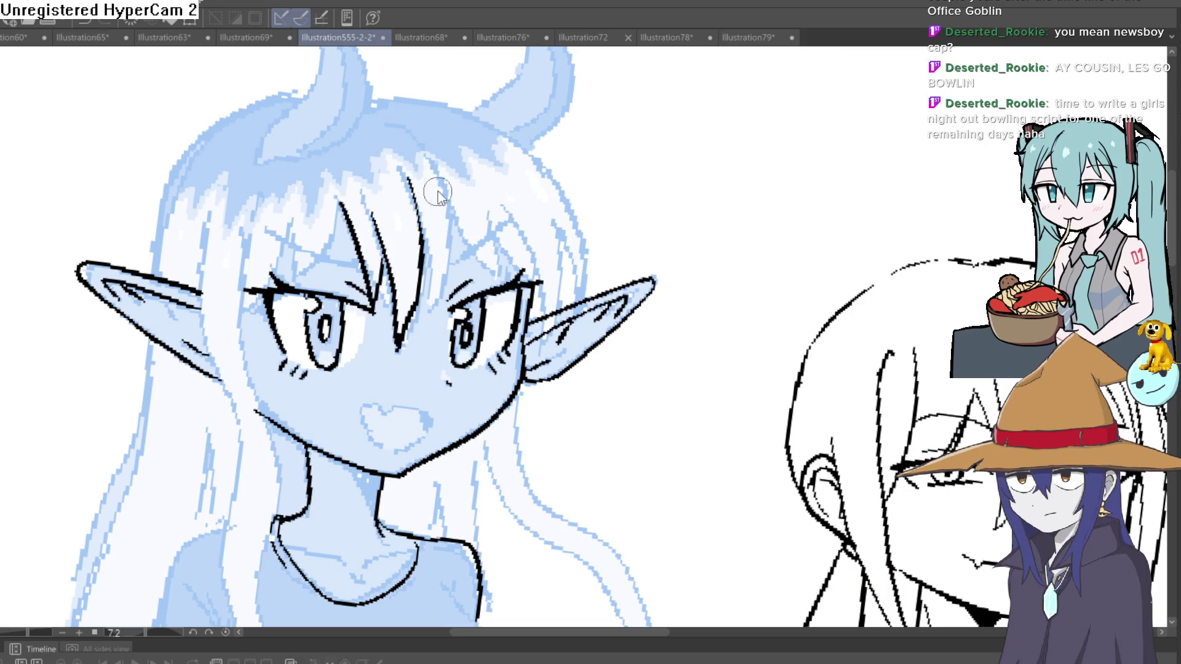
{"action": "key", "text": "ctrl+z"}
{"action": "left_click_drag", "start_coordinate": [397, 351], "coordinate": [418, 188]}
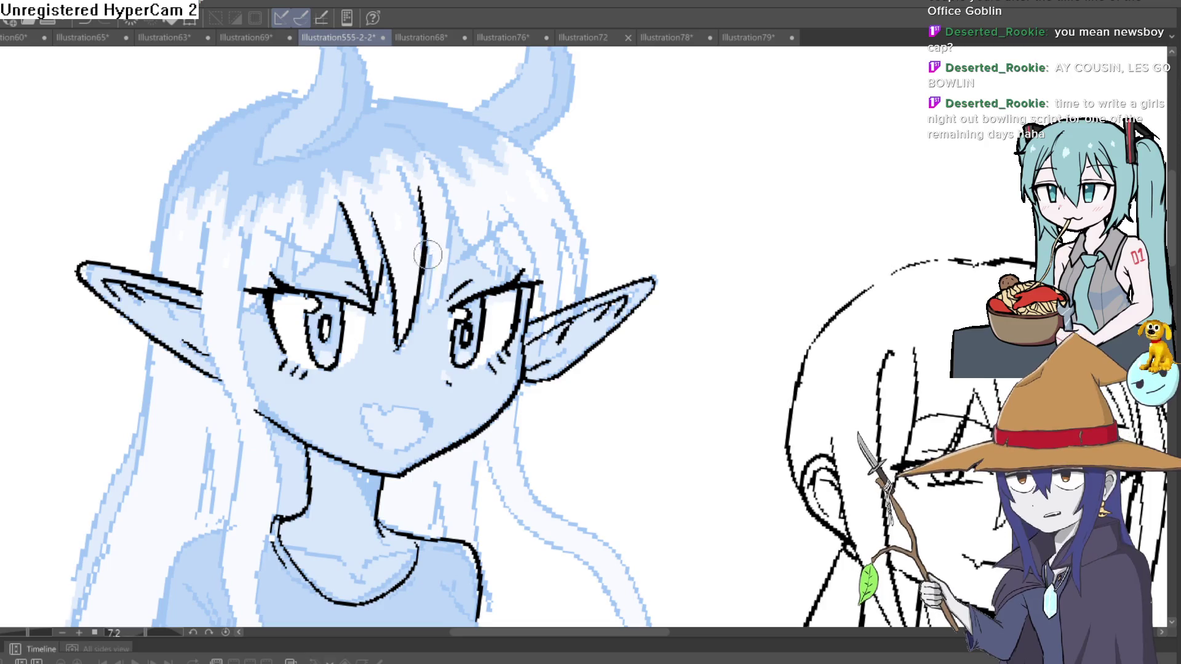
{"action": "mouse_move", "coordinate": [431, 313]}
{"action": "left_mouse_down"}
{"action": "mouse_move", "coordinate": [456, 216]}
{"action": "mouse_move", "coordinate": [499, 275]}
{"action": "left_mouse_up"}
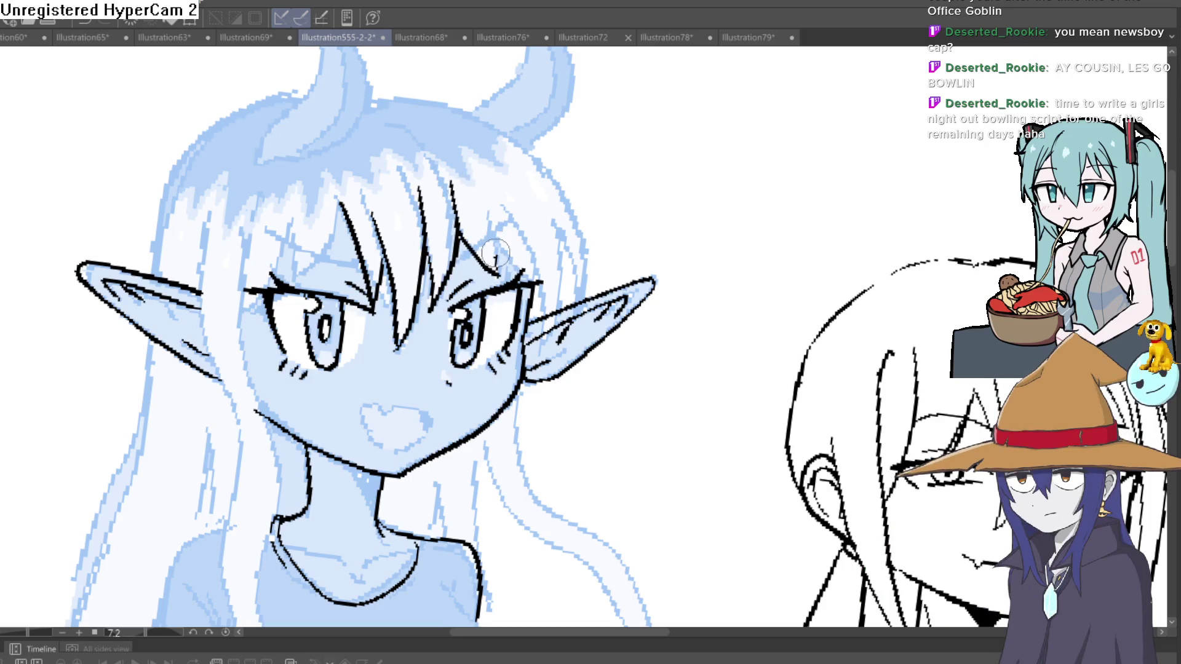
Ink strands near the right brow and outline the hair around the top of the head
{"action": "mouse_move", "coordinate": [495, 214]}
{"action": "left_mouse_down"}
{"action": "mouse_move", "coordinate": [544, 295]}
{"action": "mouse_move", "coordinate": [536, 369]}
{"action": "left_mouse_up"}
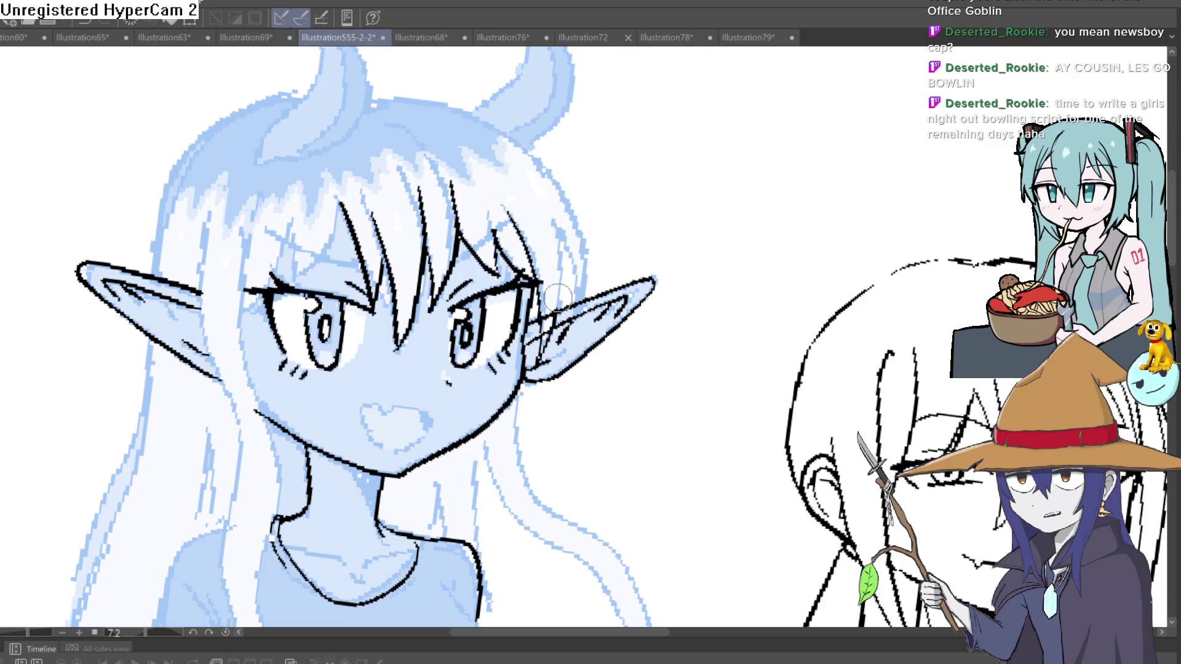
{"action": "mouse_move", "coordinate": [557, 297]}
{"action": "left_mouse_down"}
{"action": "mouse_move", "coordinate": [544, 225]}
{"action": "mouse_move", "coordinate": [584, 282]}
{"action": "mouse_move", "coordinate": [541, 139]}
{"action": "mouse_move", "coordinate": [380, 105]}
{"action": "left_mouse_up"}
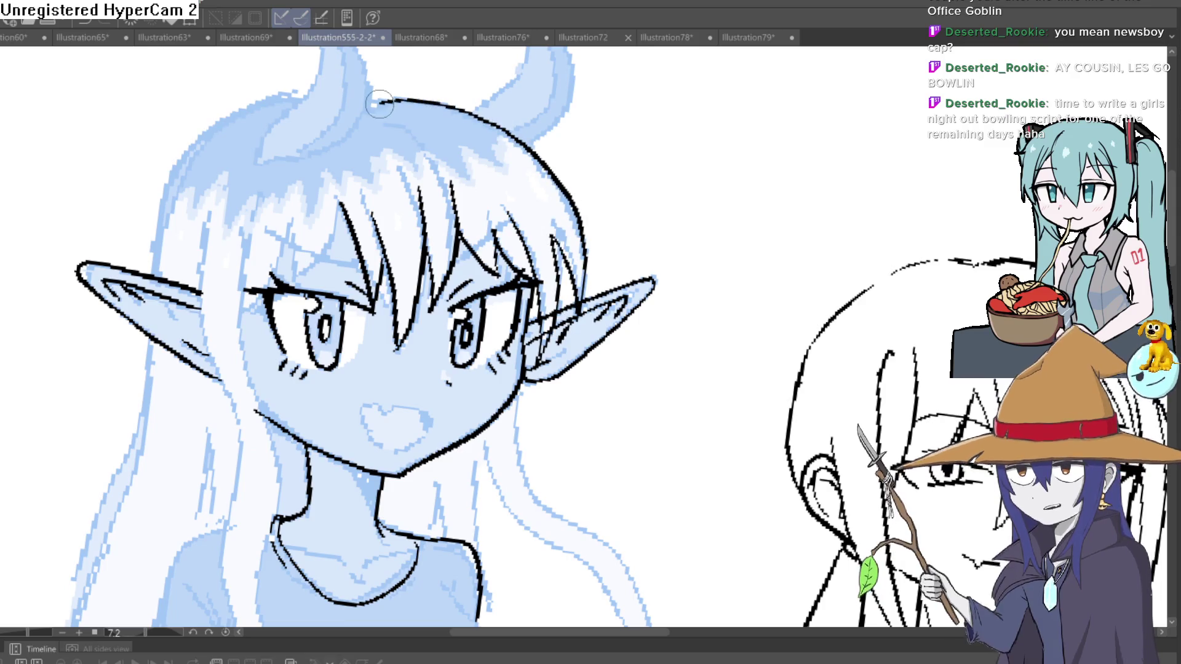
{"action": "mouse_move", "coordinate": [301, 94]}
{"action": "left_mouse_down"}
{"action": "mouse_move", "coordinate": [270, 102]}
{"action": "mouse_move", "coordinate": [154, 253]}
{"action": "mouse_move", "coordinate": [157, 274]}
{"action": "left_mouse_up"}
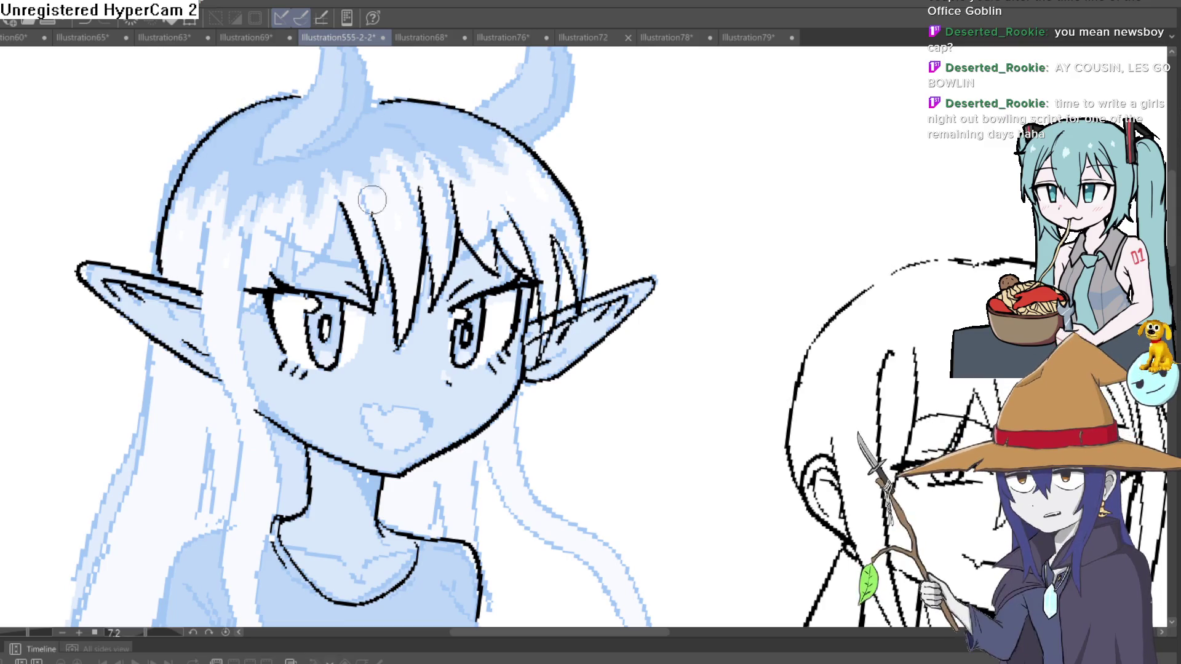
{"action": "scroll", "coordinate": [372, 199], "scroll_direction": "down", "scroll_amount": 5}
{"action": "mouse_move", "coordinate": [541, 202]}
{"action": "left_mouse_down"}
{"action": "mouse_move", "coordinate": [566, 209]}
{"action": "mouse_move", "coordinate": [522, 215]}
{"action": "left_mouse_up"}
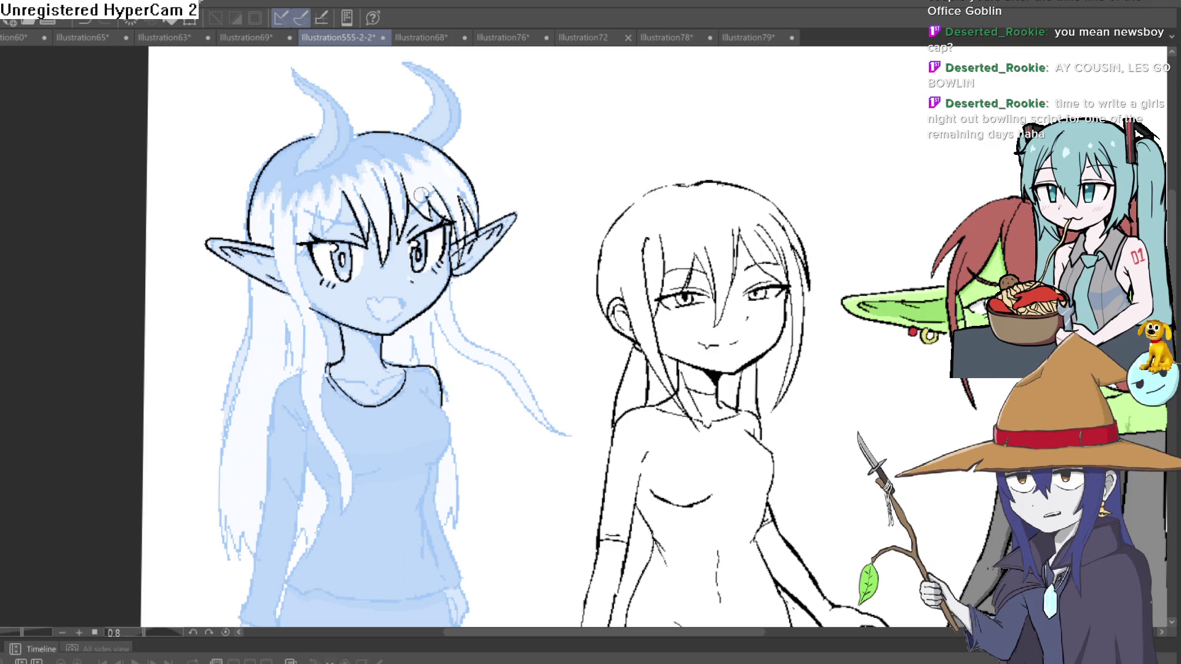
Ink the long hair edge running from the elf's ear down past her neck
{"action": "mouse_move", "coordinate": [480, 338]}
{"action": "left_mouse_down"}
{"action": "mouse_move", "coordinate": [449, 262]}
{"action": "mouse_move", "coordinate": [429, 325]}
{"action": "mouse_move", "coordinate": [385, 352]}
{"action": "left_mouse_up"}
{"action": "scroll", "coordinate": [449, 262], "scroll_direction": "up", "scroll_amount": 3}
{"action": "left_click_drag", "start_coordinate": [479, 262], "coordinate": [390, 298]}
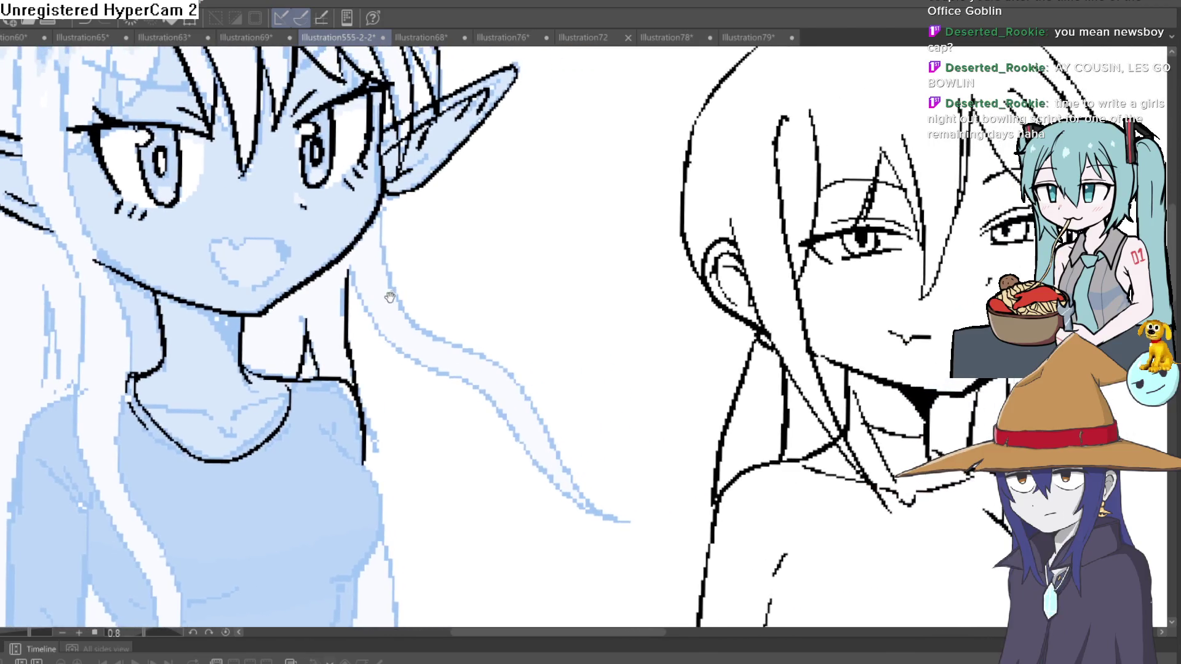
{"action": "mouse_move", "coordinate": [385, 208]}
{"action": "left_mouse_down"}
{"action": "mouse_move", "coordinate": [392, 286]}
{"action": "mouse_move", "coordinate": [541, 413]}
{"action": "mouse_move", "coordinate": [618, 516]}
{"action": "left_mouse_up"}
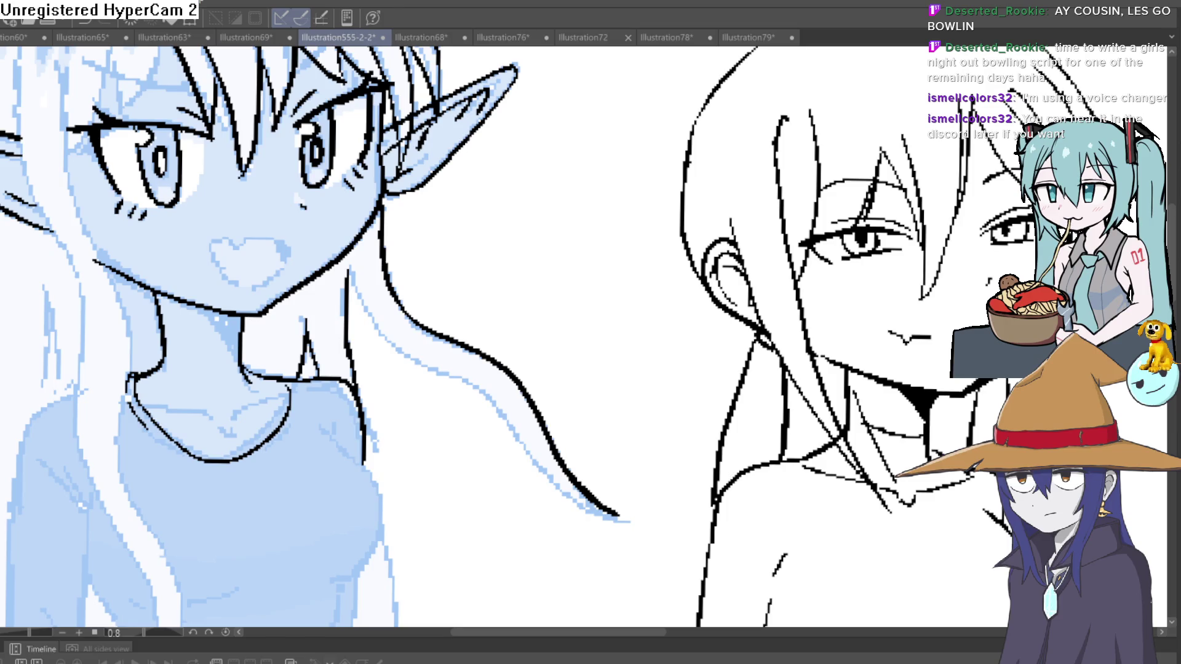
Redo the hair lock's curled tip and add a short forked strand beneath it
{"action": "left_click_drag", "start_coordinate": [612, 394], "coordinate": [653, 356]}
{"action": "key", "text": "ctrl+z"}
{"action": "left_click_drag", "start_coordinate": [643, 448], "coordinate": [560, 314]}
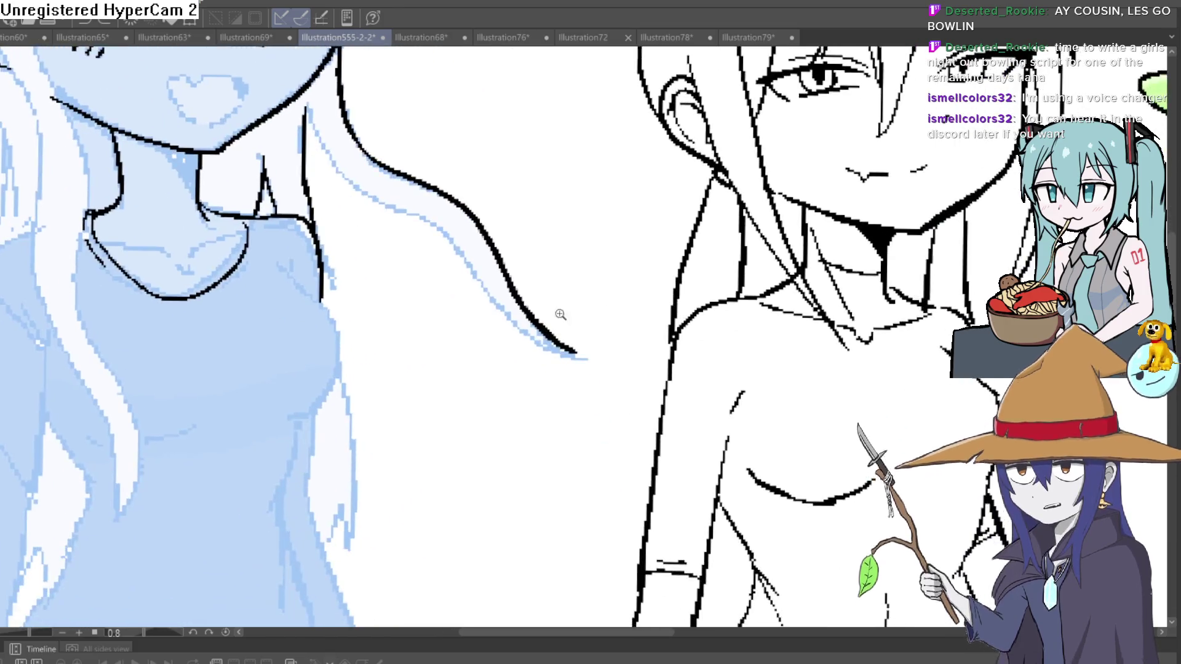
{"action": "left_click", "coordinate": [560, 314]}
{"action": "mouse_move", "coordinate": [569, 364]}
{"action": "left_mouse_down"}
{"action": "mouse_move", "coordinate": [579, 395]}
{"action": "mouse_move", "coordinate": [482, 371]}
{"action": "left_mouse_up"}
{"action": "left_click_drag", "start_coordinate": [476, 322], "coordinate": [455, 327]}
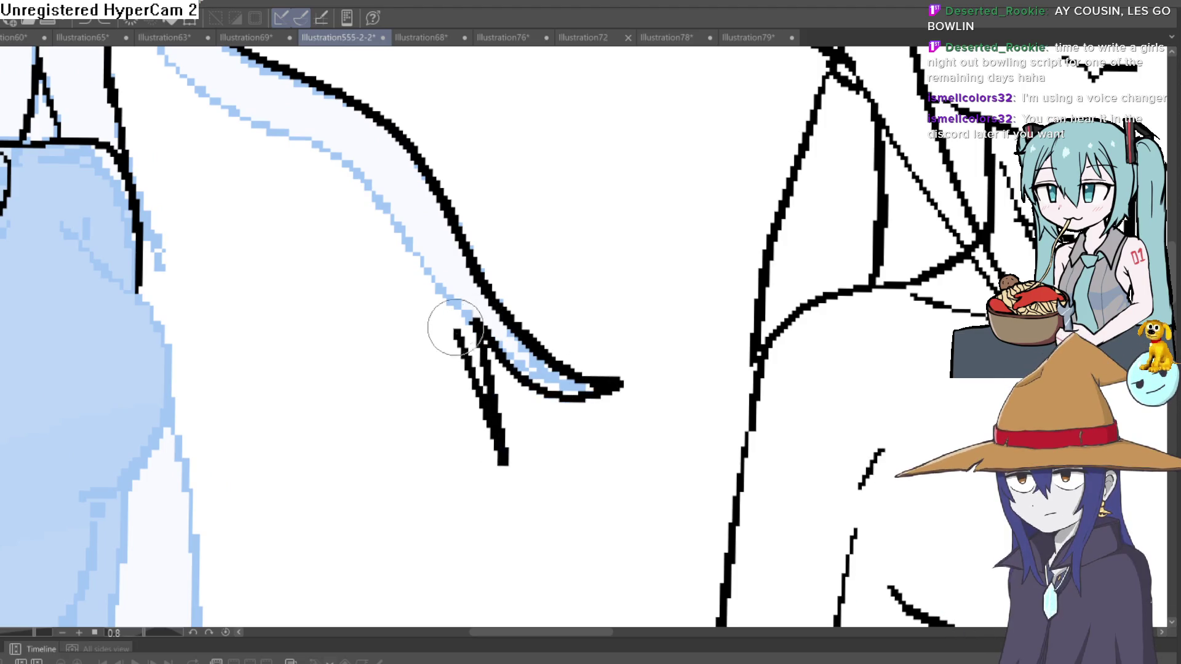
{"action": "scroll", "coordinate": [482, 242], "scroll_direction": "down", "scroll_amount": 3}
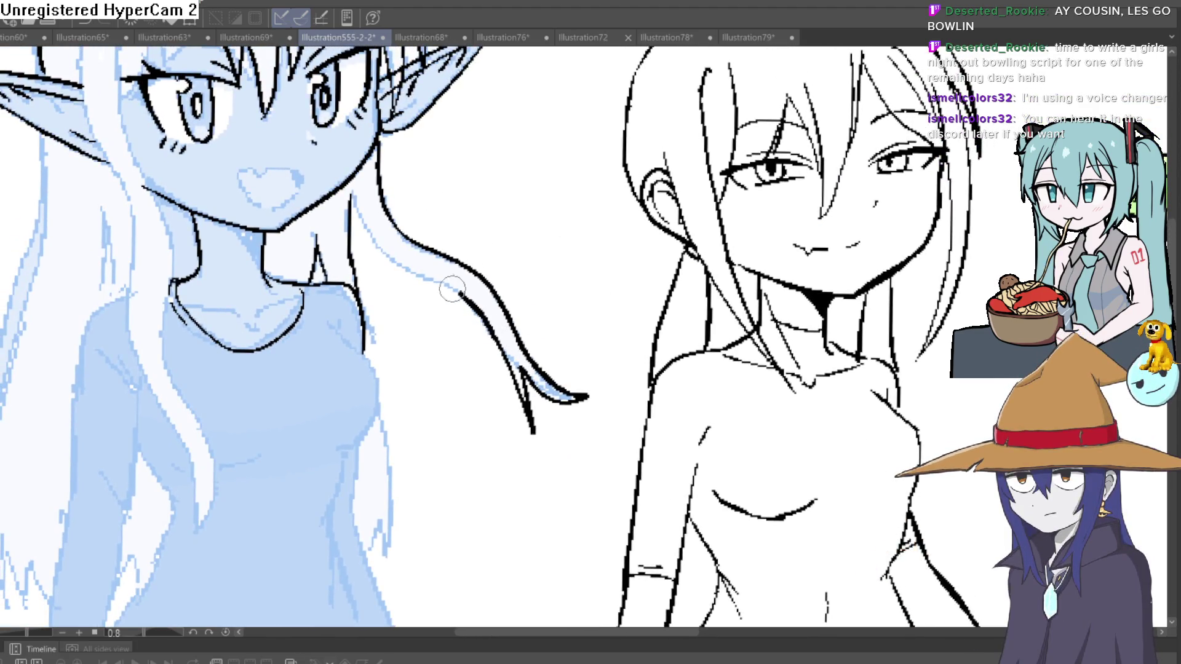
{"action": "scroll", "coordinate": [452, 289], "scroll_direction": "down", "scroll_amount": 2}
{"action": "scroll", "coordinate": [453, 222], "scroll_direction": "down", "scroll_amount": 2}
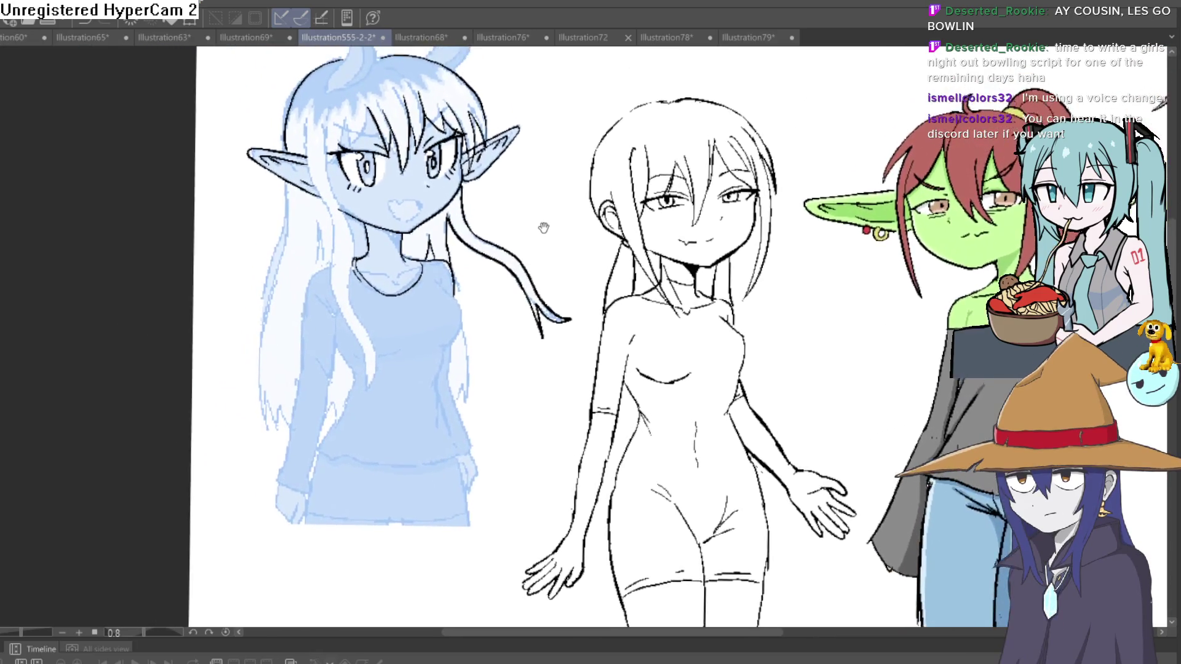
Extend the elf's front hair strand line down over her chest
{"action": "mouse_move", "coordinate": [544, 228]}
{"action": "left_mouse_down"}
{"action": "mouse_move", "coordinate": [553, 232]}
{"action": "mouse_move", "coordinate": [561, 202]}
{"action": "left_mouse_up"}
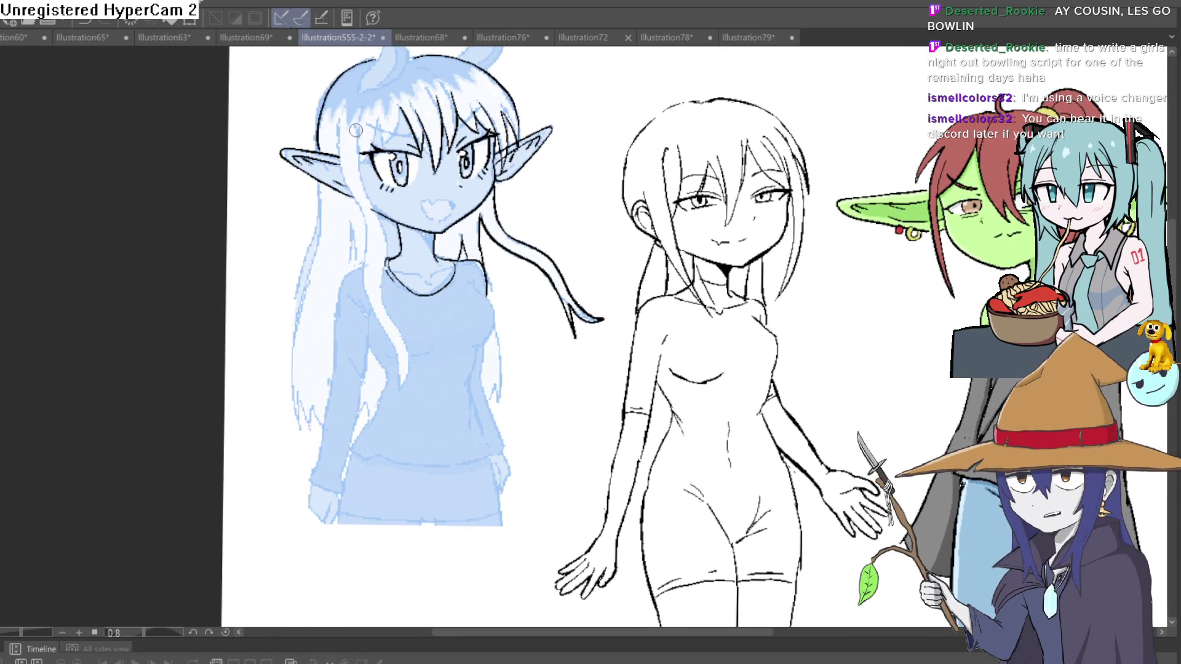
{"action": "left_click_drag", "start_coordinate": [406, 354], "coordinate": [399, 398]}
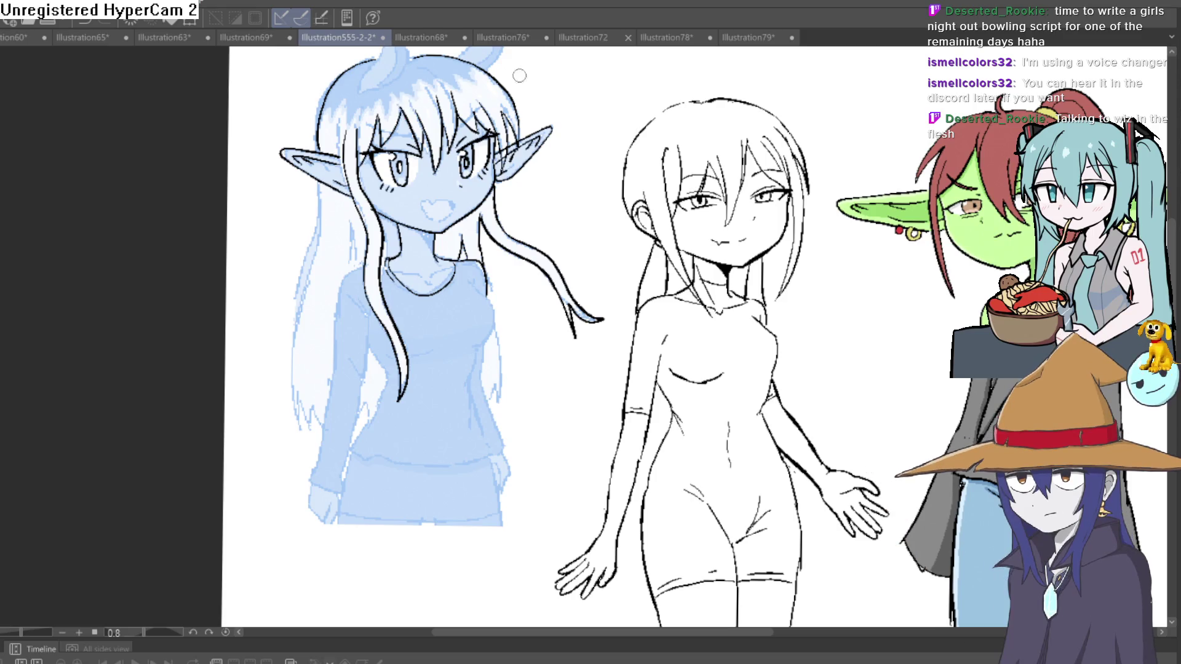
{"action": "scroll", "coordinate": [562, 160], "scroll_direction": "up", "scroll_amount": 2}
Extend the elf's right torso outline downward in black ink
{"action": "left_click_drag", "start_coordinate": [518, 264], "coordinate": [512, 250]}
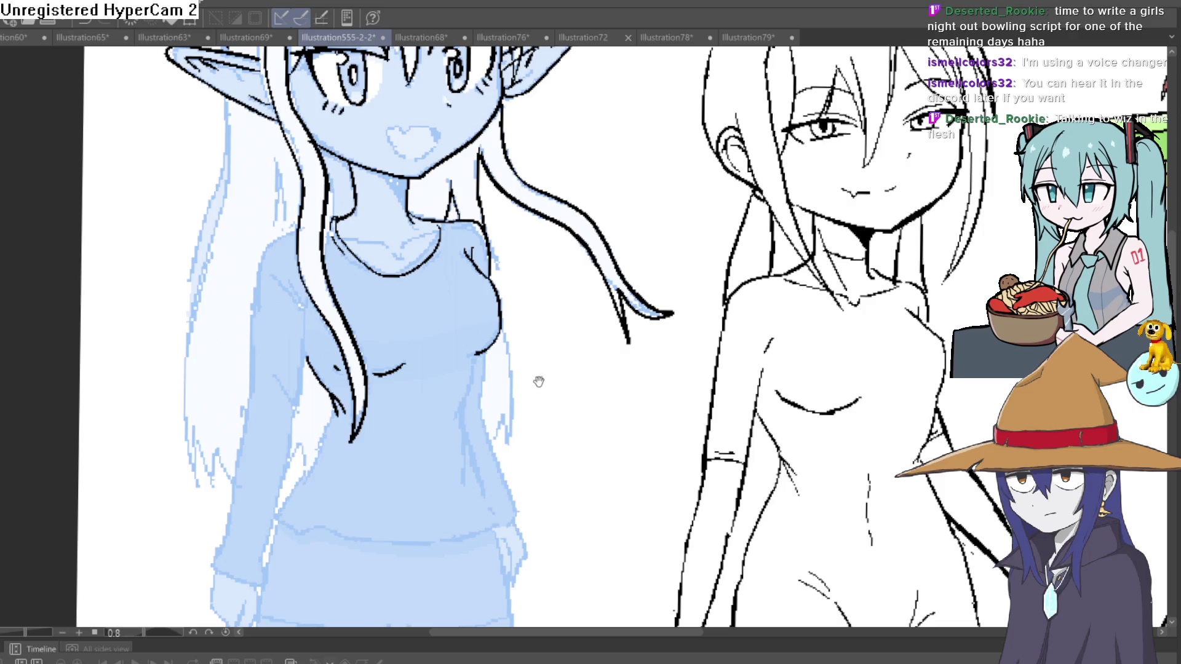
{"action": "left_click_drag", "start_coordinate": [539, 381], "coordinate": [514, 351]}
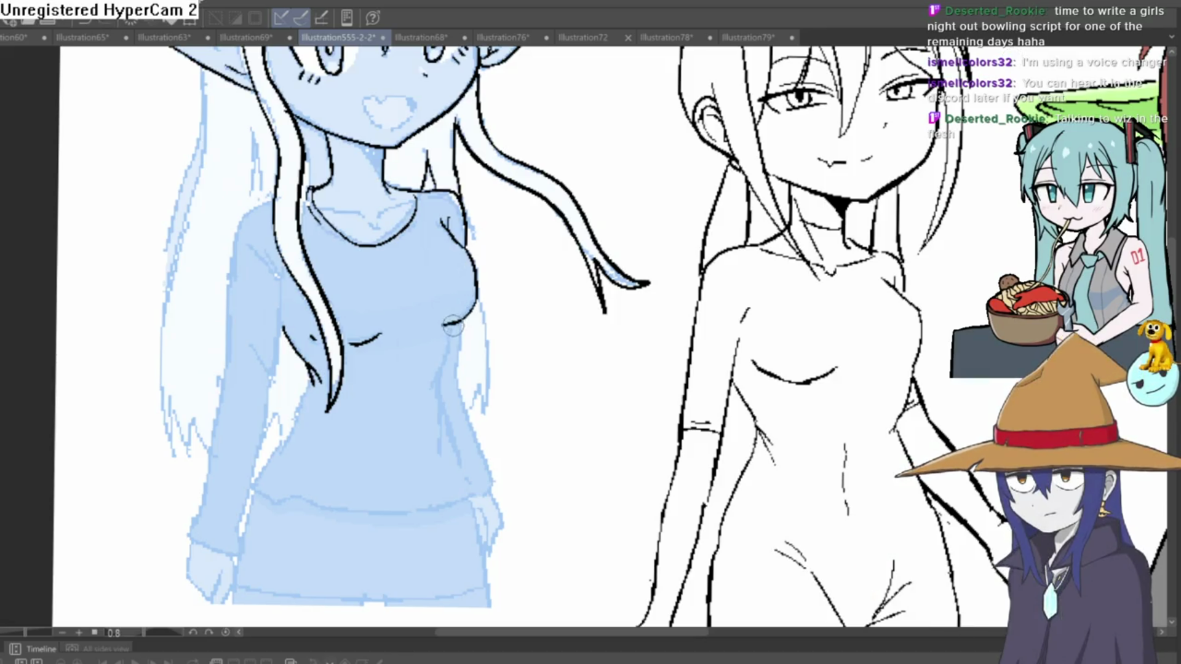
{"action": "left_click_drag", "start_coordinate": [440, 374], "coordinate": [444, 403]}
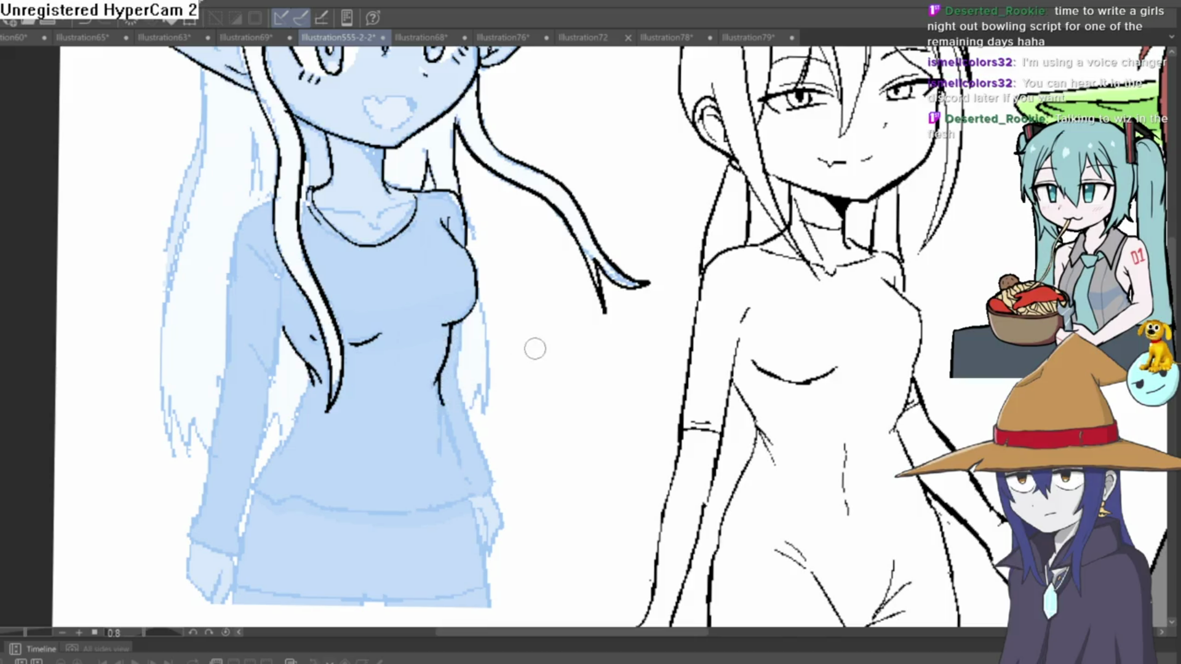
{"action": "left_click_drag", "start_coordinate": [529, 343], "coordinate": [536, 369]}
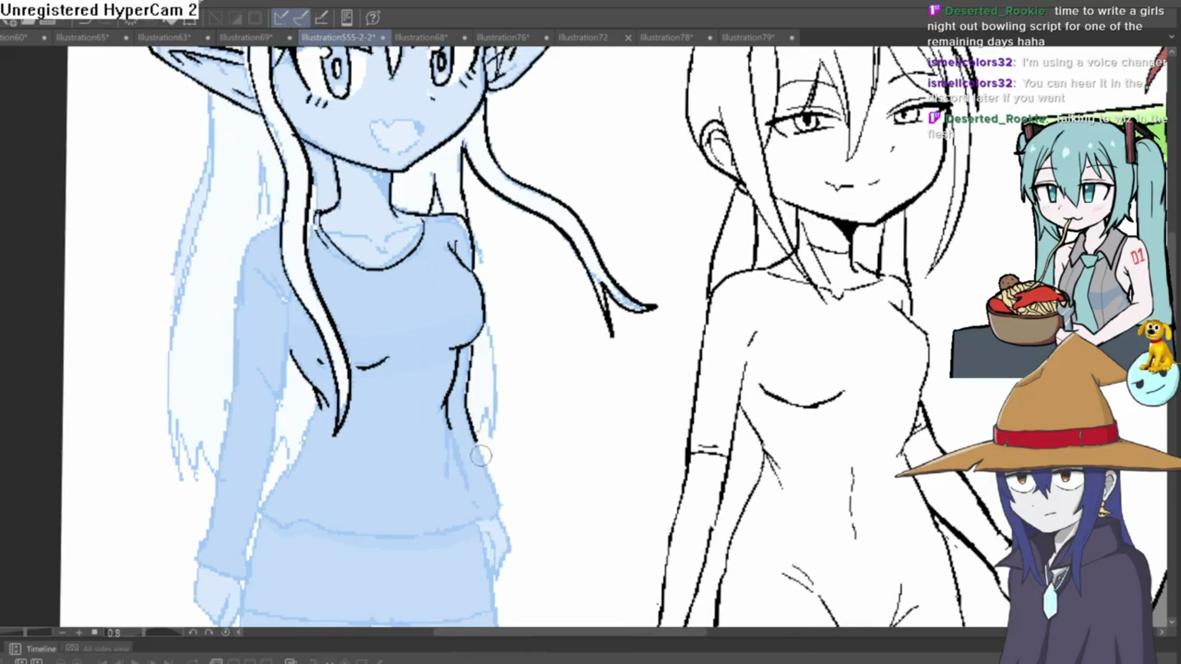
{"action": "scroll", "coordinate": [545, 462], "scroll_direction": "down", "scroll_amount": 3}
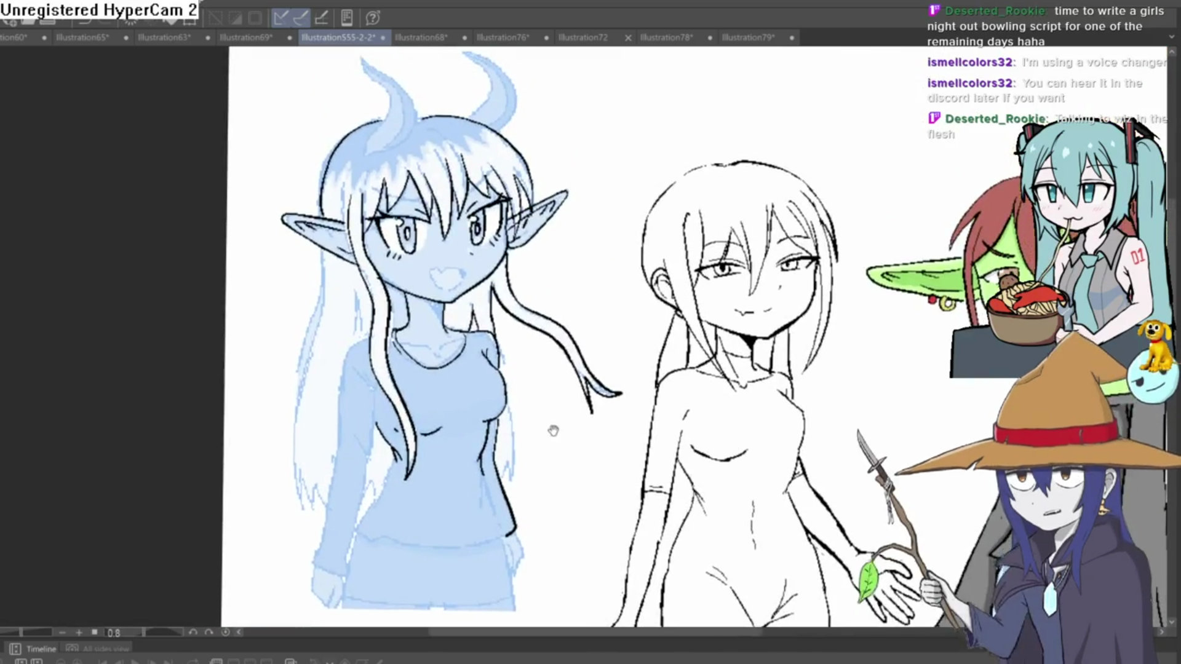
{"action": "scroll", "coordinate": [497, 348], "scroll_direction": "up", "scroll_amount": 4}
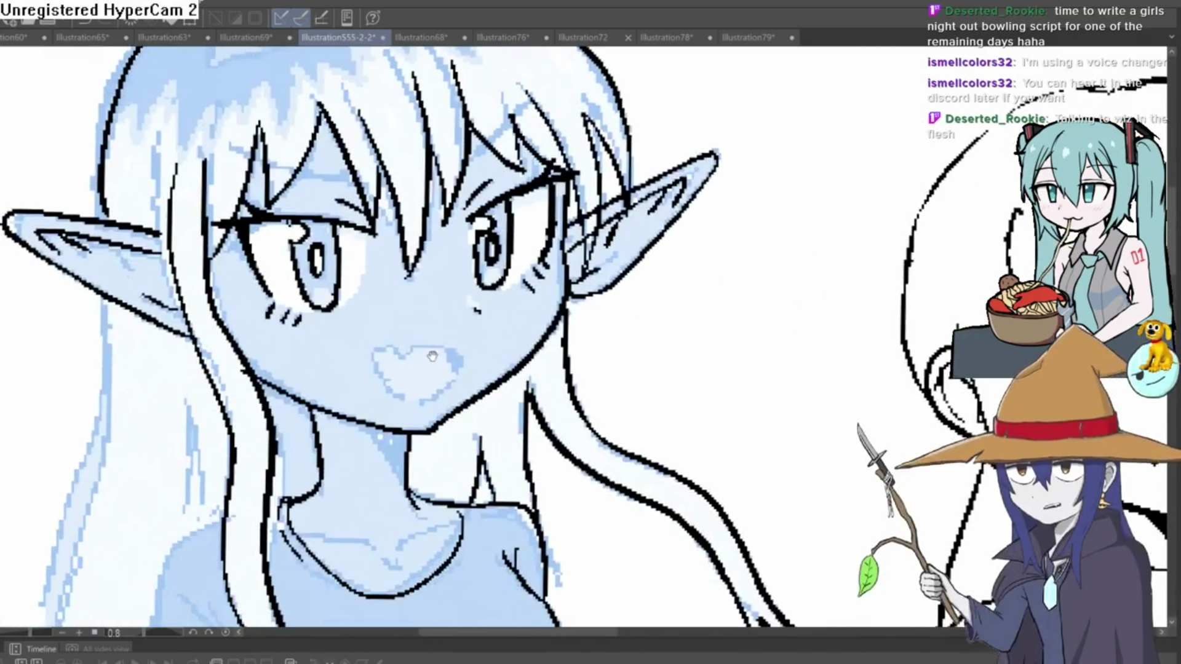
Replace the elf's small closed mouth with a larger open mouth outline
{"action": "mouse_move", "coordinate": [378, 351]}
{"action": "left_mouse_down"}
{"action": "mouse_move", "coordinate": [409, 354]}
{"action": "mouse_move", "coordinate": [393, 394]}
{"action": "left_mouse_up"}
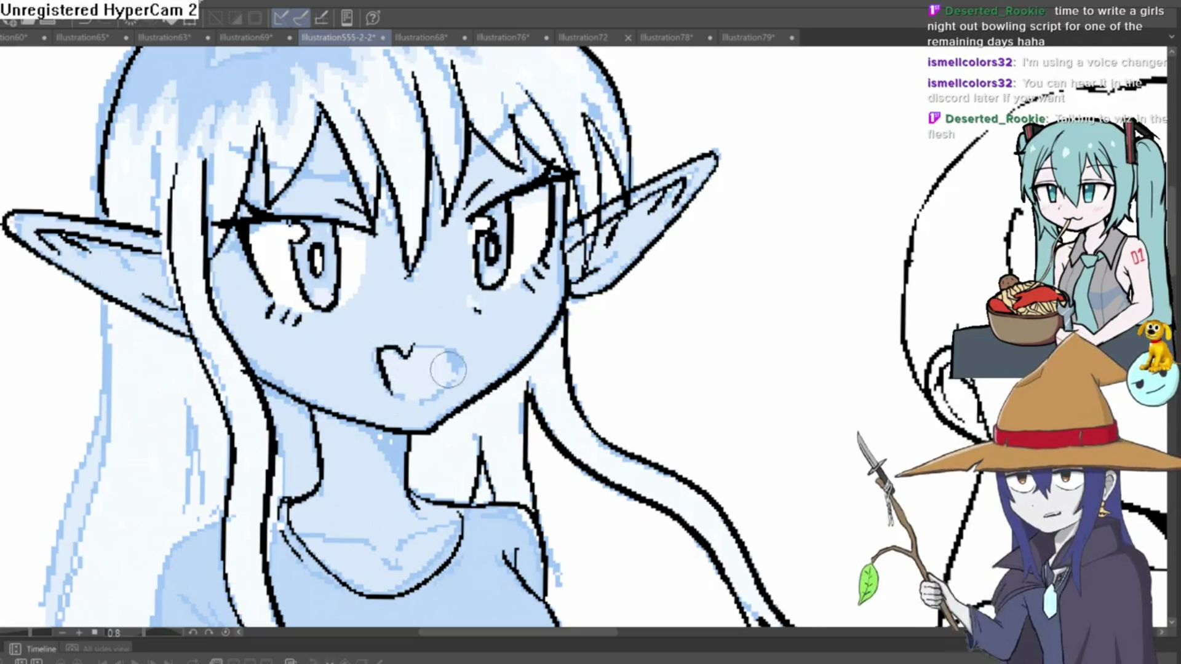
{"action": "left_click_drag", "start_coordinate": [431, 344], "coordinate": [439, 342]}
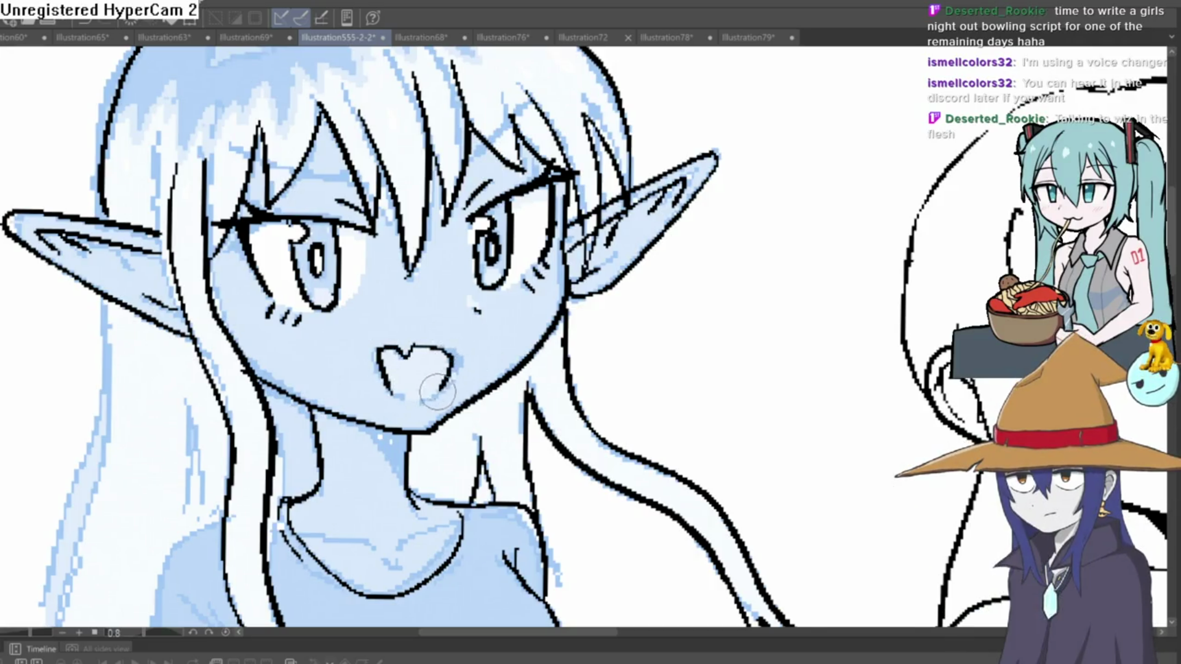
{"action": "scroll", "coordinate": [444, 377], "scroll_direction": "down", "scroll_amount": 4}
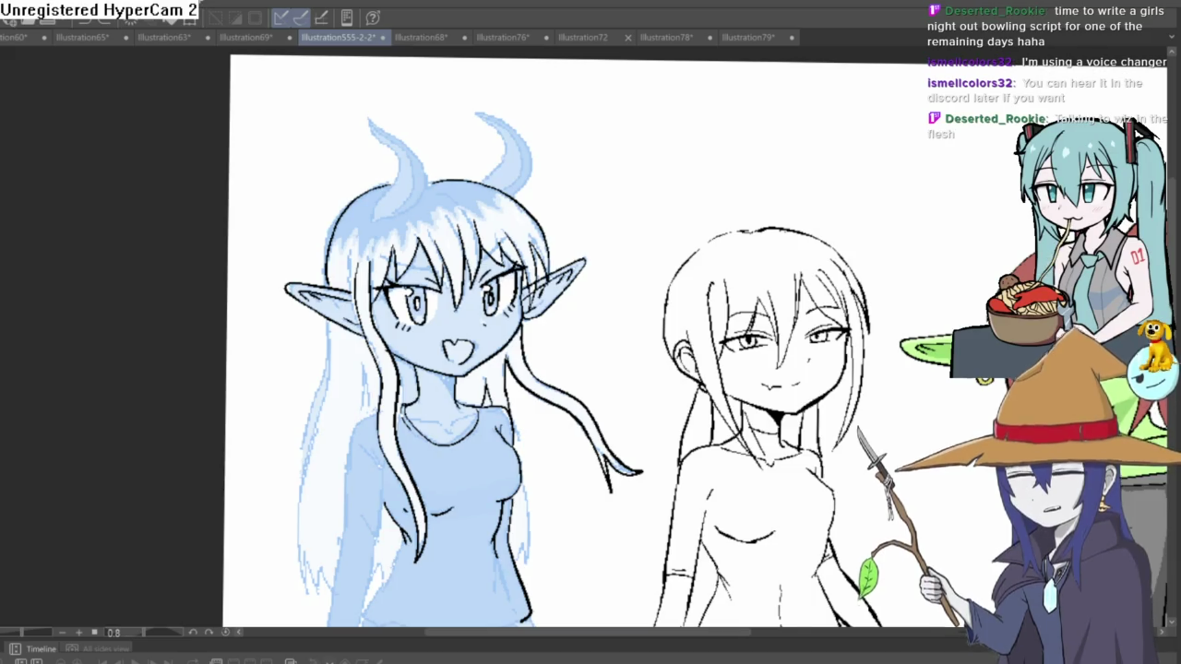
Look across the character lineup, then ink a short line at the elf's left waist
{"action": "scroll", "coordinate": [420, 377], "scroll_direction": "down", "scroll_amount": 3}
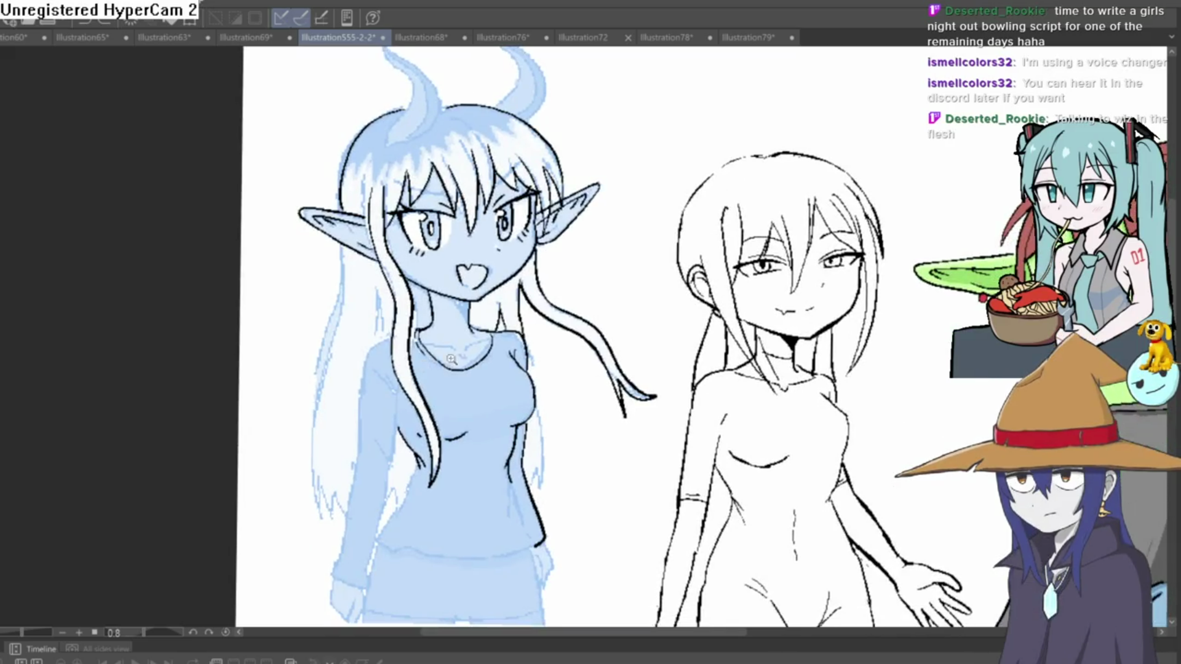
{"action": "scroll", "coordinate": [451, 358], "scroll_direction": "down", "scroll_amount": 3}
{"action": "scroll", "coordinate": [446, 351], "scroll_direction": "up", "scroll_amount": 3}
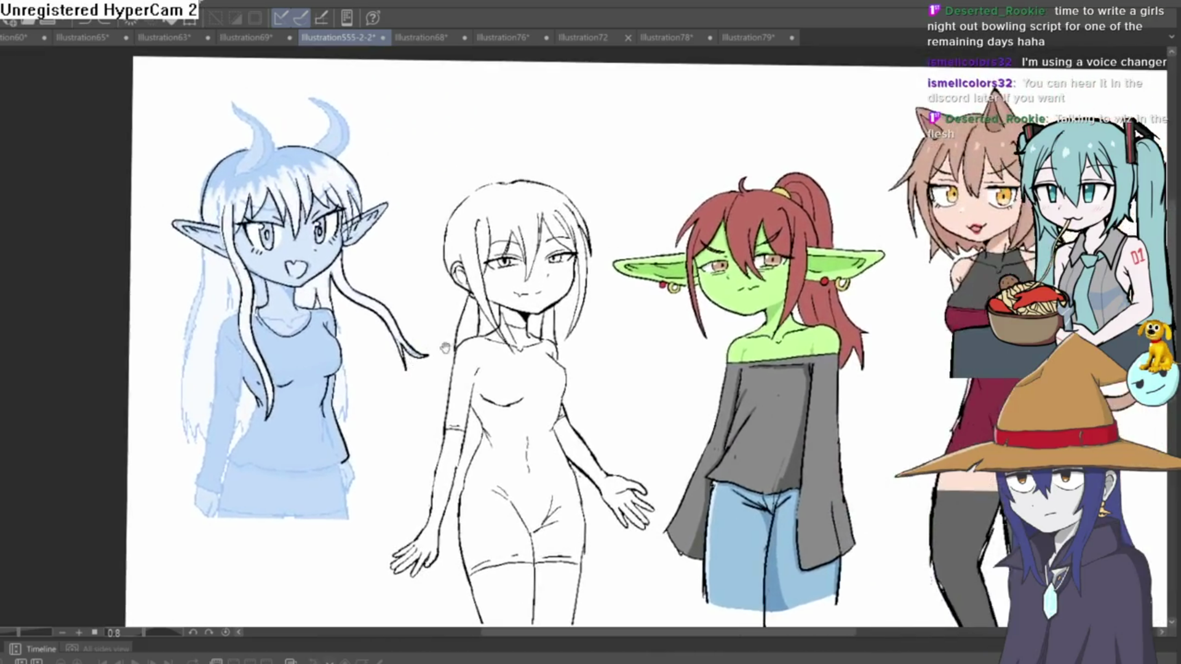
{"action": "mouse_move", "coordinate": [444, 348]}
{"action": "left_mouse_down"}
{"action": "mouse_move", "coordinate": [368, 310]}
{"action": "mouse_move", "coordinate": [346, 261]}
{"action": "left_mouse_up"}
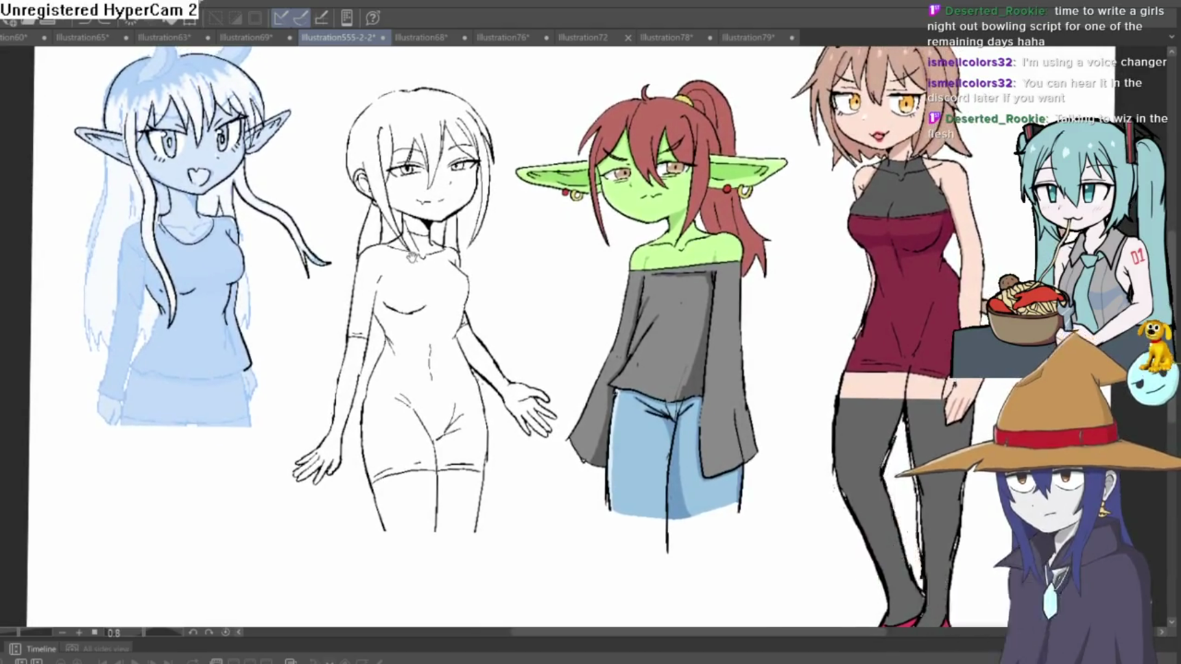
{"action": "left_click_drag", "start_coordinate": [270, 357], "coordinate": [319, 364]}
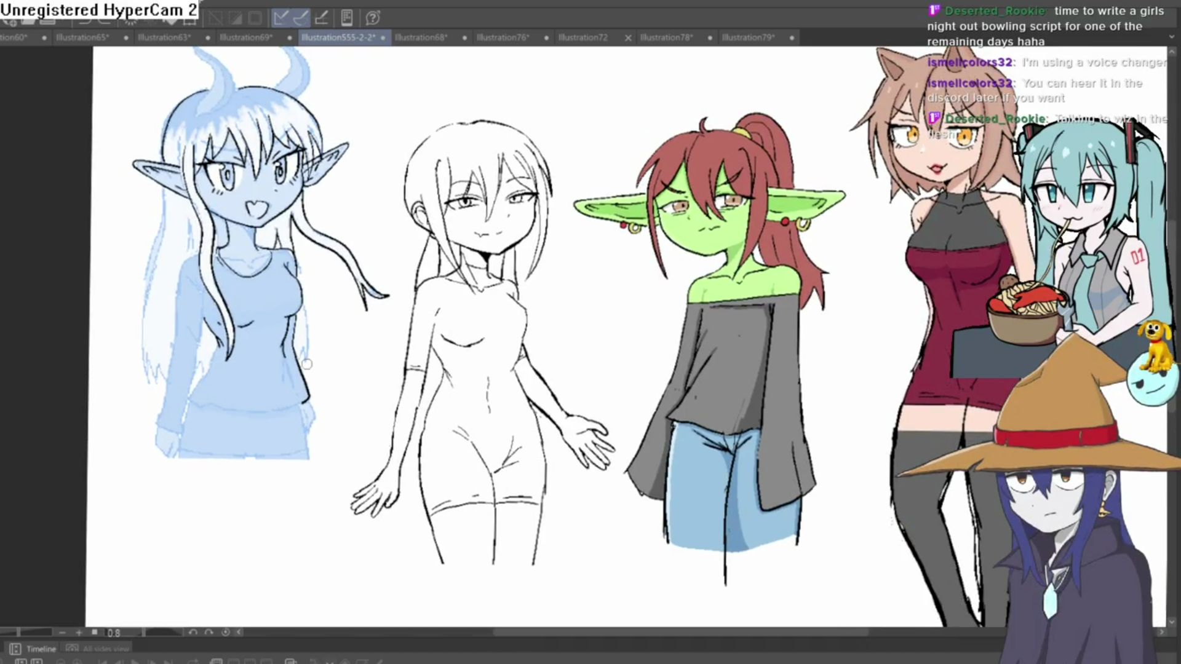
{"action": "scroll", "coordinate": [307, 338], "scroll_direction": "up", "scroll_amount": 4}
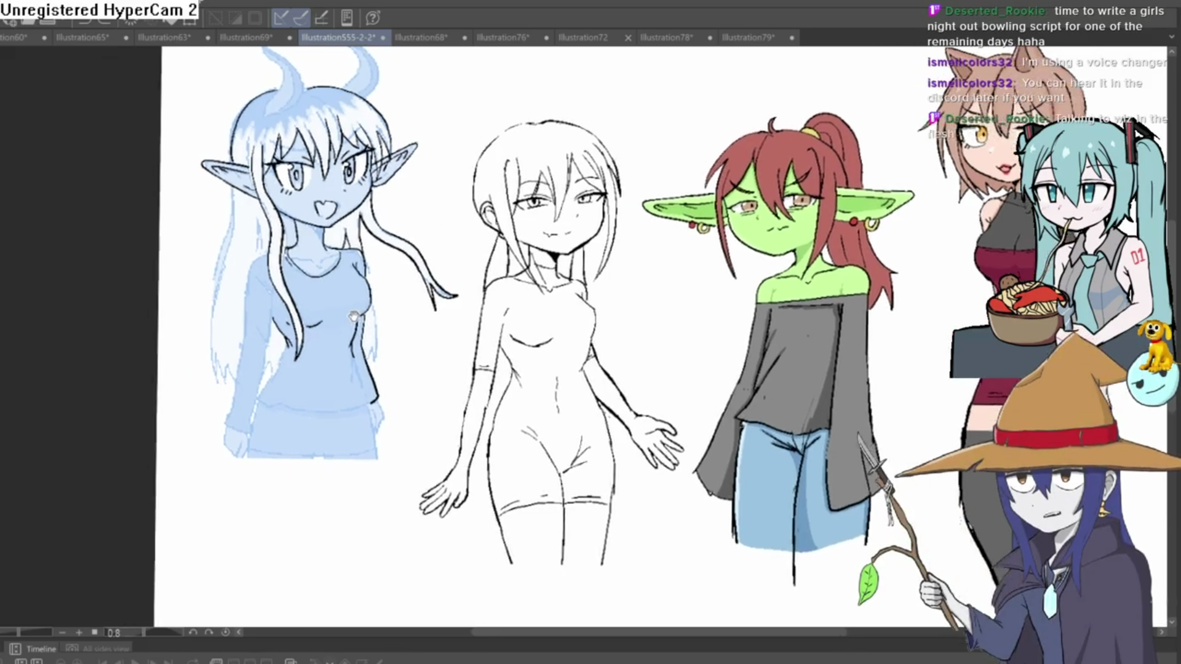
{"action": "mouse_move", "coordinate": [404, 368]}
{"action": "left_mouse_down"}
{"action": "mouse_move", "coordinate": [366, 369]}
{"action": "mouse_move", "coordinate": [344, 430]}
{"action": "left_mouse_up"}
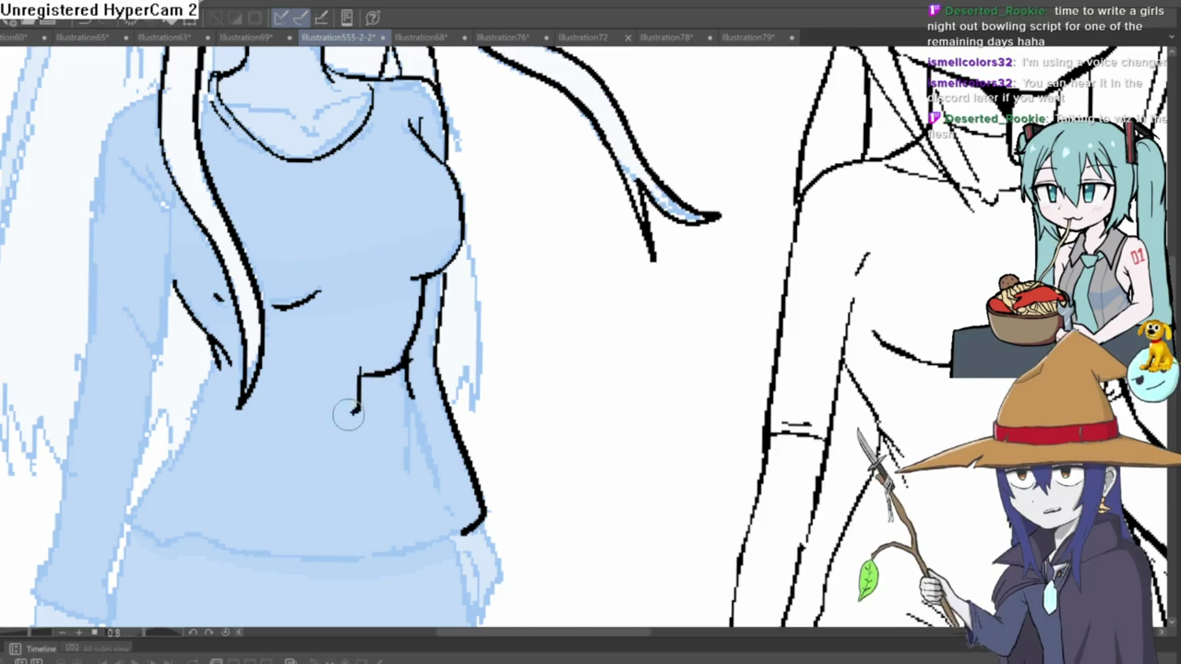
Draw a round belt buckle with the strap running left, discarding stray waist strokes
{"action": "left_click_drag", "start_coordinate": [289, 354], "coordinate": [317, 430]}
{"action": "key", "text": "ctrl+z"}
{"action": "key", "text": "ctrl+z"}
{"action": "left_click_drag", "start_coordinate": [396, 368], "coordinate": [301, 375]}
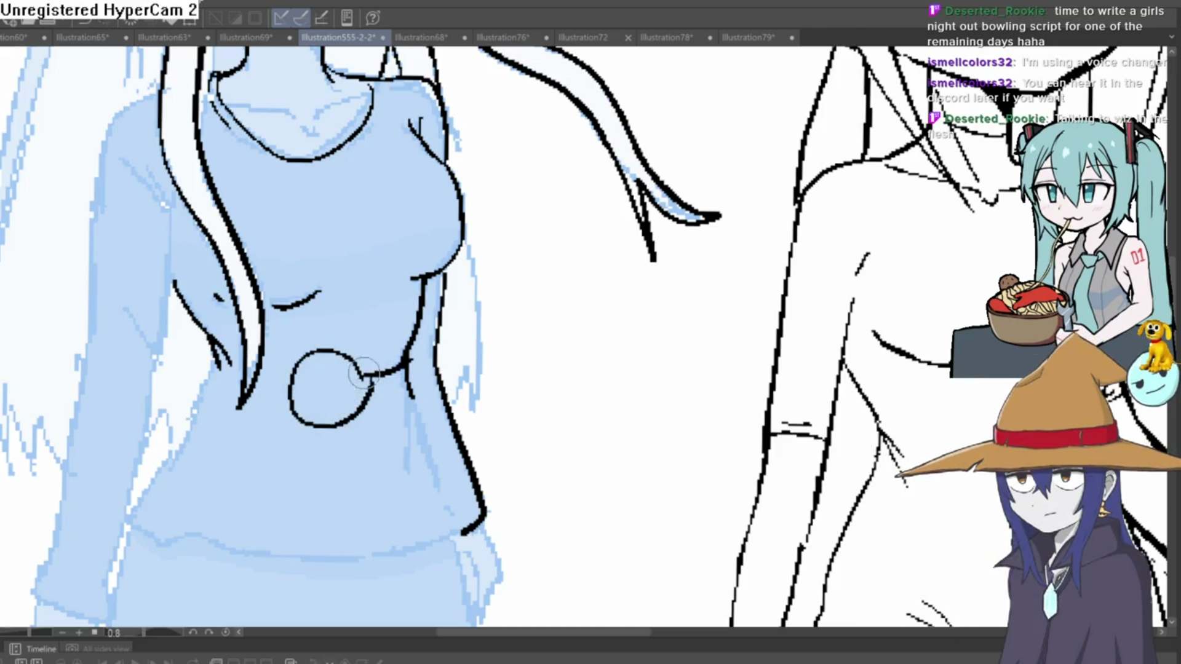
{"action": "key", "text": "ctrl+z"}
{"action": "key", "text": "ctrl+z"}
{"action": "mouse_move", "coordinate": [380, 386]}
{"action": "left_mouse_down"}
{"action": "mouse_move", "coordinate": [304, 369]}
{"action": "mouse_move", "coordinate": [391, 381]}
{"action": "mouse_move", "coordinate": [337, 343]}
{"action": "mouse_move", "coordinate": [323, 421]}
{"action": "mouse_move", "coordinate": [389, 369]}
{"action": "left_mouse_up"}
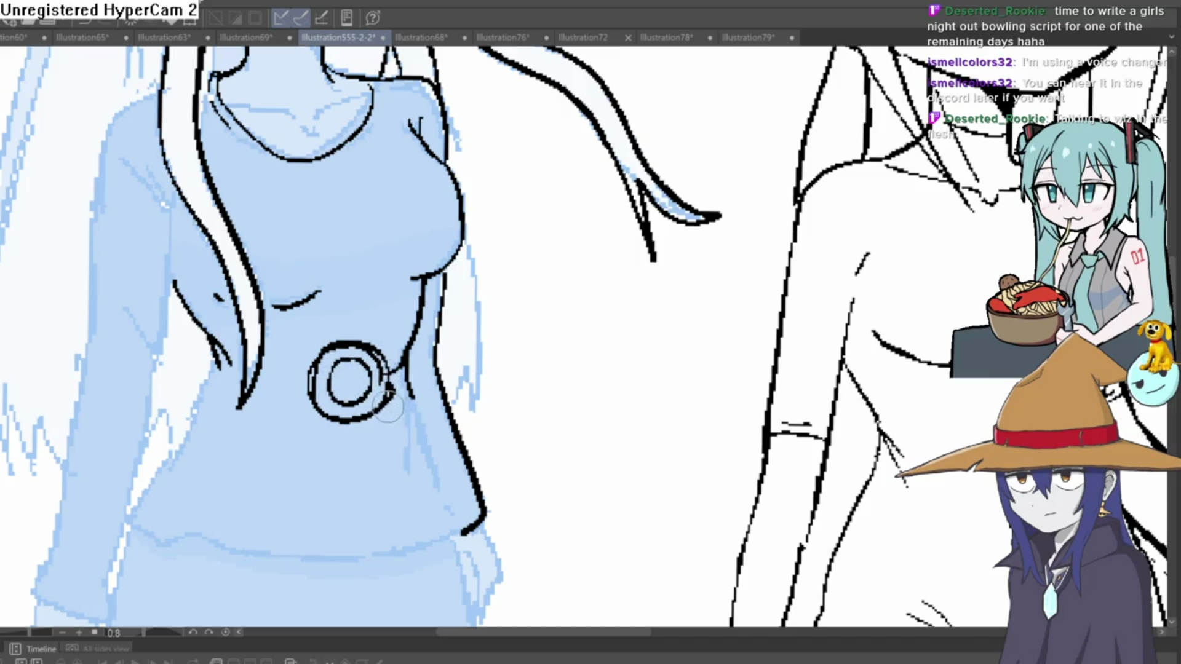
{"action": "left_click_drag", "start_coordinate": [311, 400], "coordinate": [240, 392]}
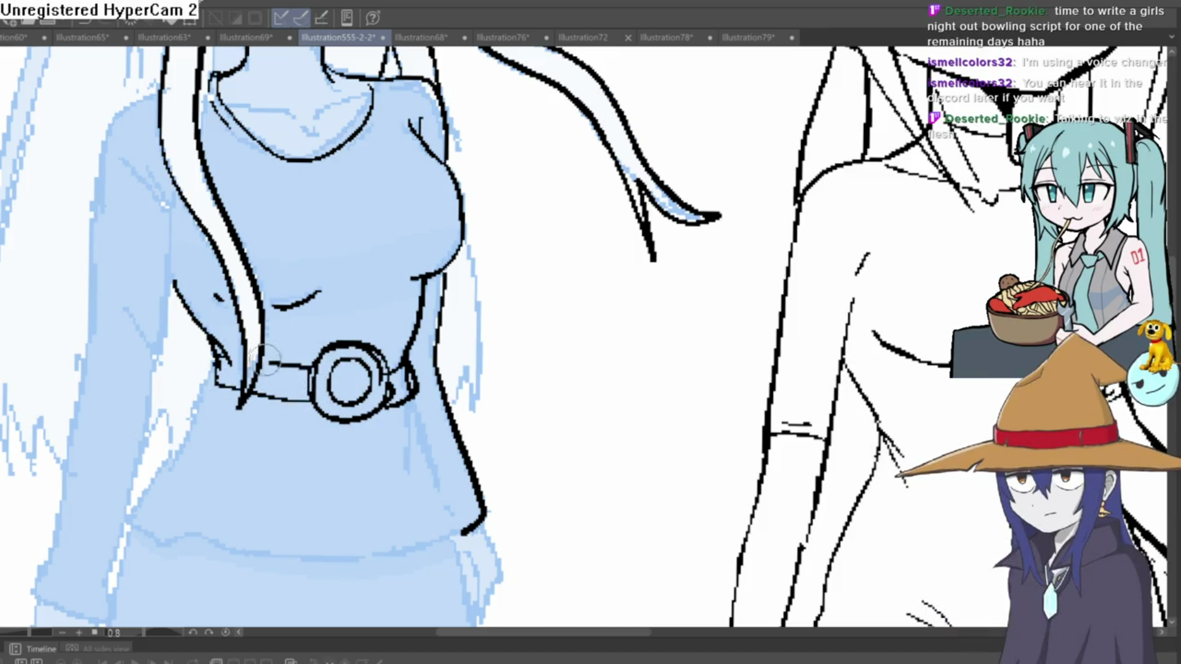
Ink a small hole in the belt strap and the looped strap end beside the buckle
{"action": "scroll", "coordinate": [450, 330], "scroll_direction": "down", "scroll_amount": 5}
{"action": "scroll", "coordinate": [400, 275], "scroll_direction": "up", "scroll_amount": 3}
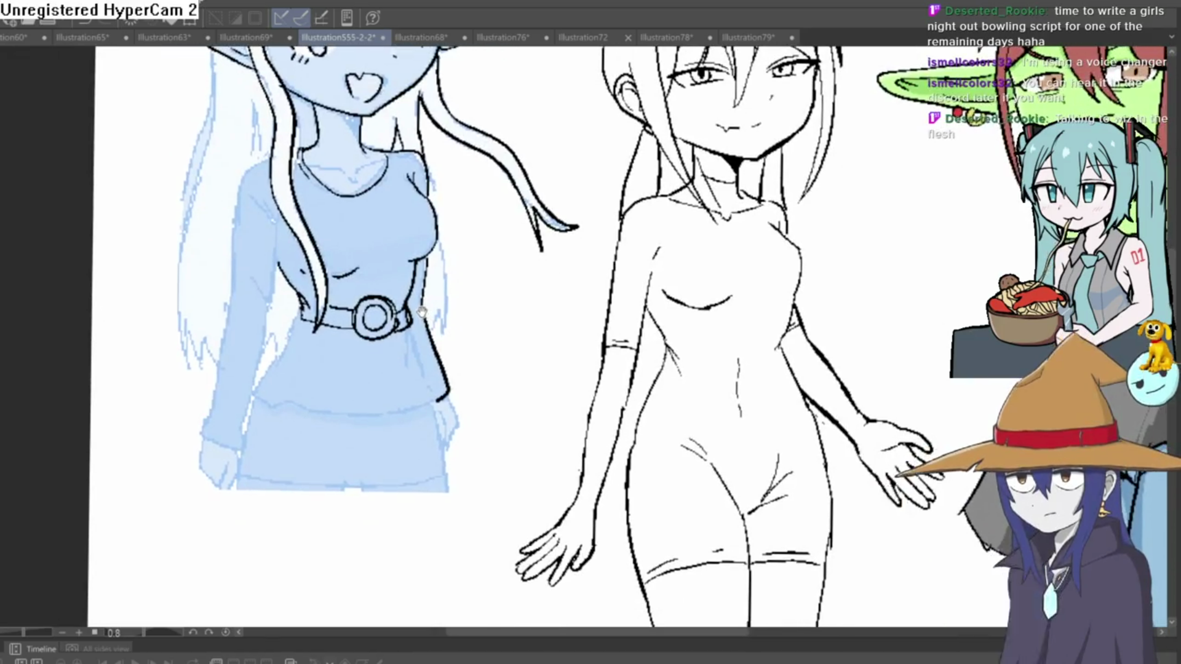
{"action": "scroll", "coordinate": [400, 275], "scroll_direction": "up", "scroll_amount": 10}
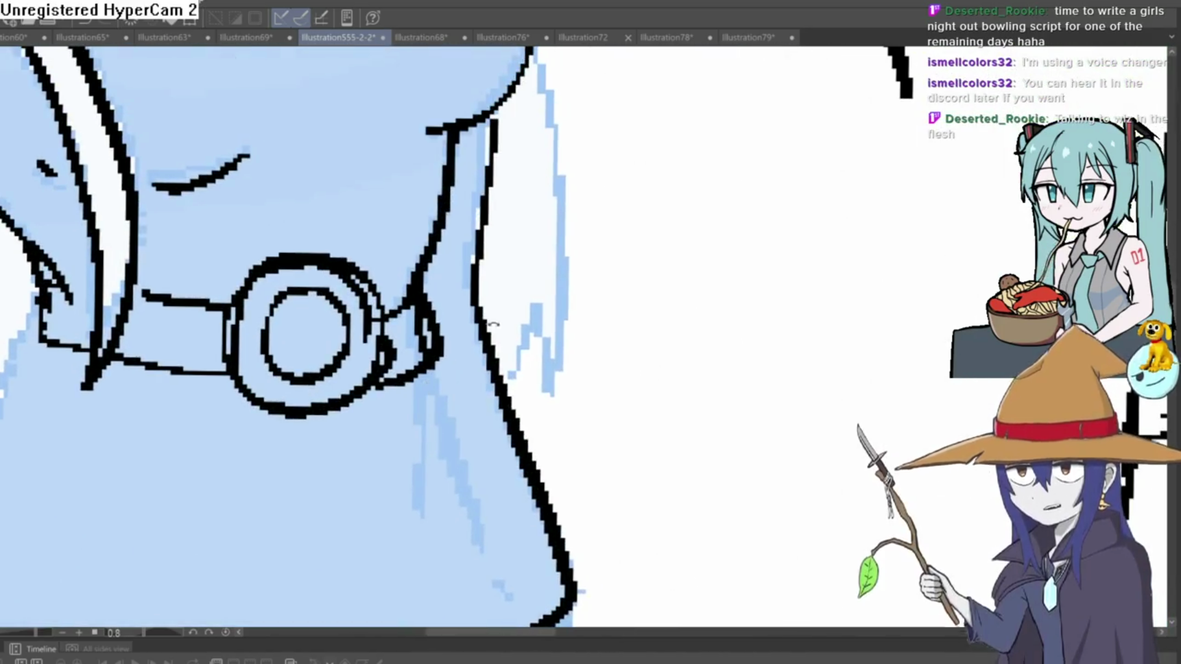
{"action": "mouse_move", "coordinate": [452, 233]}
{"action": "left_mouse_down"}
{"action": "mouse_move", "coordinate": [427, 335]}
{"action": "mouse_move", "coordinate": [400, 301]}
{"action": "mouse_move", "coordinate": [443, 357]}
{"action": "mouse_move", "coordinate": [329, 366]}
{"action": "left_mouse_up"}
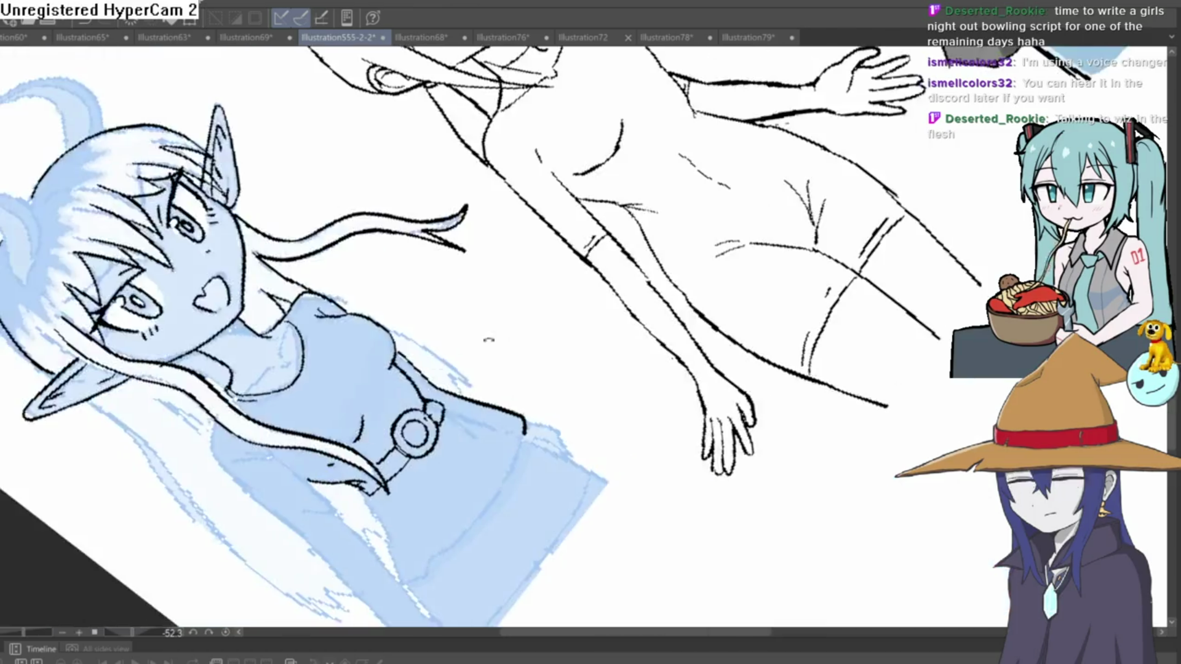
{"action": "mouse_move", "coordinate": [342, 427]}
{"action": "left_mouse_down"}
{"action": "mouse_move", "coordinate": [556, 354]}
{"action": "mouse_move", "coordinate": [529, 387]}
{"action": "mouse_move", "coordinate": [480, 393]}
{"action": "left_mouse_up"}
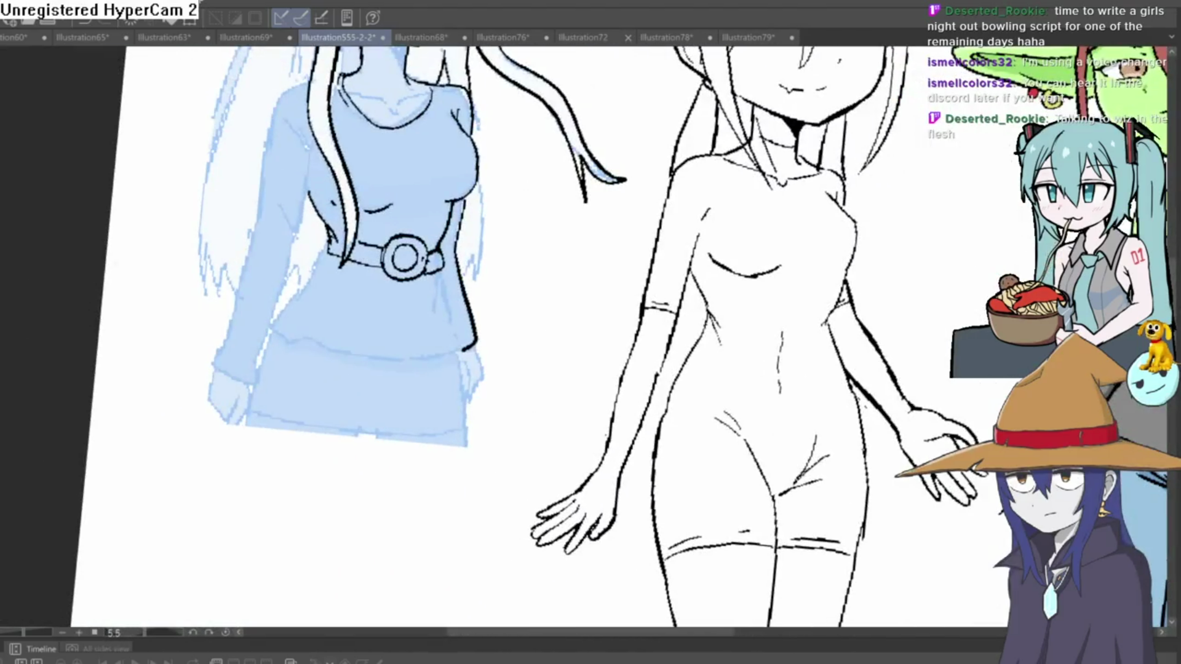
{"action": "left_click_drag", "start_coordinate": [377, 314], "coordinate": [430, 310]}
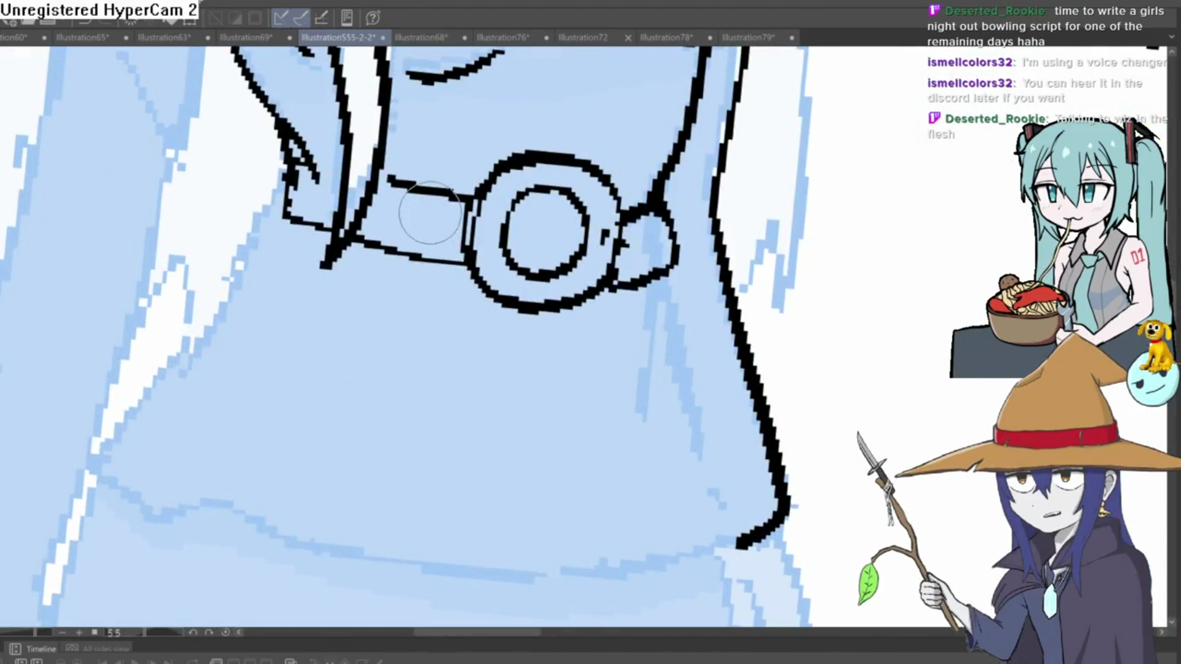
{"action": "left_click_drag", "start_coordinate": [380, 206], "coordinate": [386, 216]}
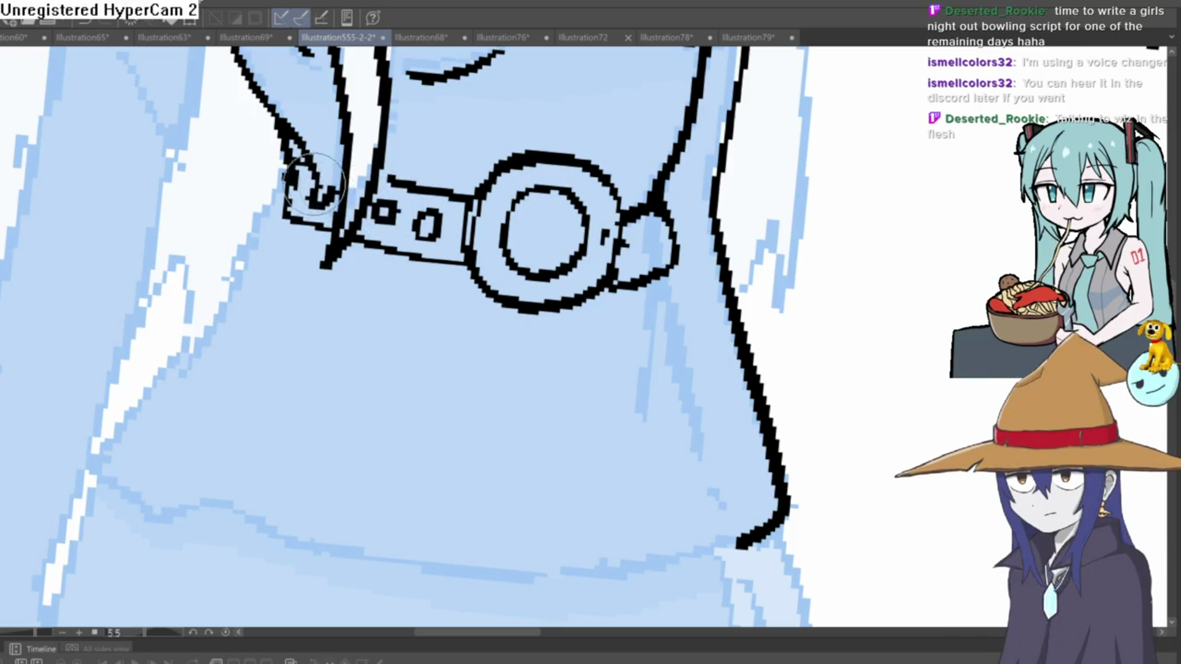
{"action": "mouse_move", "coordinate": [310, 142]}
{"action": "left_mouse_down"}
{"action": "mouse_move", "coordinate": [286, 163]}
{"action": "mouse_move", "coordinate": [284, 206]}
{"action": "mouse_move", "coordinate": [517, 239]}
{"action": "mouse_move", "coordinate": [531, 235]}
{"action": "mouse_move", "coordinate": [519, 216]}
{"action": "mouse_move", "coordinate": [483, 272]}
{"action": "mouse_move", "coordinate": [501, 215]}
{"action": "left_mouse_up"}
{"action": "scroll", "coordinate": [284, 206], "scroll_direction": "down", "scroll_amount": 5}
{"action": "scroll", "coordinate": [516, 240], "scroll_direction": "up", "scroll_amount": 3}
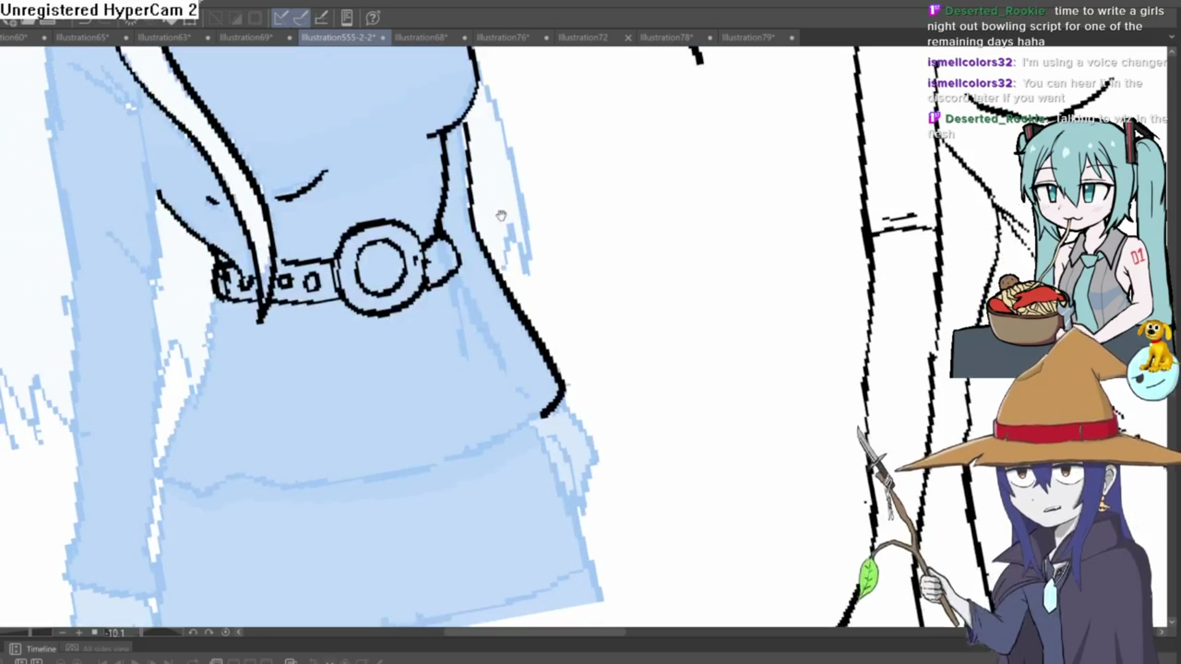
{"action": "scroll", "coordinate": [501, 216], "scroll_direction": "down", "scroll_amount": 3}
{"action": "left_click_drag", "start_coordinate": [549, 321], "coordinate": [522, 229]}
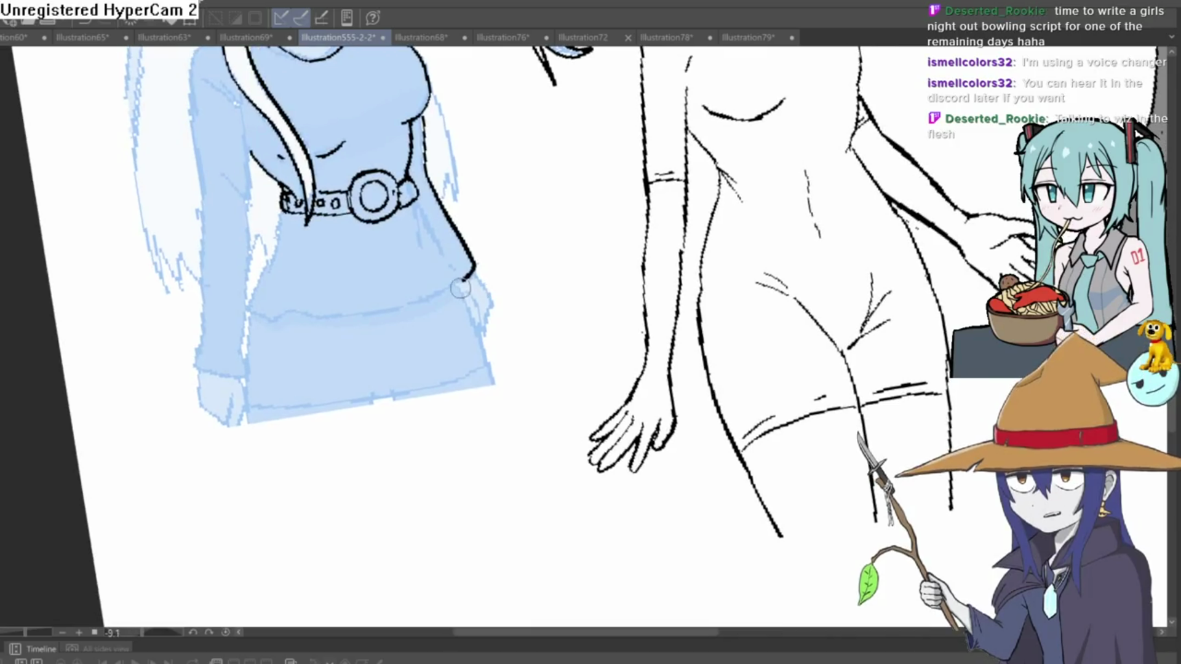
Ink a V-shaped skirt line, the dress's right edge and a first leg line
{"action": "left_click_drag", "start_coordinate": [462, 282], "coordinate": [523, 492]}
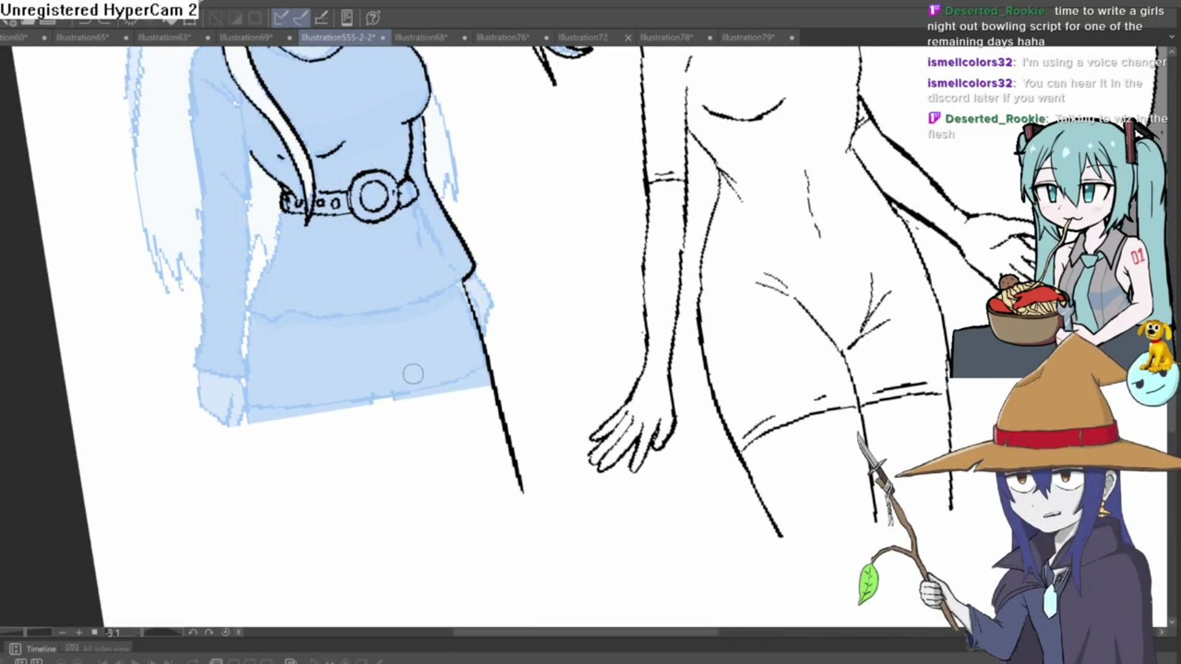
{"action": "key", "text": "ctrl+z"}
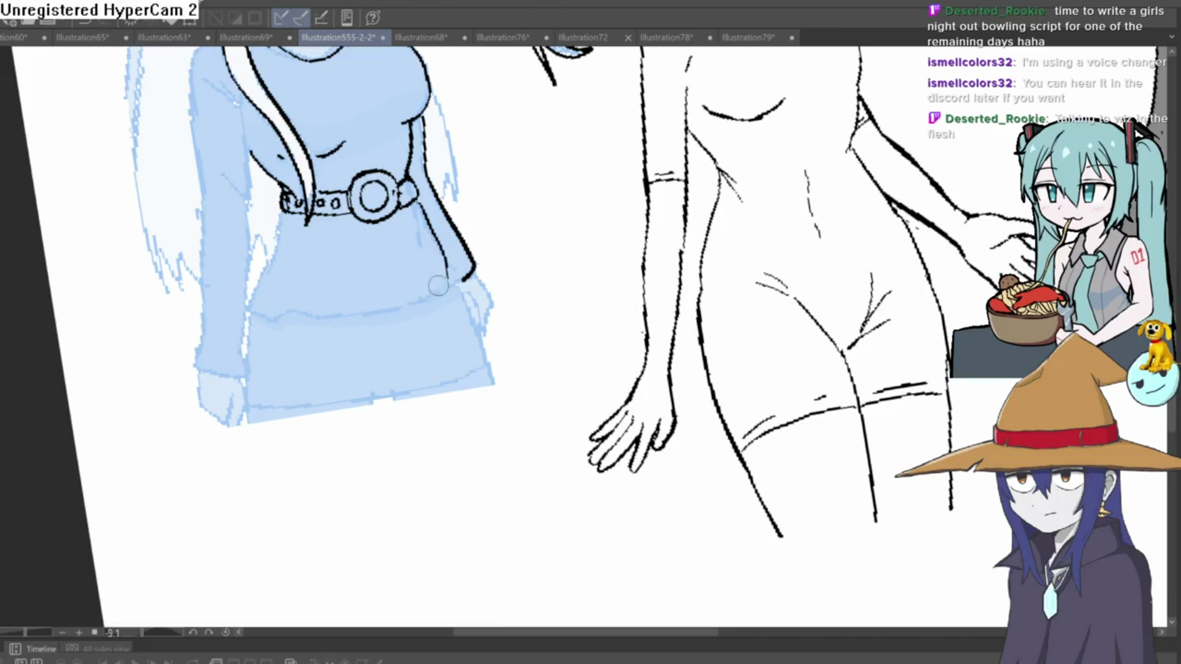
{"action": "mouse_move", "coordinate": [417, 293]}
{"action": "left_mouse_down"}
{"action": "mouse_move", "coordinate": [370, 380]}
{"action": "mouse_move", "coordinate": [324, 294]}
{"action": "left_mouse_up"}
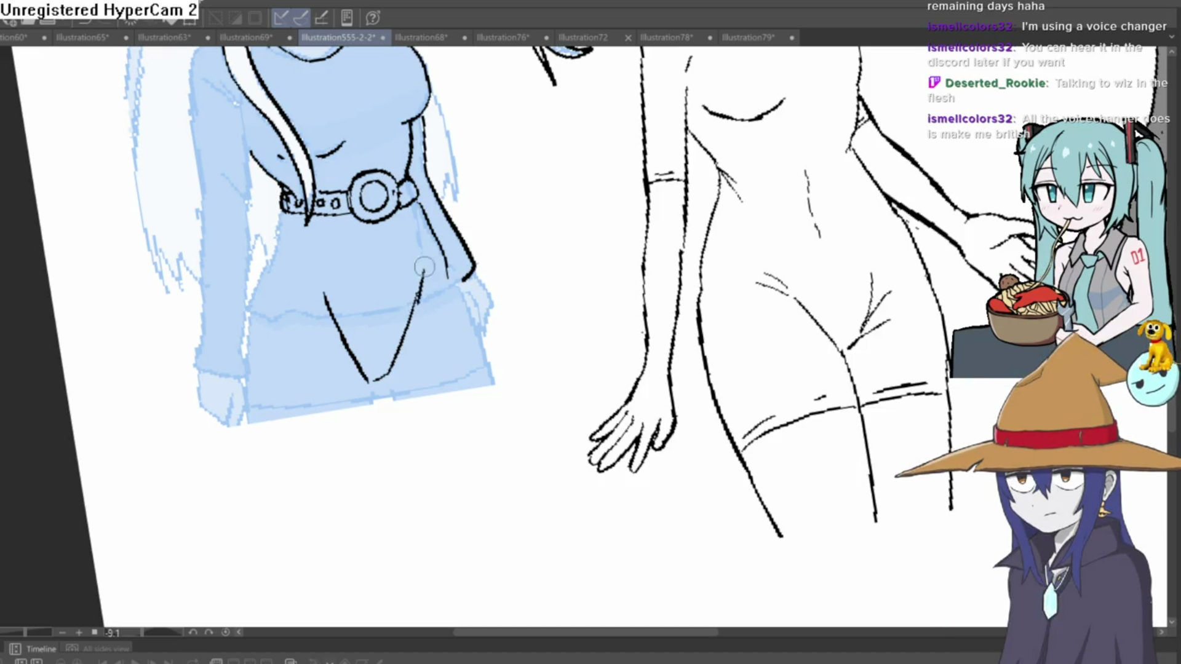
{"action": "left_click_drag", "start_coordinate": [458, 274], "coordinate": [492, 396]}
{"action": "left_click_drag", "start_coordinate": [387, 374], "coordinate": [447, 505]}
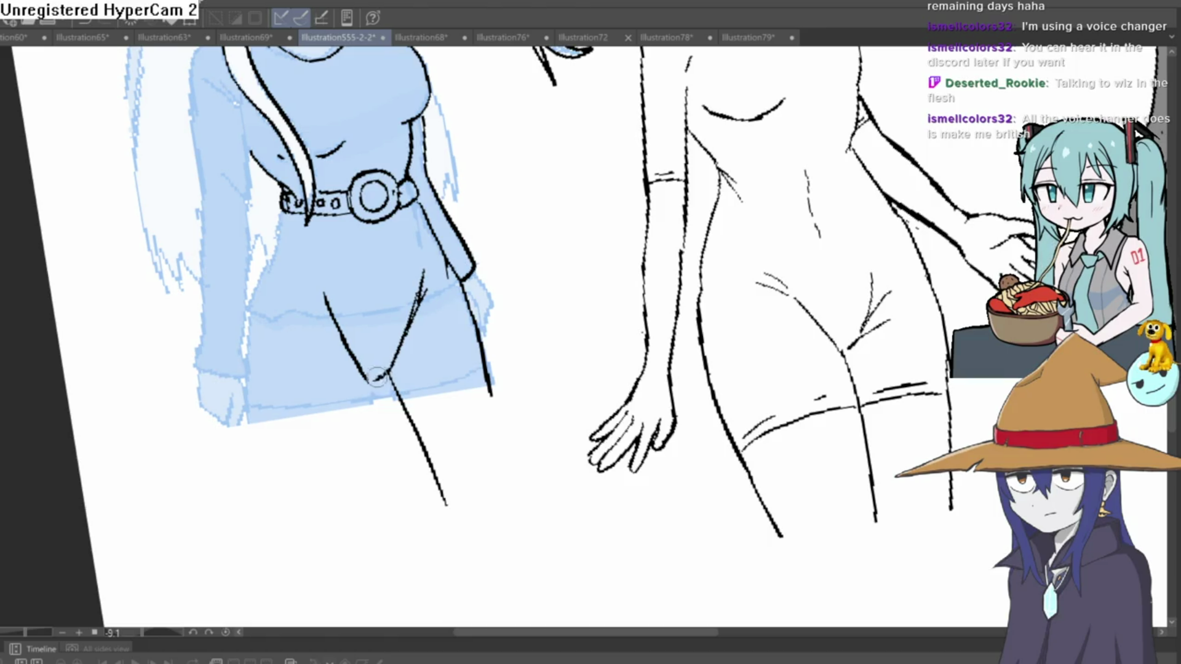
{"action": "scroll", "coordinate": [456, 317], "scroll_direction": "down", "scroll_amount": 3}
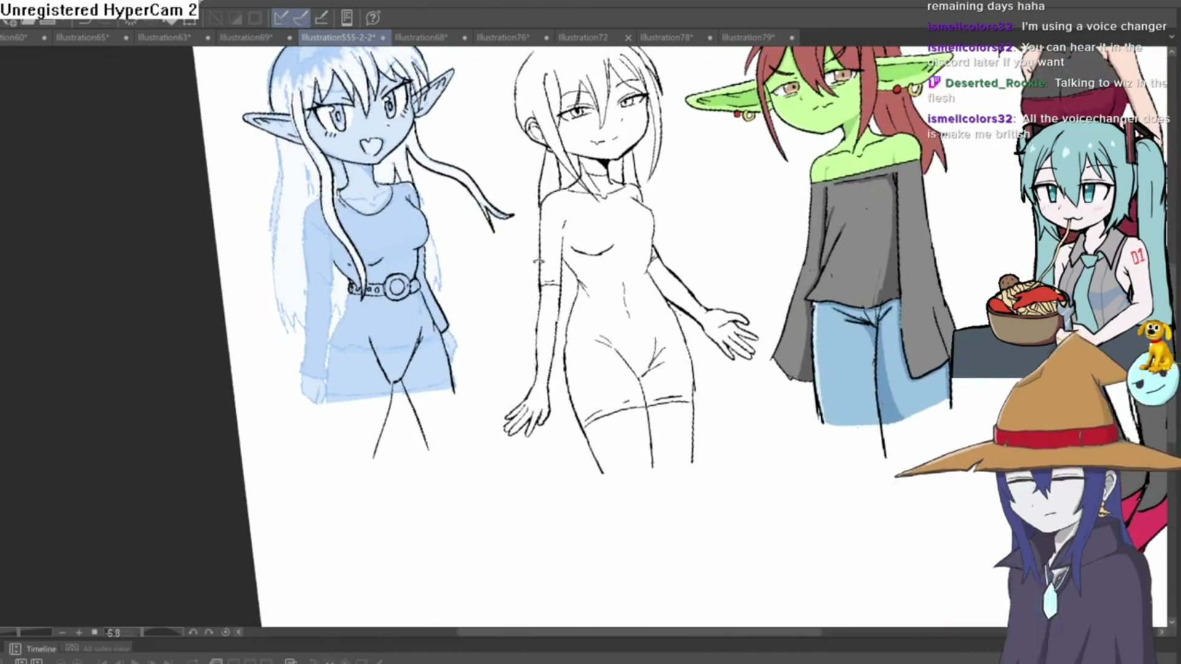
Straighten the tilted view and redraw the dress's right edge and both leg lines
{"action": "left_click_drag", "start_coordinate": [676, 184], "coordinate": [765, 243]}
{"action": "left_click_drag", "start_coordinate": [732, 72], "coordinate": [726, 57]}
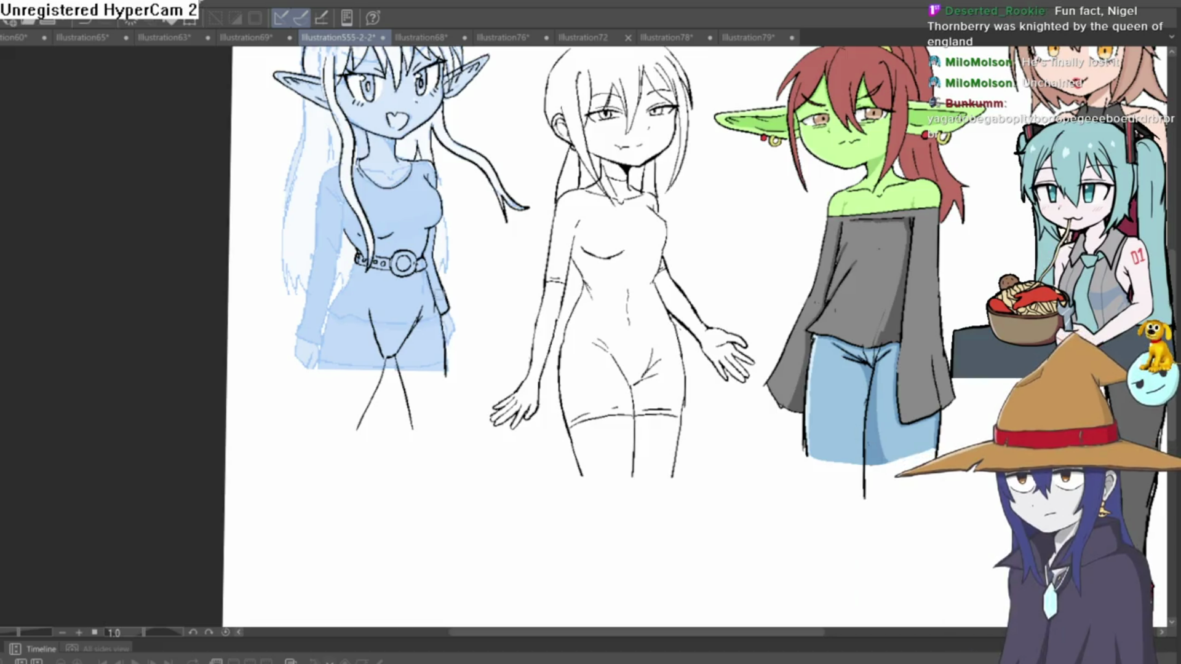
{"action": "left_click_drag", "start_coordinate": [437, 299], "coordinate": [461, 406]}
{"action": "left_click_drag", "start_coordinate": [388, 355], "coordinate": [421, 443]}
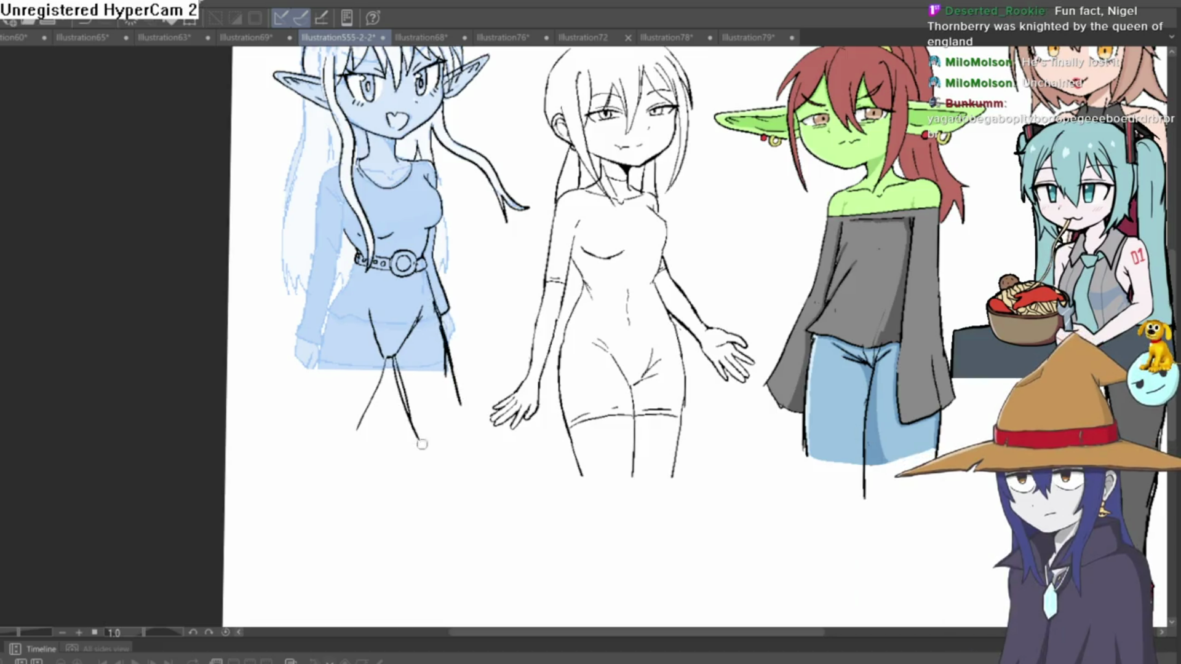
{"action": "left_click_drag", "start_coordinate": [390, 359], "coordinate": [372, 410]}
{"action": "scroll", "coordinate": [347, 280], "scroll_direction": "up", "scroll_amount": 5}
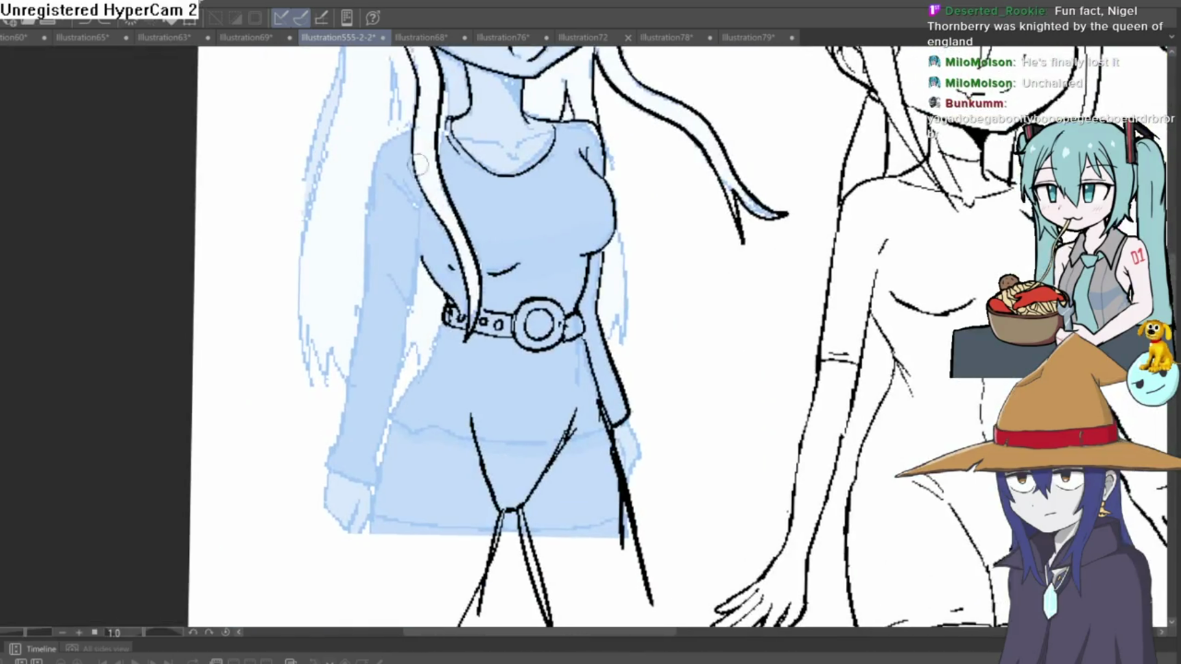
Ink the left shoulder outline and erase the black line along the figure's right side
{"action": "left_click_drag", "start_coordinate": [411, 130], "coordinate": [383, 152]}
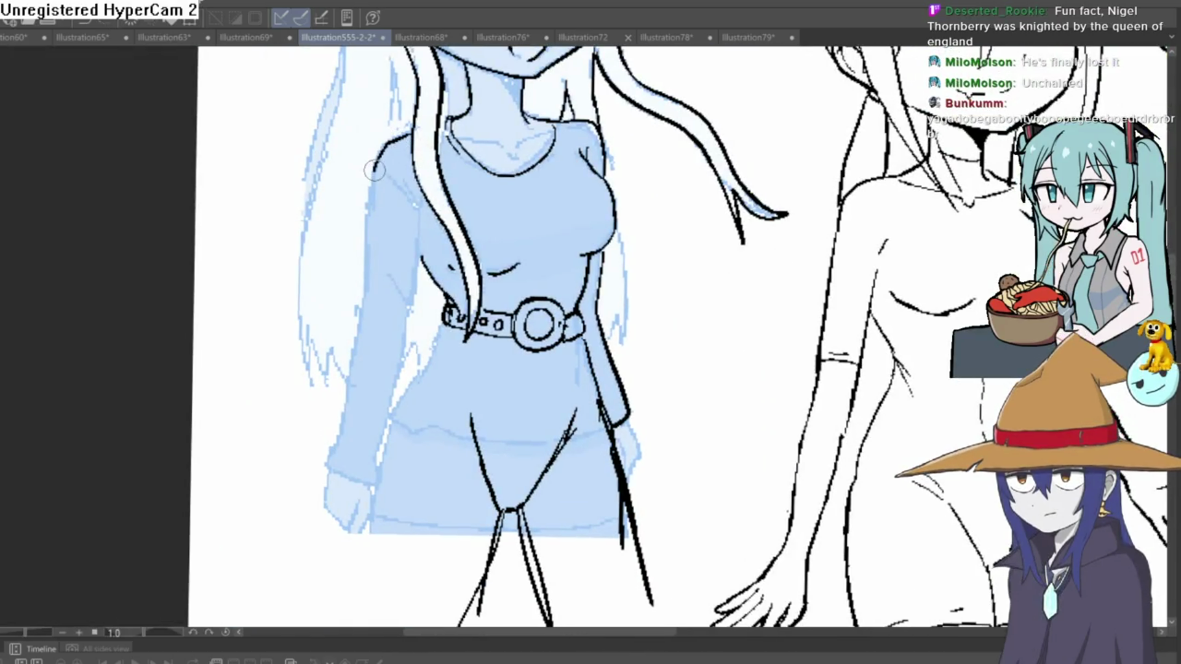
{"action": "left_click_drag", "start_coordinate": [562, 247], "coordinate": [497, 192]}
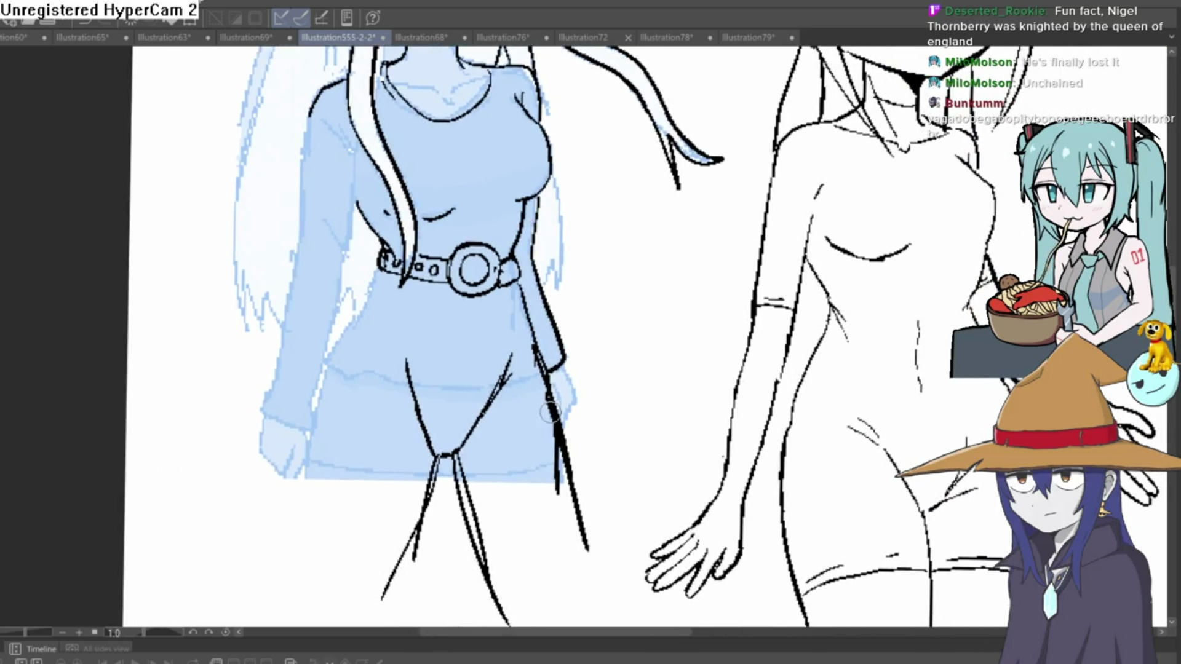
{"action": "mouse_move", "coordinate": [549, 412]}
{"action": "left_mouse_down"}
{"action": "mouse_move", "coordinate": [529, 356]}
{"action": "mouse_move", "coordinate": [555, 418]}
{"action": "mouse_move", "coordinate": [540, 454]}
{"action": "left_mouse_up"}
{"action": "mouse_move", "coordinate": [440, 474]}
{"action": "left_mouse_down"}
{"action": "mouse_move", "coordinate": [466, 472]}
{"action": "mouse_move", "coordinate": [492, 527]}
{"action": "left_mouse_up"}
Erase the long leg line and leftover stub below the crotch
{"action": "scroll", "coordinate": [492, 527], "scroll_direction": "down", "scroll_amount": 2}
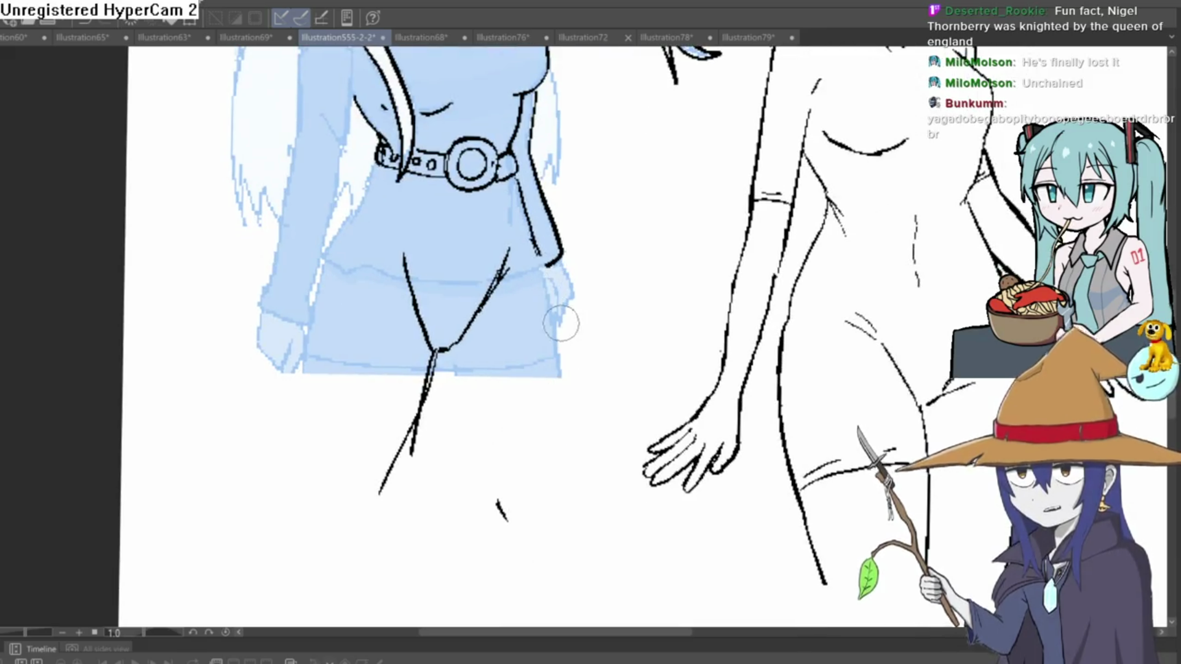
{"action": "left_click_drag", "start_coordinate": [437, 348], "coordinate": [397, 461]}
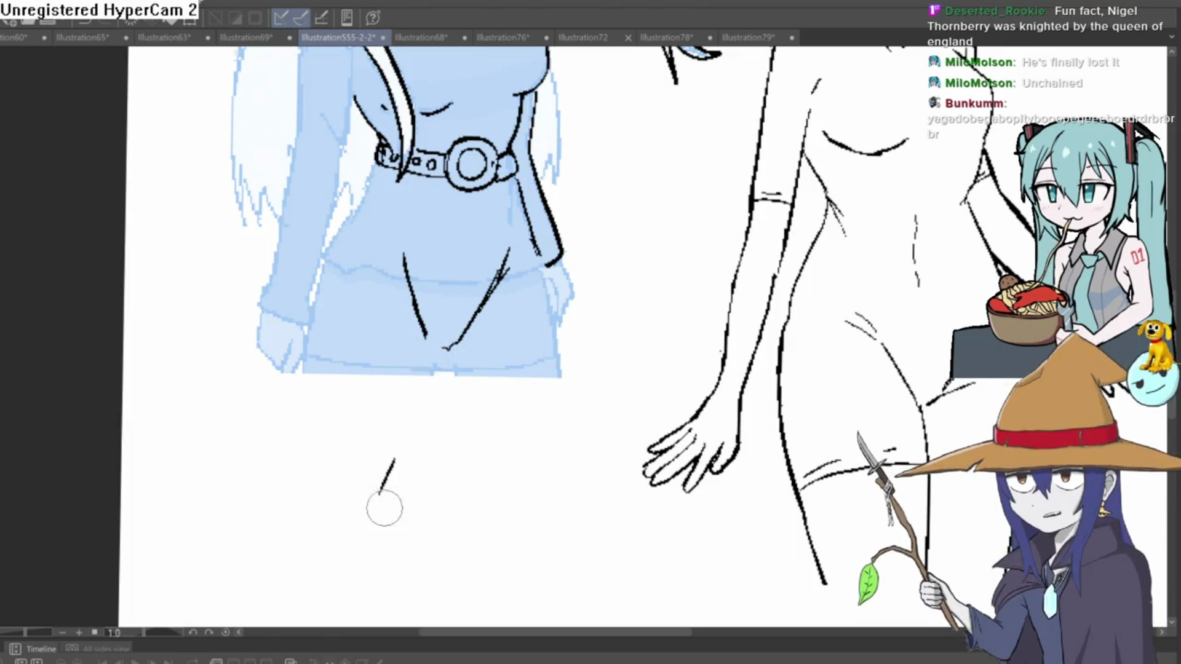
{"action": "left_click_drag", "start_coordinate": [384, 508], "coordinate": [385, 482]}
{"action": "key", "text": "ctrl+minus"}
{"action": "key", "text": "ctrl+minus"}
{"action": "mouse_move", "coordinate": [553, 390]}
{"action": "left_mouse_down", "text": "shift"}
{"action": "mouse_move", "coordinate": [615, 357]}
{"action": "mouse_move", "coordinate": [554, 381]}
{"action": "left_mouse_up", "text": "shift"}
{"action": "key", "text": "ctrl+plus"}
{"action": "key", "text": "ctrl+plus"}
{"action": "key", "text": "ctrl+plus"}
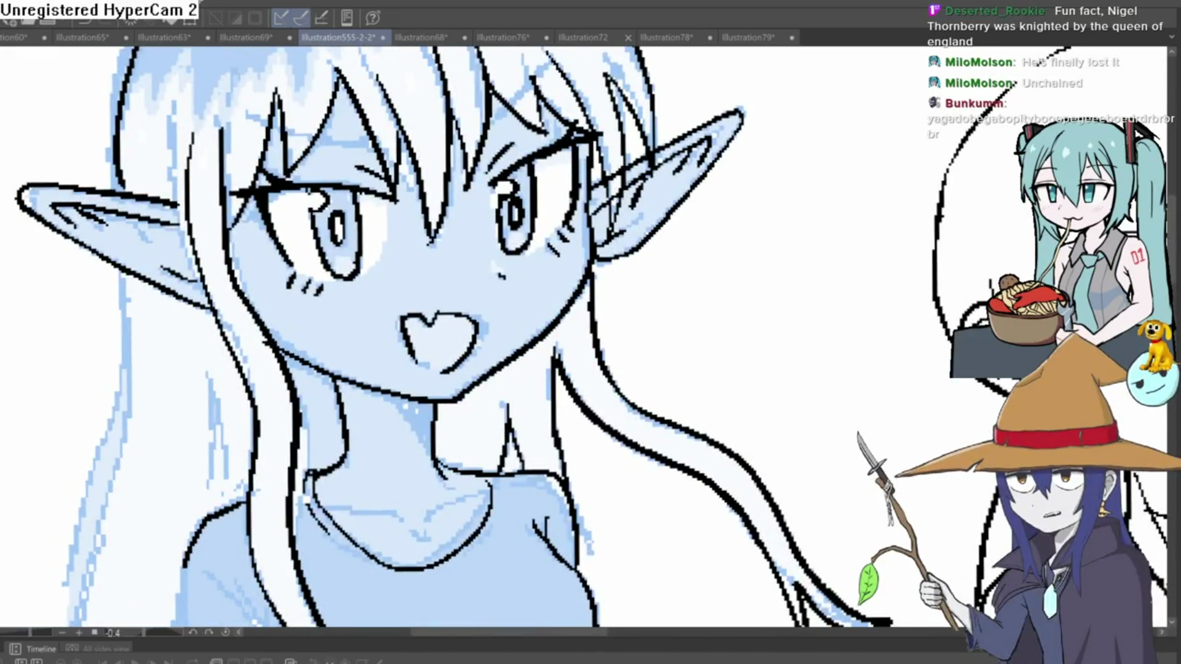
{"action": "key", "text": "ctrl+minus"}
{"action": "key", "text": "ctrl+minus"}
{"action": "mouse_move", "coordinate": [594, 211]}
{"action": "left_mouse_down", "text": "shift"}
{"action": "mouse_move", "coordinate": [709, 154]}
{"action": "mouse_move", "coordinate": [639, 202]}
{"action": "left_mouse_up", "text": "shift"}
{"action": "key", "text": "ctrl+plus"}
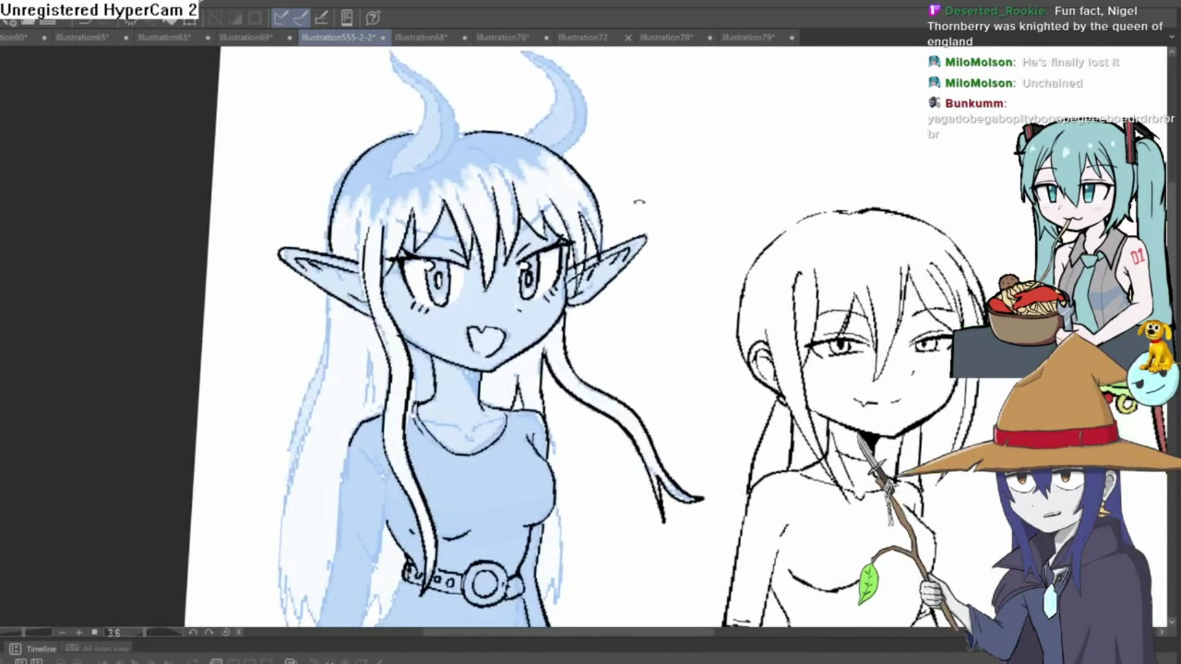
{"action": "key", "text": "ctrl+plus"}
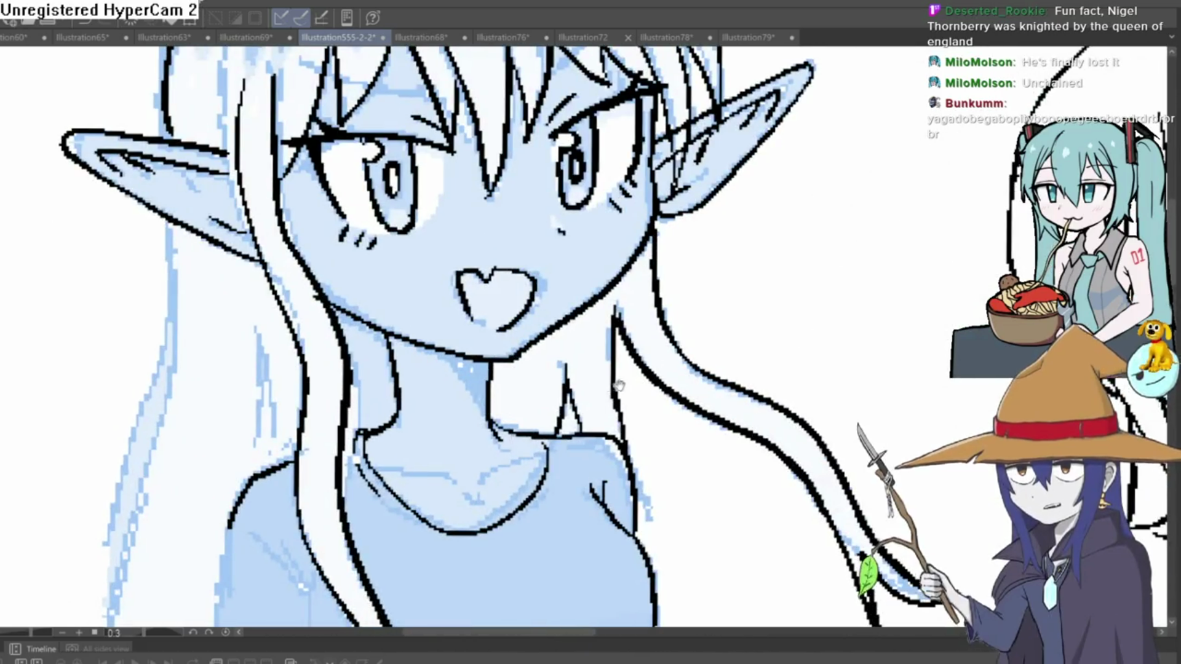
{"action": "key", "text": "ctrl+plus"}
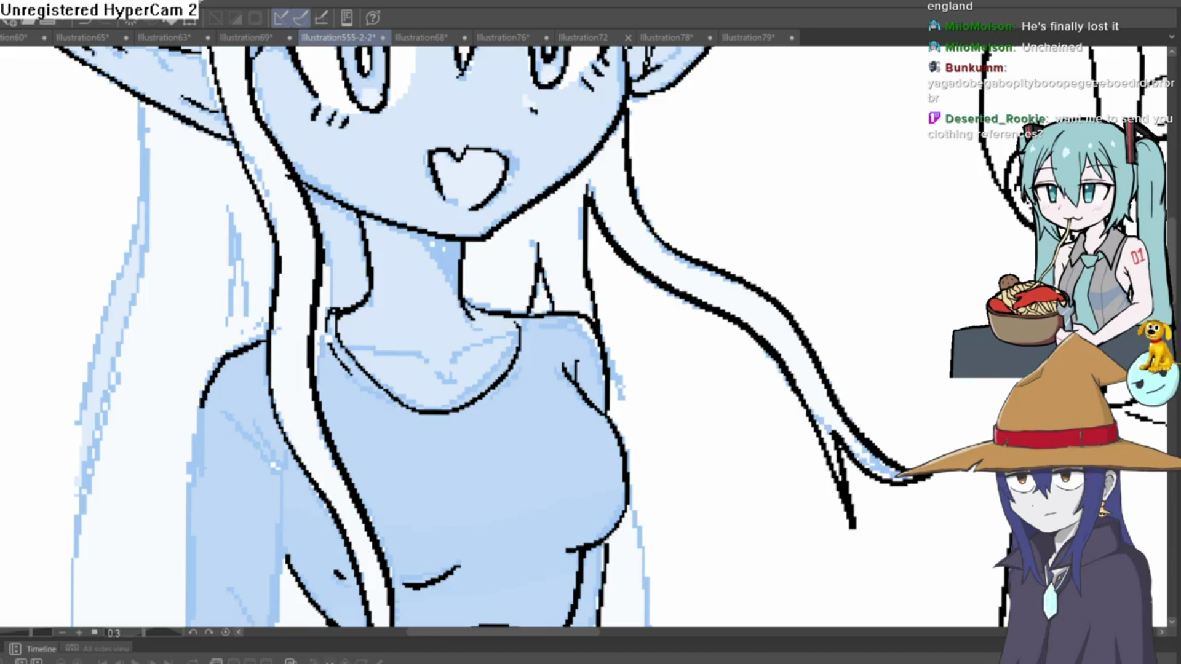
{"action": "scroll", "coordinate": [861, 219], "scroll_direction": "down", "scroll_amount": 5}
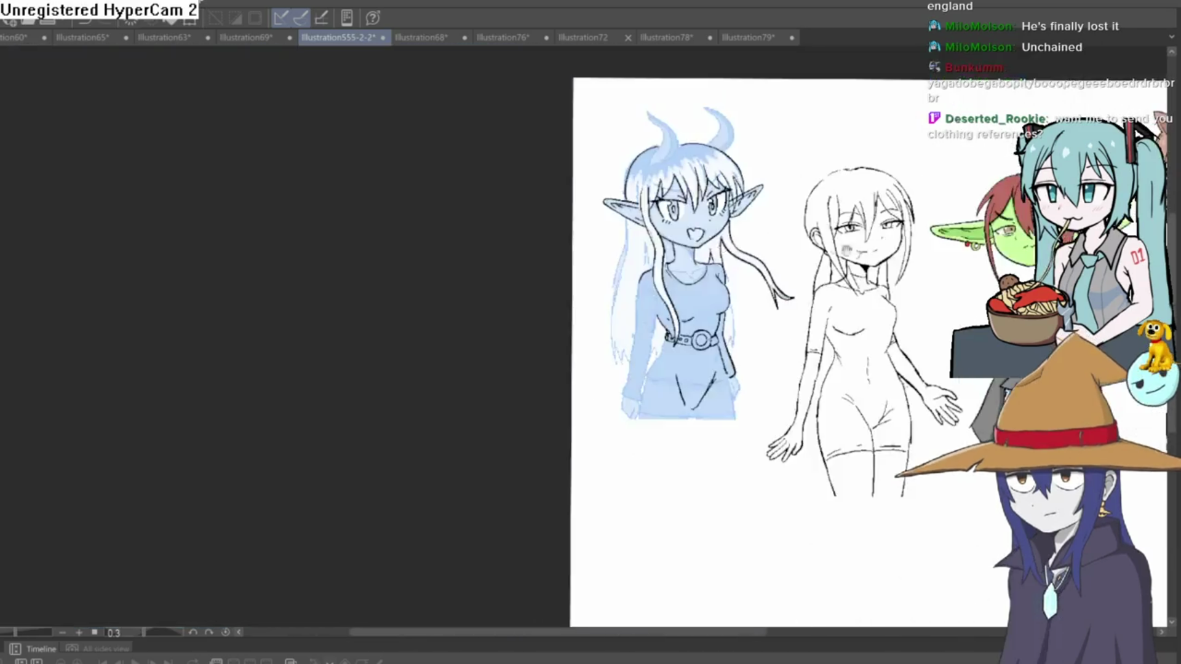
Erase the dark ink outline of the elf's mouth
{"action": "scroll", "coordinate": [744, 210], "scroll_direction": "up", "scroll_amount": 2}
{"action": "scroll", "coordinate": [728, 253], "scroll_direction": "up", "scroll_amount": 2}
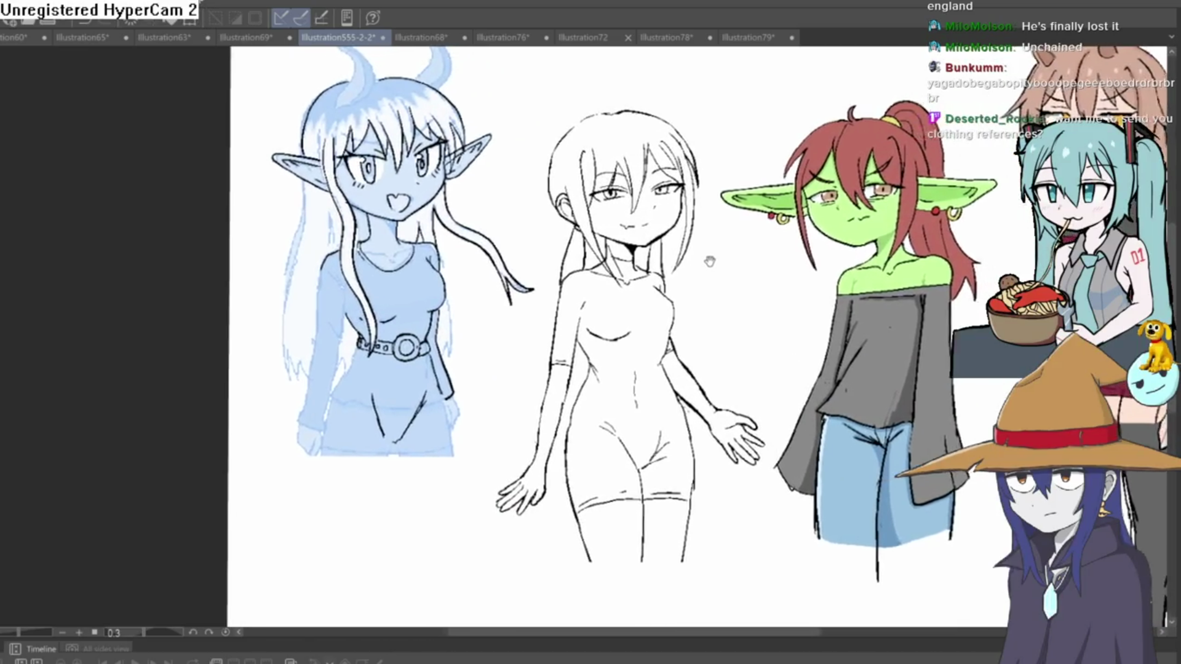
{"action": "scroll", "coordinate": [476, 332], "scroll_direction": "up", "scroll_amount": 2}
{"action": "mouse_move", "coordinate": [489, 323]}
{"action": "left_mouse_down"}
{"action": "mouse_move", "coordinate": [488, 387]}
{"action": "mouse_move", "coordinate": [553, 403]}
{"action": "mouse_move", "coordinate": [482, 412]}
{"action": "left_mouse_up"}
{"action": "scroll", "coordinate": [492, 436], "scroll_direction": "up", "scroll_amount": 1}
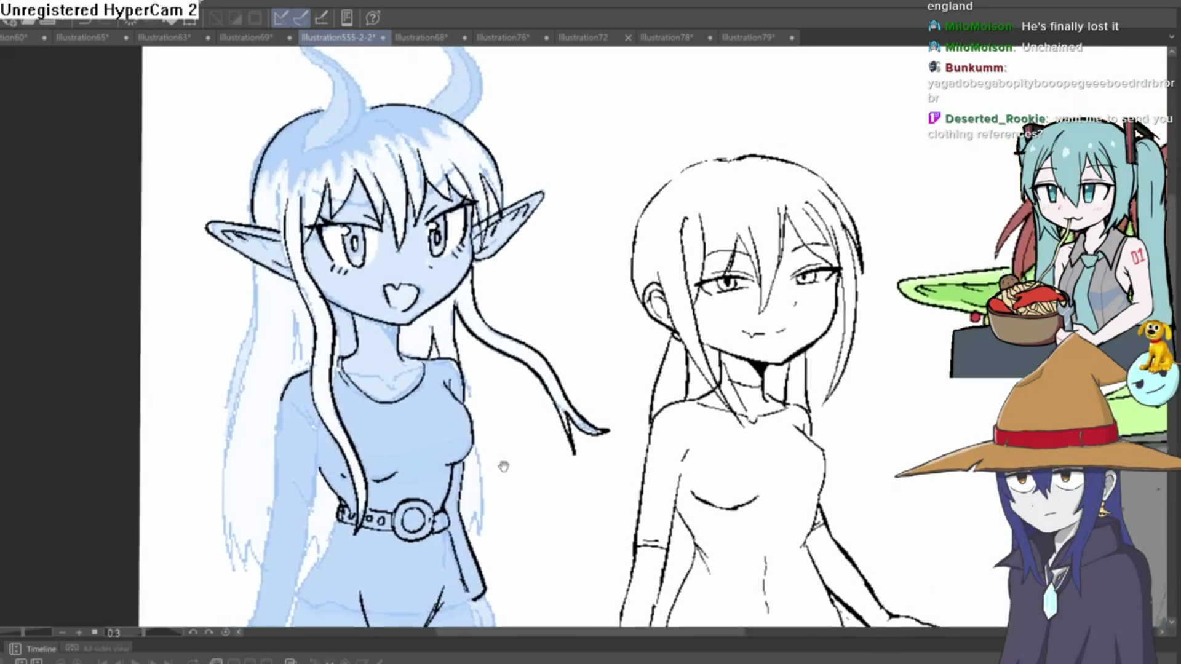
{"action": "scroll", "coordinate": [447, 256], "scroll_direction": "up", "scroll_amount": 3}
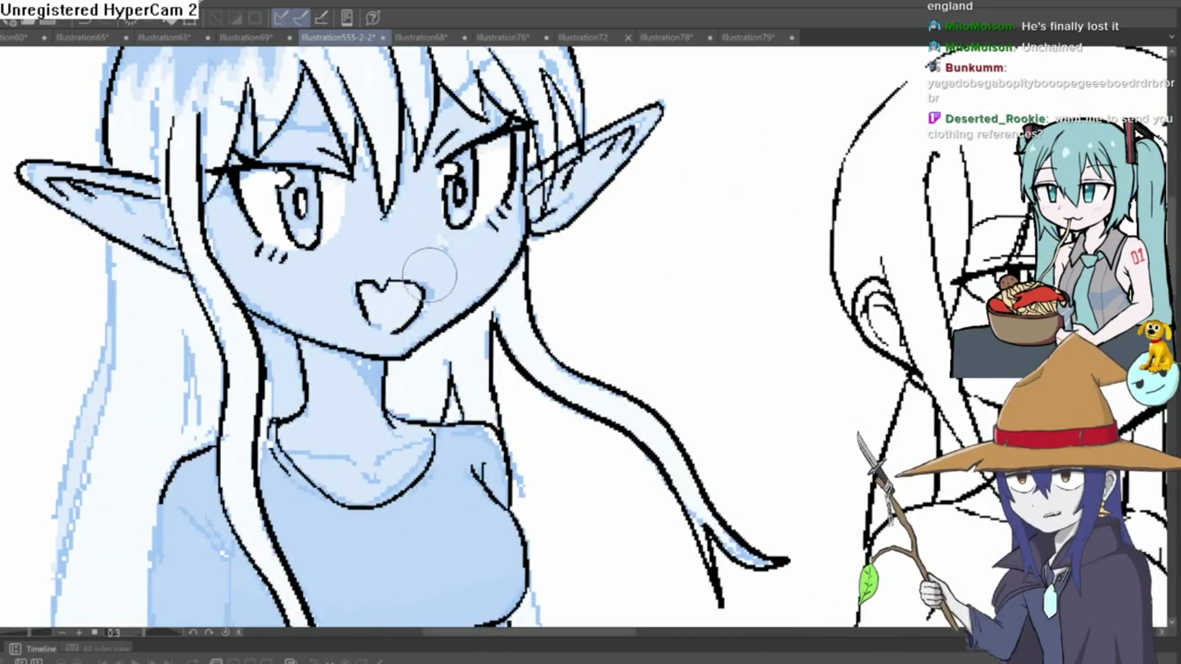
{"action": "mouse_move", "coordinate": [398, 296]}
{"action": "left_mouse_down"}
{"action": "mouse_move", "coordinate": [360, 271]}
{"action": "mouse_move", "coordinate": [369, 295]}
{"action": "mouse_move", "coordinate": [408, 281]}
{"action": "mouse_move", "coordinate": [395, 282]}
{"action": "left_mouse_up"}
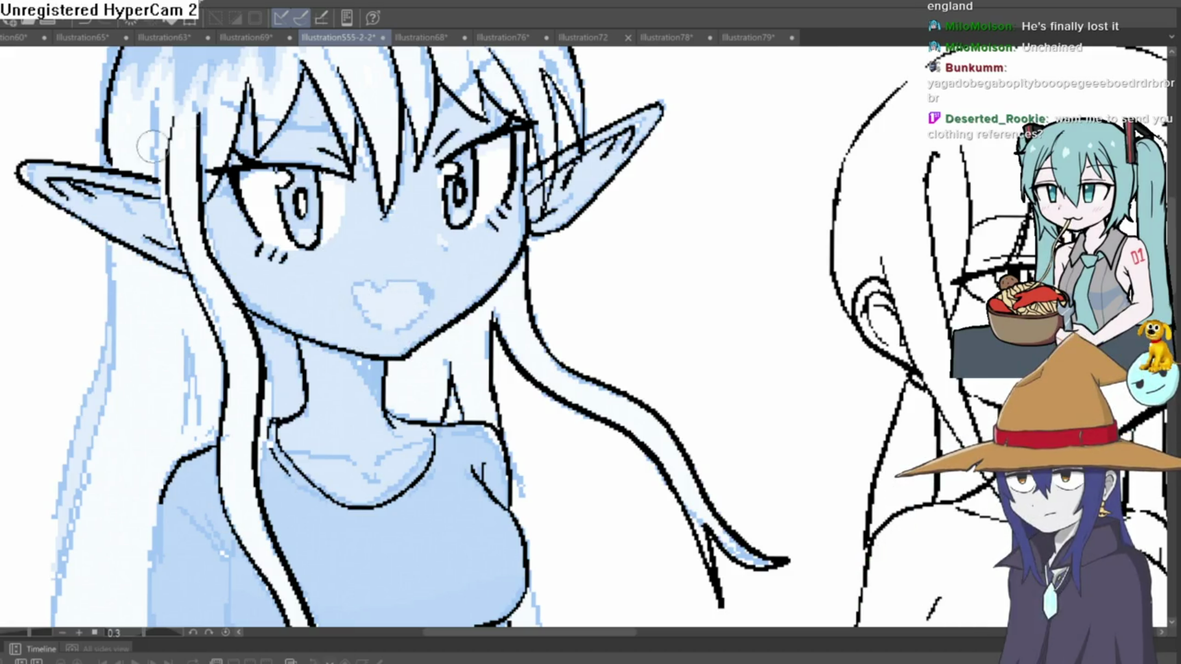
Darken one eye with thicker ink strokes on a rotated canvas, then turn it back upright
{"action": "left_click_drag", "start_coordinate": [151, 146], "coordinate": [527, 101]}
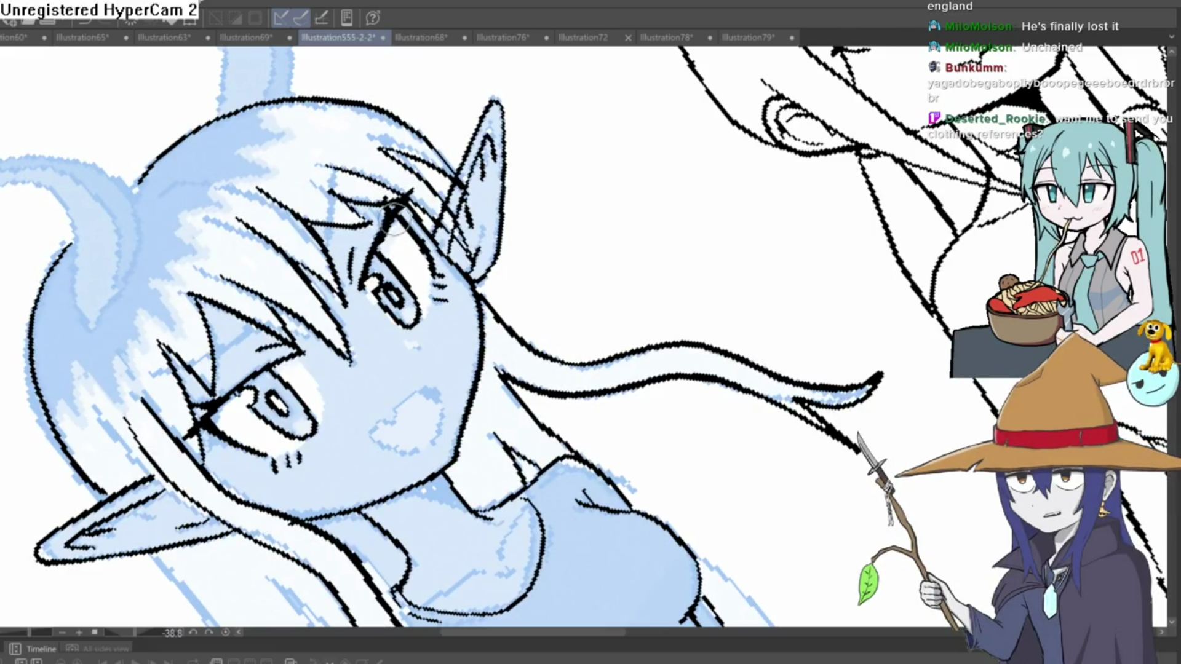
{"action": "mouse_move", "coordinate": [406, 221]}
{"action": "left_mouse_down"}
{"action": "mouse_move", "coordinate": [612, 253]}
{"action": "mouse_move", "coordinate": [703, 377]}
{"action": "mouse_move", "coordinate": [431, 463]}
{"action": "left_mouse_up"}
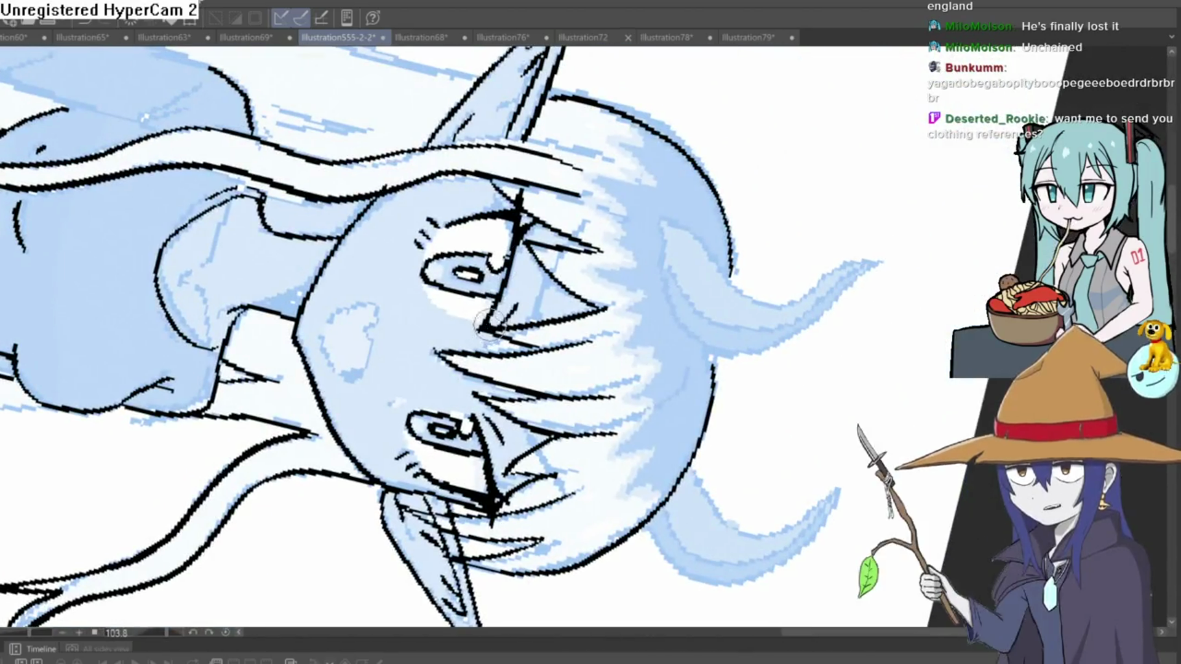
{"action": "left_click_drag", "start_coordinate": [483, 332], "coordinate": [516, 239]}
{"action": "left_click_drag", "start_coordinate": [519, 191], "coordinate": [522, 222]}
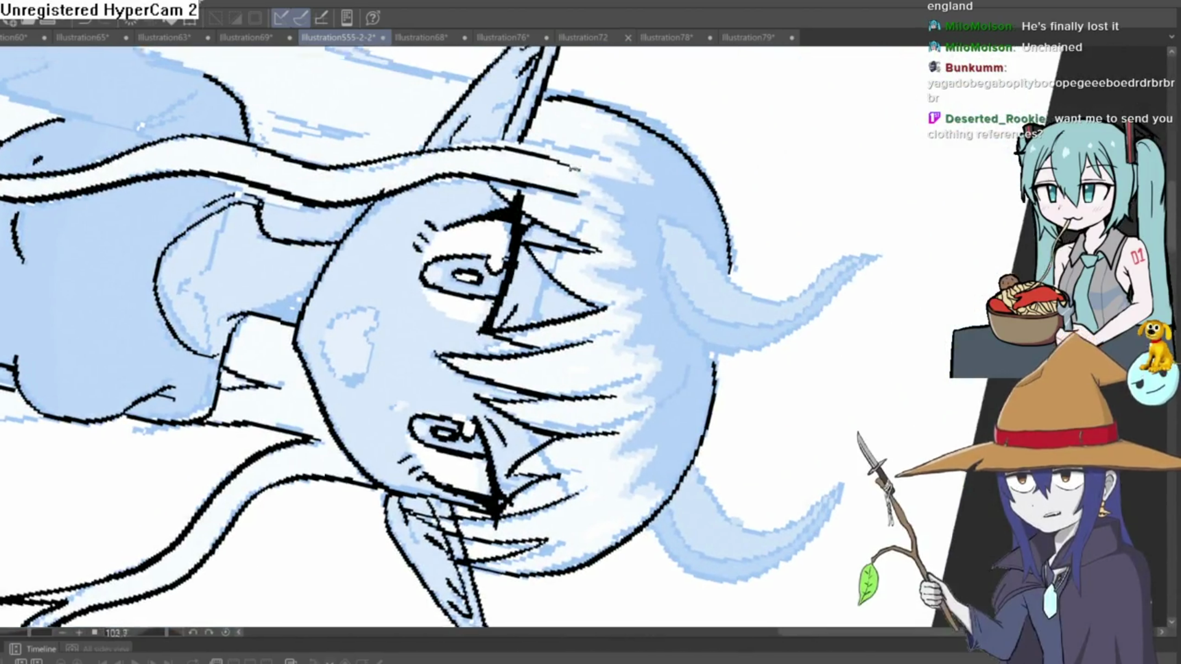
{"action": "mouse_move", "coordinate": [520, 504]}
{"action": "left_mouse_down"}
{"action": "mouse_move", "coordinate": [621, 387]}
{"action": "mouse_move", "coordinate": [598, 229]}
{"action": "mouse_move", "coordinate": [529, 178]}
{"action": "left_mouse_up"}
{"action": "scroll", "coordinate": [597, 229], "scroll_direction": "down", "scroll_amount": 2}
{"action": "scroll", "coordinate": [515, 169], "scroll_direction": "up", "scroll_amount": 4}
{"action": "scroll", "coordinate": [515, 170], "scroll_direction": "down", "scroll_amount": 3}
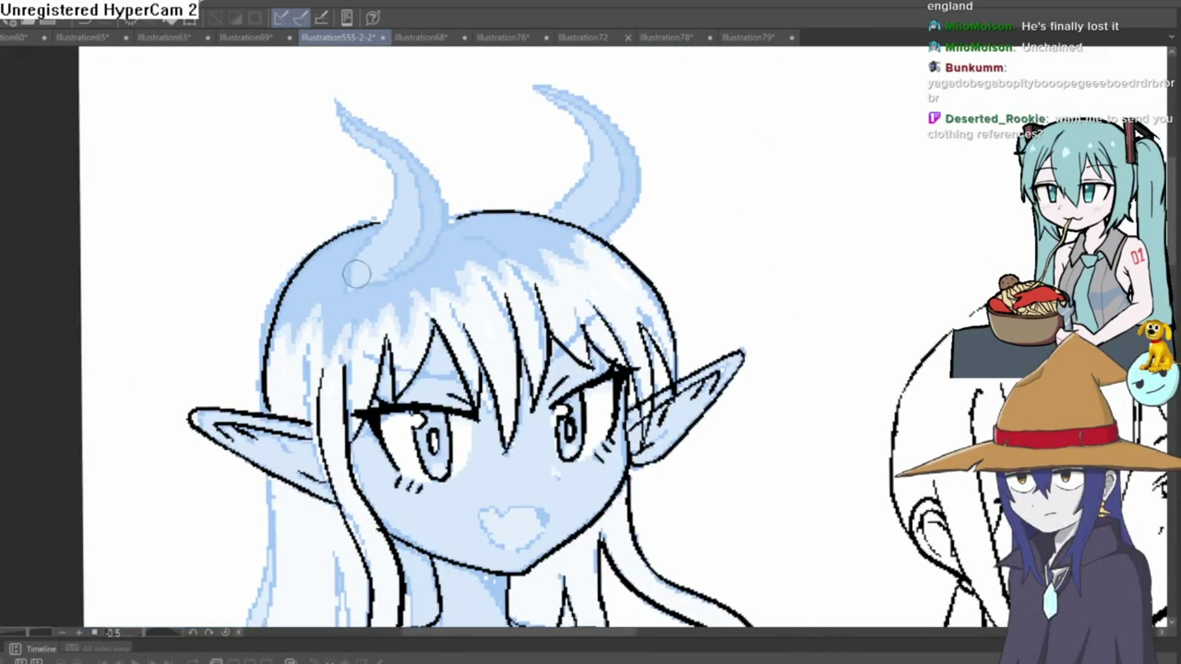
Trace the outer and inner edges of both horns, plus one hair strand stroke
{"action": "mouse_move", "coordinate": [347, 288]}
{"action": "left_mouse_down"}
{"action": "mouse_move", "coordinate": [390, 179]}
{"action": "mouse_move", "coordinate": [345, 109]}
{"action": "mouse_move", "coordinate": [409, 137]}
{"action": "mouse_move", "coordinate": [442, 227]}
{"action": "mouse_move", "coordinate": [378, 284]}
{"action": "mouse_move", "coordinate": [350, 287]}
{"action": "left_mouse_up"}
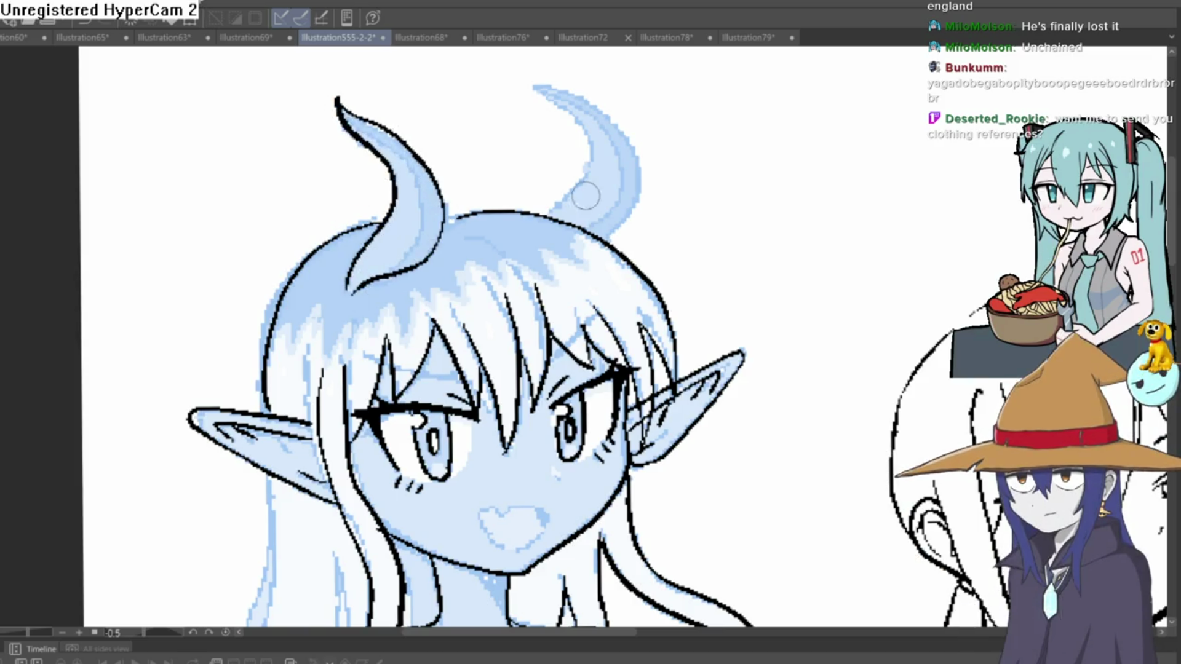
{"action": "mouse_move", "coordinate": [586, 195]}
{"action": "left_mouse_down"}
{"action": "mouse_move", "coordinate": [511, 225]}
{"action": "mouse_move", "coordinate": [522, 154]}
{"action": "mouse_move", "coordinate": [473, 114]}
{"action": "mouse_move", "coordinate": [519, 123]}
{"action": "mouse_move", "coordinate": [582, 214]}
{"action": "mouse_move", "coordinate": [545, 252]}
{"action": "left_mouse_up"}
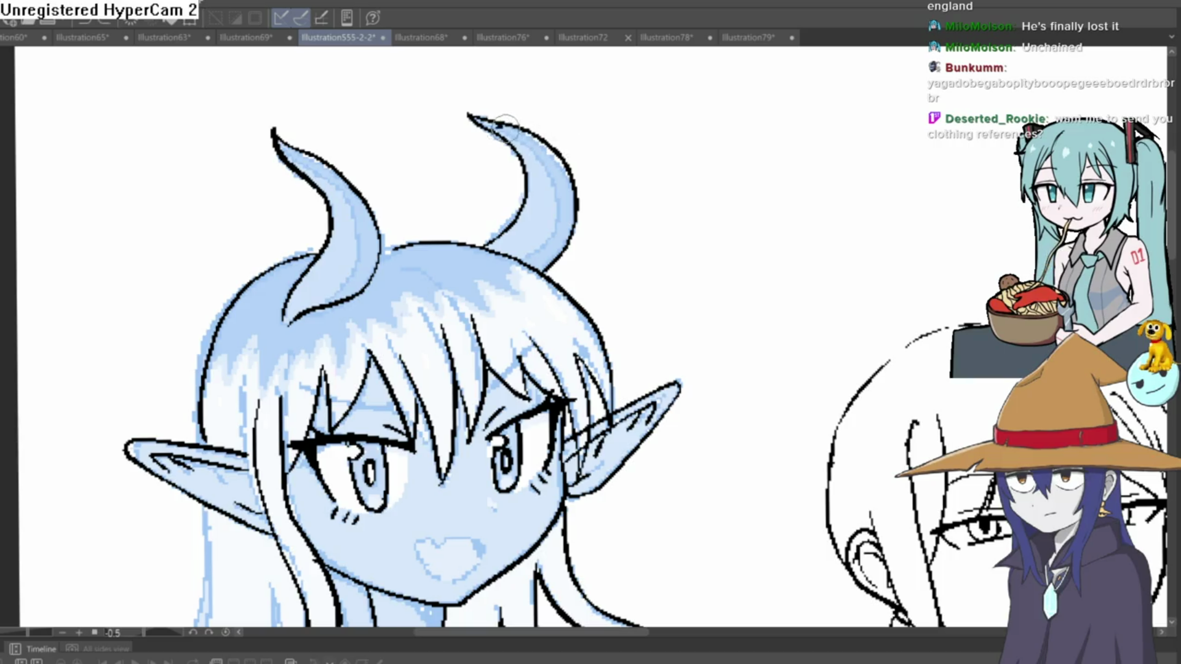
{"action": "mouse_move", "coordinate": [504, 120]}
{"action": "left_mouse_down"}
{"action": "mouse_move", "coordinate": [556, 209]}
{"action": "mouse_move", "coordinate": [536, 254]}
{"action": "left_mouse_up"}
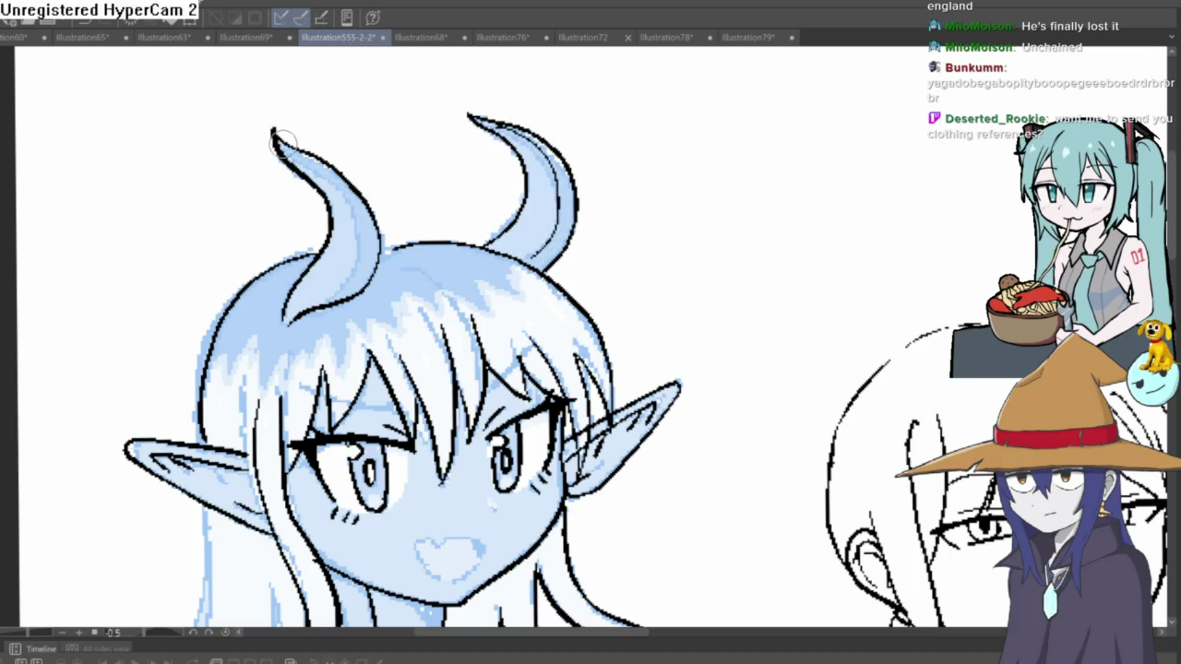
{"action": "mouse_move", "coordinate": [283, 143]}
{"action": "left_mouse_down"}
{"action": "mouse_move", "coordinate": [372, 249]}
{"action": "mouse_move", "coordinate": [322, 185]}
{"action": "mouse_move", "coordinate": [307, 119]}
{"action": "left_mouse_up"}
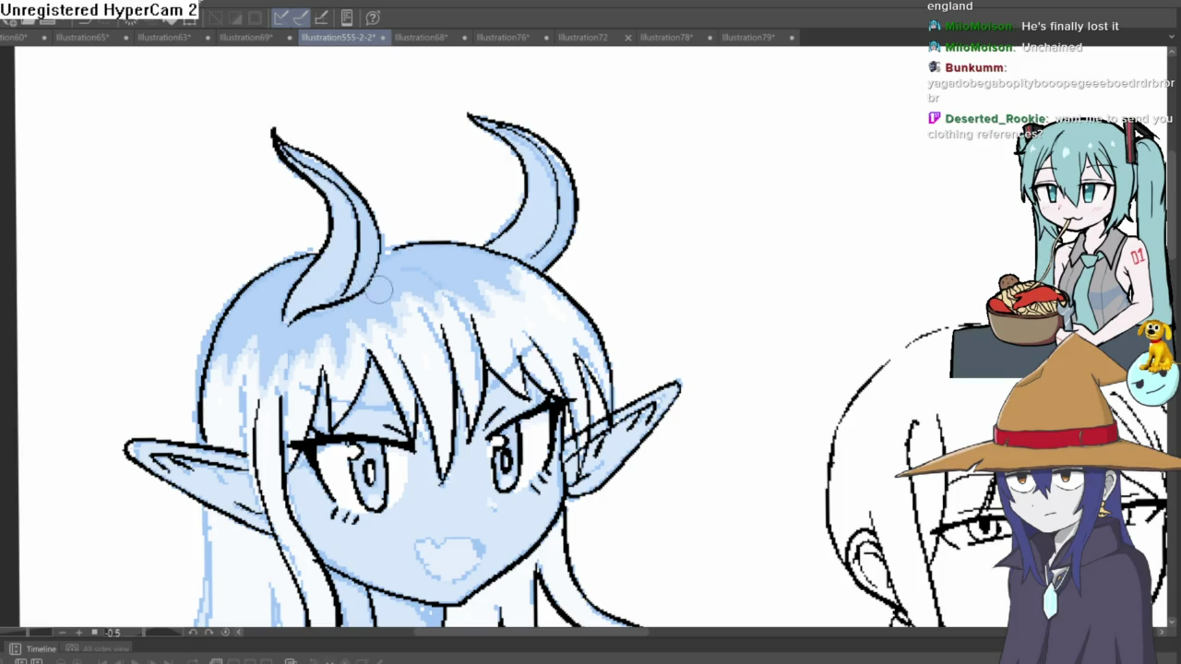
{"action": "left_click_drag", "start_coordinate": [479, 336], "coordinate": [440, 274]}
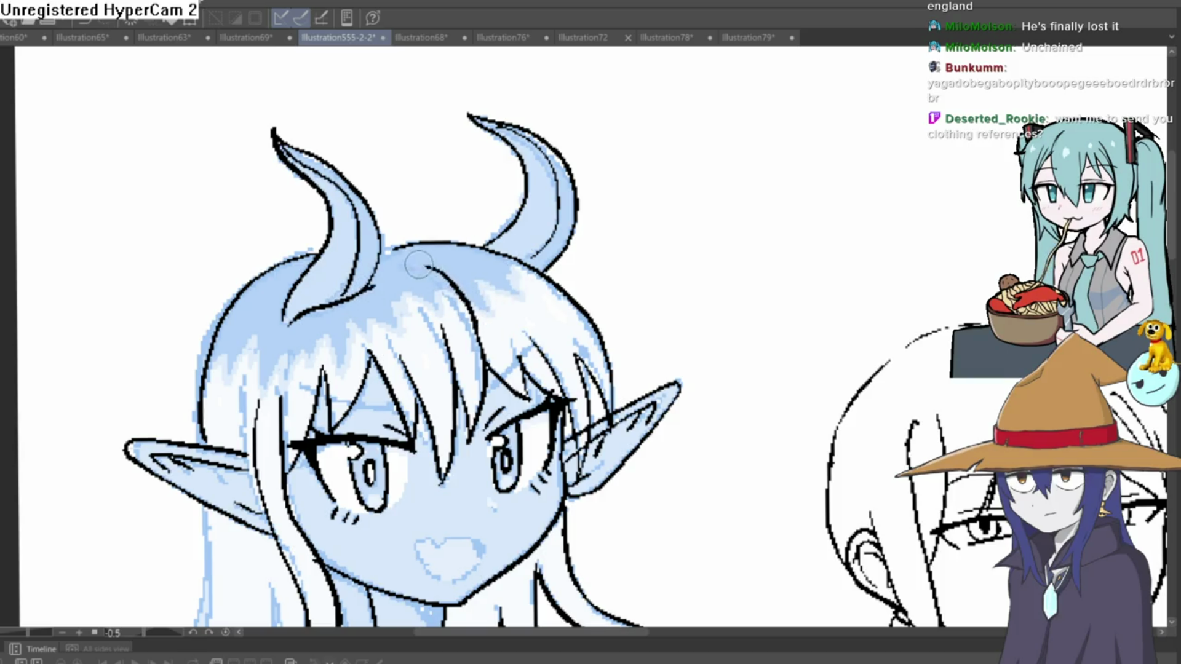
{"action": "scroll", "coordinate": [522, 254], "scroll_direction": "down", "scroll_amount": 2}
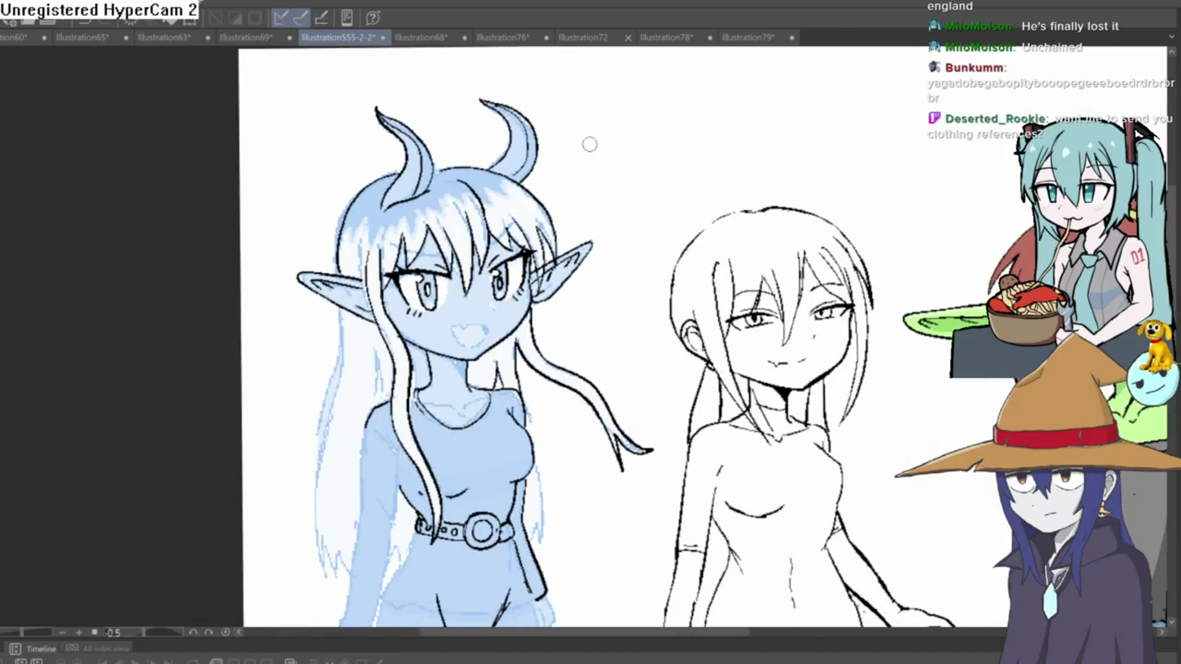
With the canvas rotated, retrace the elf's cheek and jaw to the chin in bold black ink
{"action": "left_click_drag", "start_coordinate": [591, 339], "coordinate": [578, 317]}
{"action": "scroll", "coordinate": [489, 297], "scroll_direction": "up", "scroll_amount": 3}
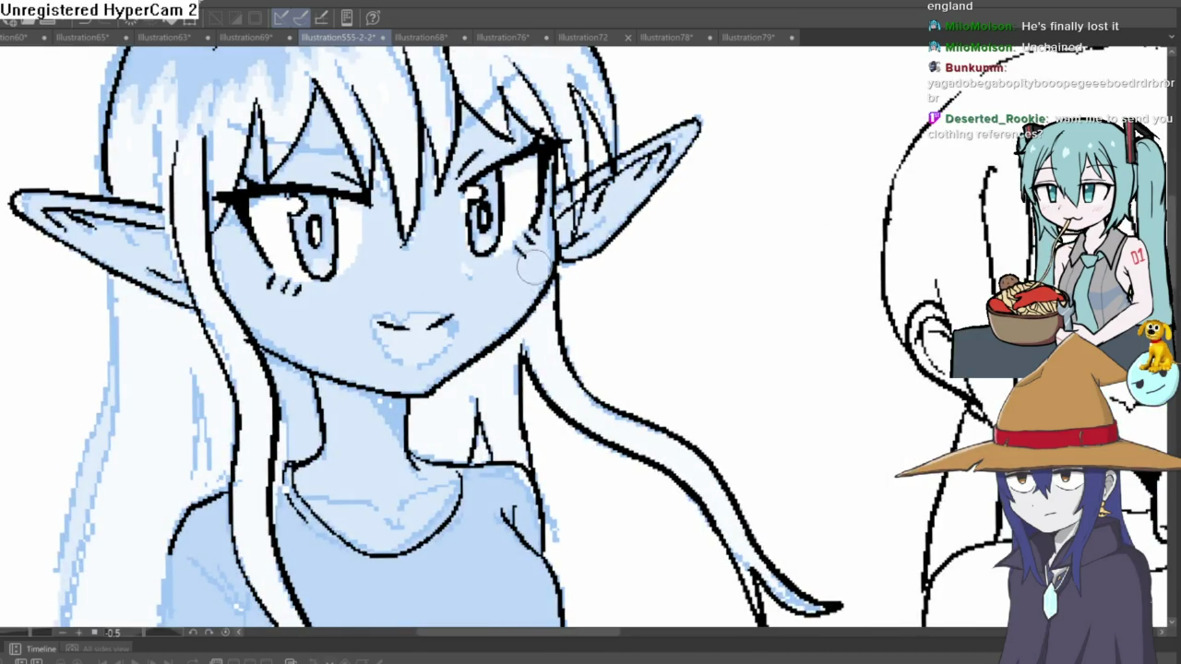
{"action": "left_click_drag", "start_coordinate": [533, 266], "coordinate": [521, 340]}
{"action": "mouse_move", "coordinate": [449, 203]}
{"action": "left_mouse_down"}
{"action": "mouse_move", "coordinate": [590, 283]}
{"action": "mouse_move", "coordinate": [486, 485]}
{"action": "left_mouse_up"}
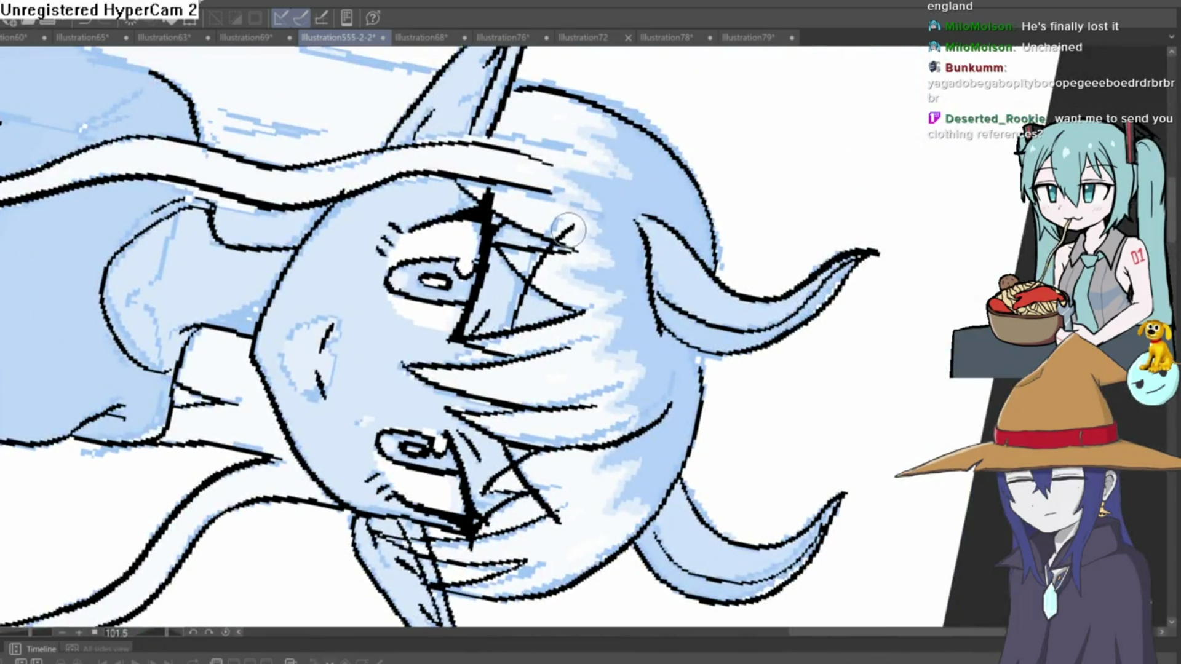
{"action": "mouse_move", "coordinate": [578, 252]}
{"action": "left_mouse_down"}
{"action": "mouse_move", "coordinate": [510, 203]}
{"action": "mouse_move", "coordinate": [759, 321]}
{"action": "mouse_move", "coordinate": [870, 316]}
{"action": "mouse_move", "coordinate": [756, 222]}
{"action": "left_mouse_up"}
{"action": "scroll", "coordinate": [870, 316], "scroll_direction": "down", "scroll_amount": 3}
{"action": "scroll", "coordinate": [707, 221], "scroll_direction": "up", "scroll_amount": 5}
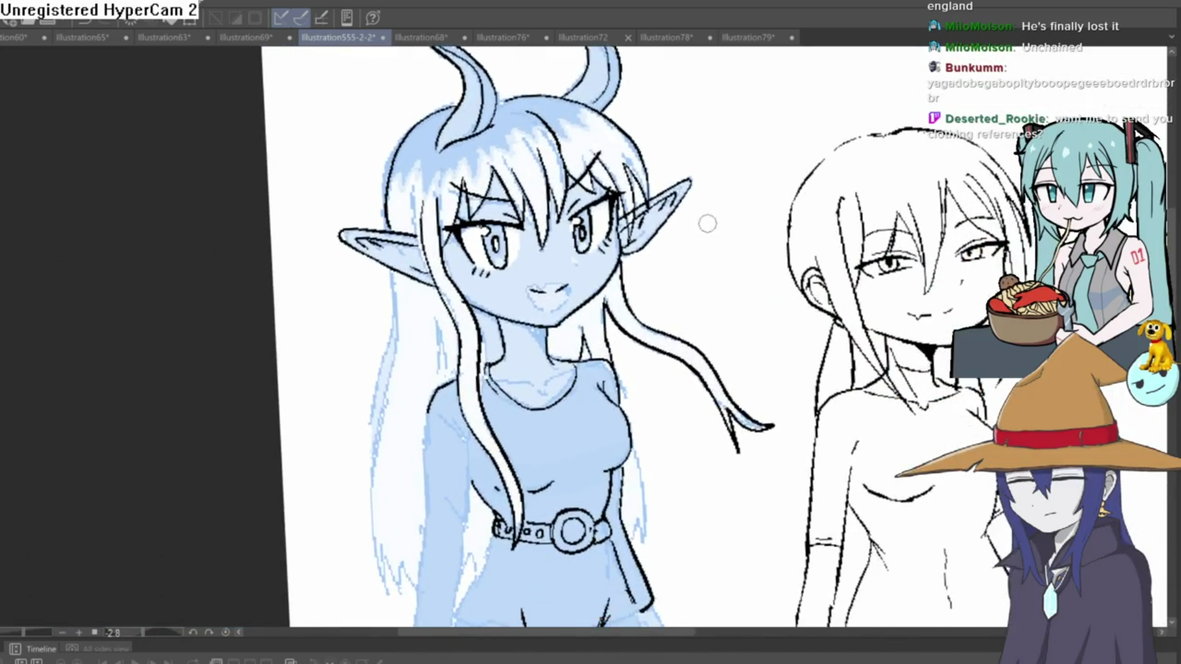
{"action": "mouse_move", "coordinate": [621, 132]}
{"action": "left_mouse_down"}
{"action": "mouse_move", "coordinate": [633, 209]}
{"action": "mouse_move", "coordinate": [584, 344]}
{"action": "mouse_move", "coordinate": [437, 452]}
{"action": "mouse_move", "coordinate": [738, 366]}
{"action": "mouse_move", "coordinate": [546, 467]}
{"action": "mouse_move", "coordinate": [394, 381]}
{"action": "mouse_move", "coordinate": [369, 234]}
{"action": "mouse_move", "coordinate": [412, 132]}
{"action": "mouse_move", "coordinate": [356, 252]}
{"action": "left_mouse_up"}
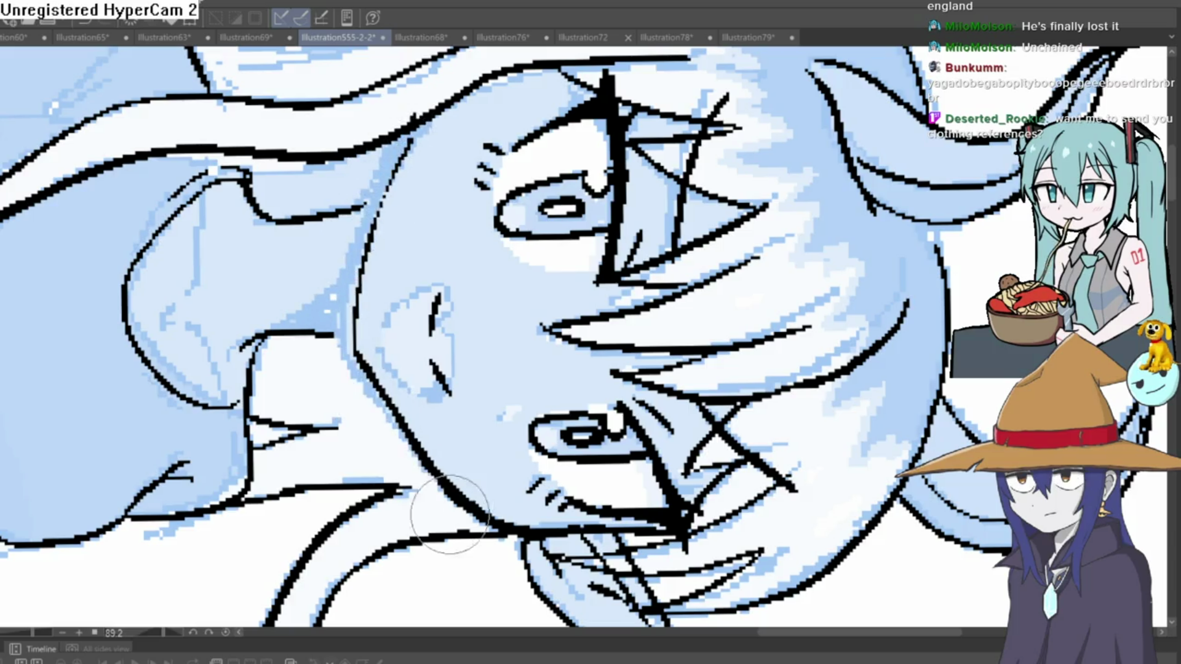
{"action": "mouse_move", "coordinate": [450, 515]}
{"action": "left_mouse_down"}
{"action": "mouse_move", "coordinate": [707, 276]}
{"action": "mouse_move", "coordinate": [832, 260]}
{"action": "left_mouse_up"}
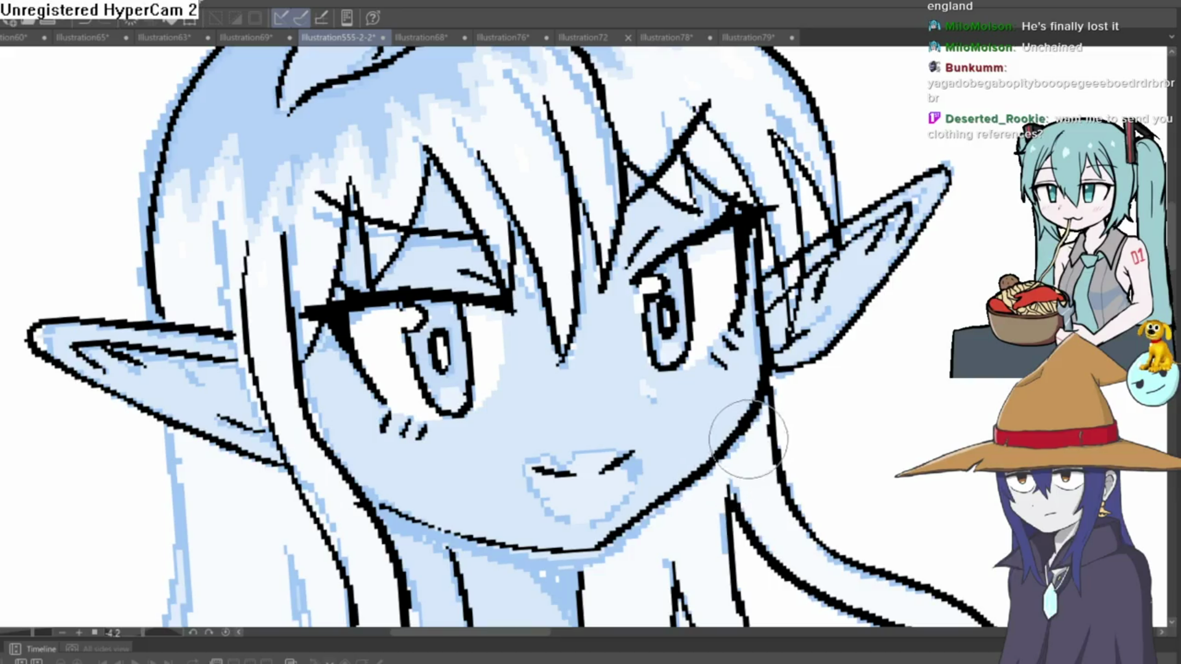
{"action": "scroll", "coordinate": [745, 425], "scroll_direction": "down", "scroll_amount": 5}
{"action": "scroll", "coordinate": [862, 209], "scroll_direction": "down", "scroll_amount": 5}
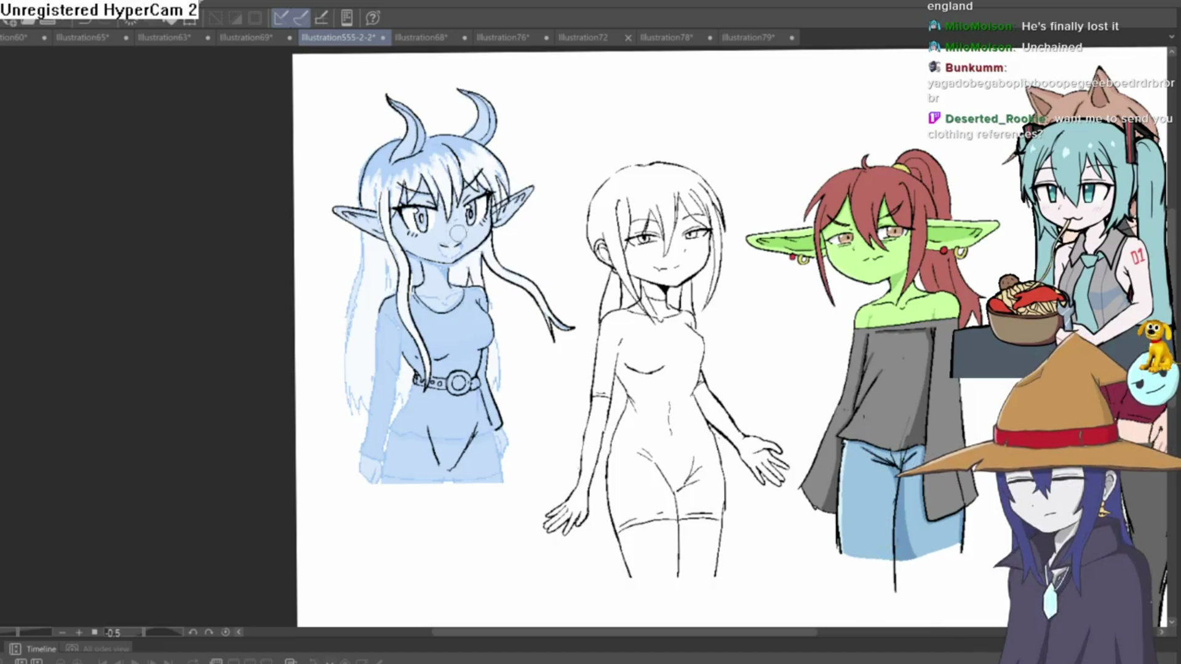
Draw the elf's neck line upward with the pen until it meets the inked chin
{"action": "scroll", "coordinate": [449, 246], "scroll_direction": "up", "scroll_amount": 5}
{"action": "left_click_drag", "start_coordinate": [477, 280], "coordinate": [463, 317]}
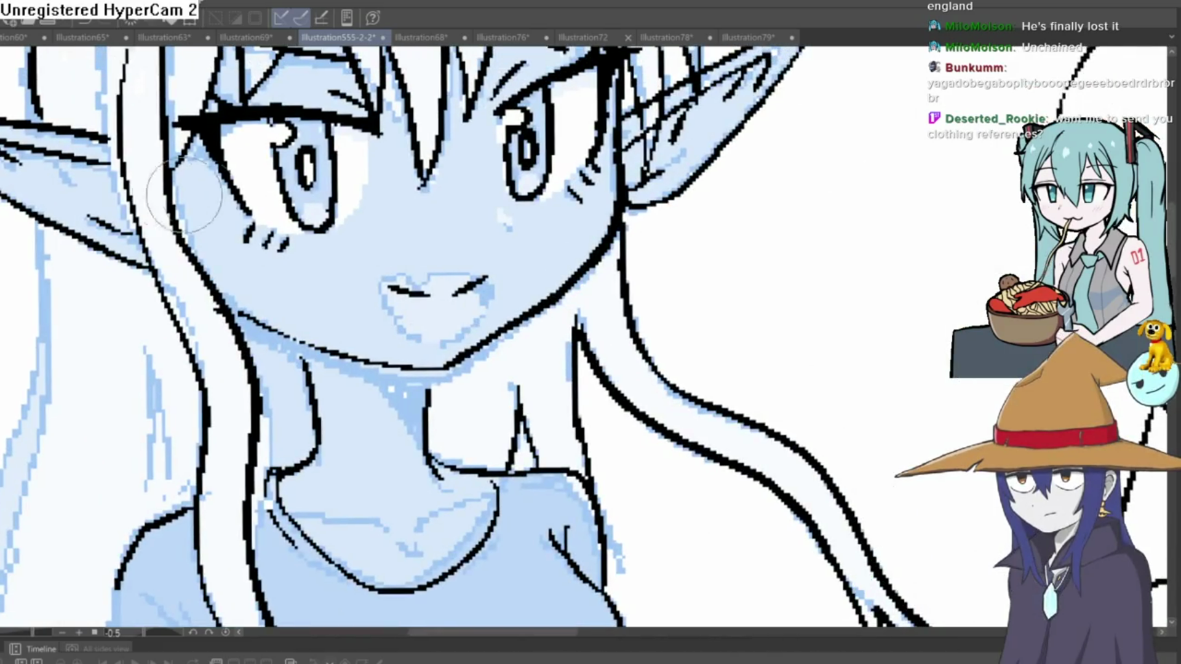
{"action": "scroll", "coordinate": [408, 409], "scroll_direction": "up", "scroll_amount": 2}
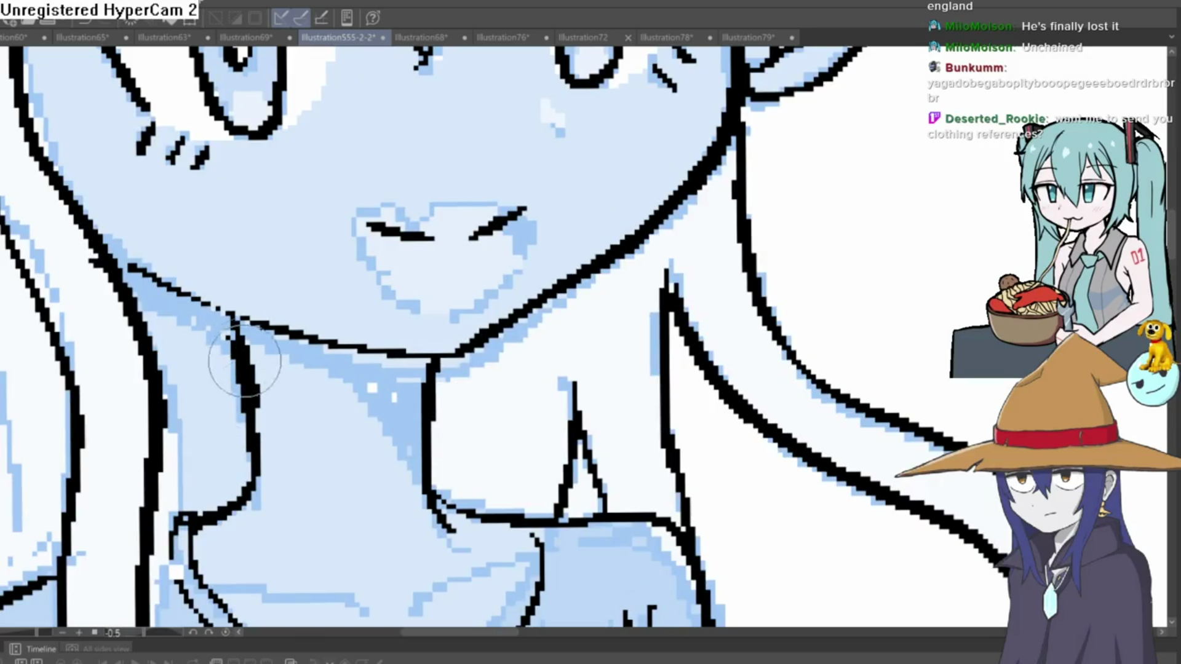
{"action": "left_click_drag", "start_coordinate": [219, 314], "coordinate": [243, 364]}
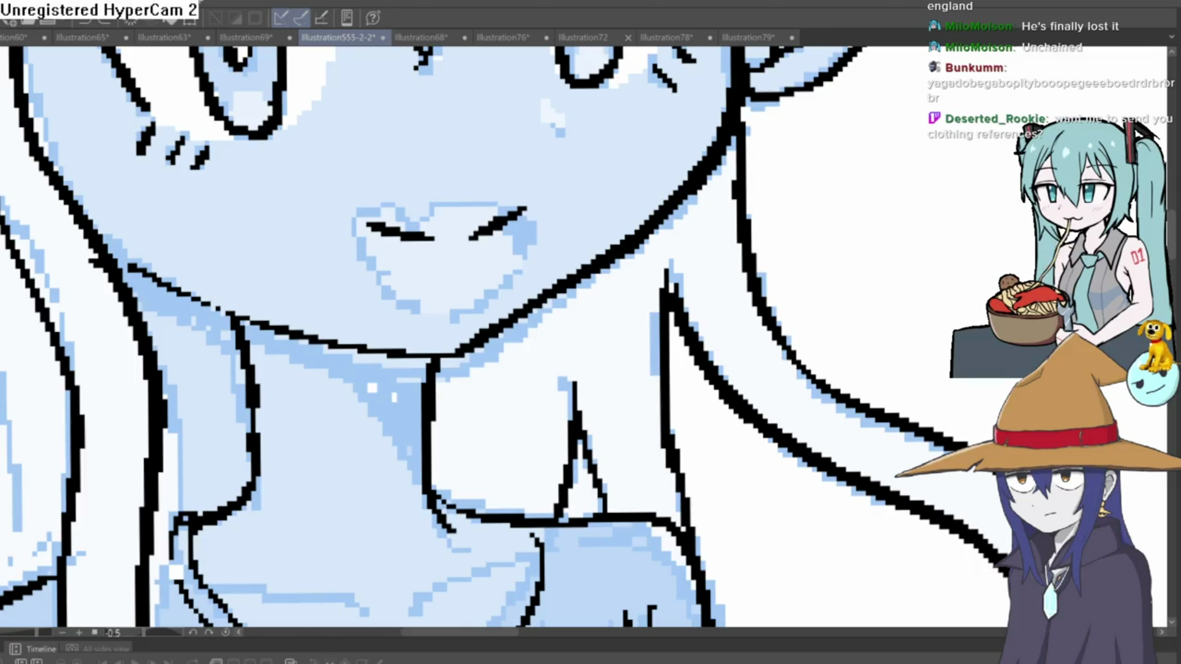
{"action": "scroll", "coordinate": [756, 245], "scroll_direction": "down", "scroll_amount": 10}
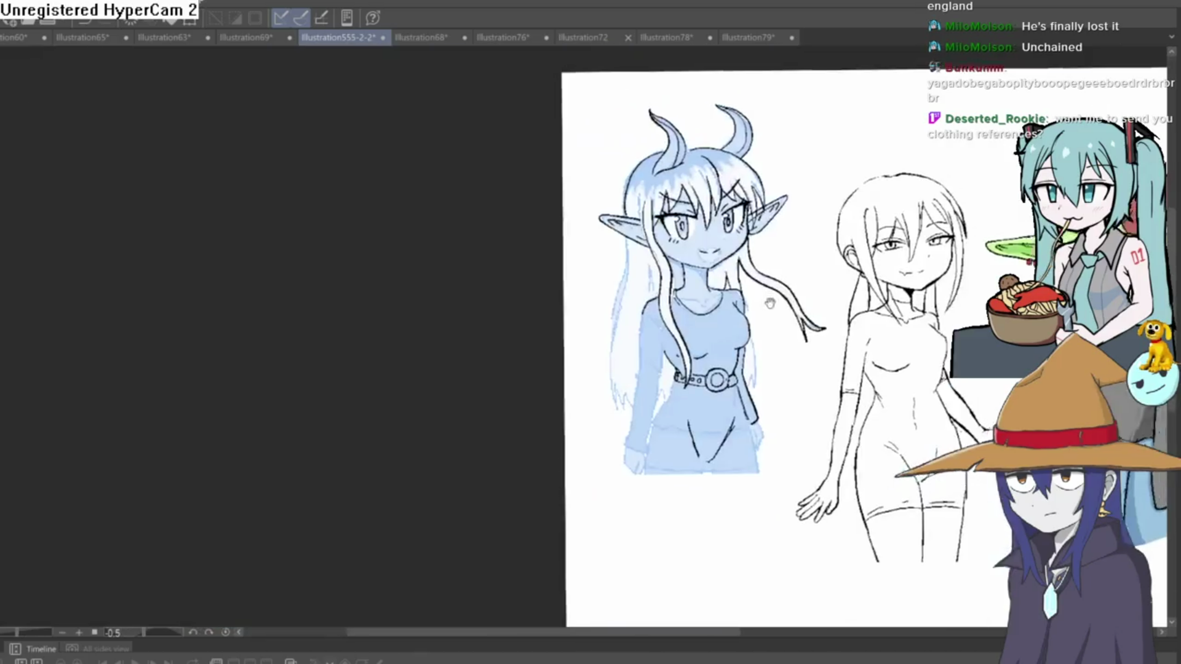
Erase the black belt and buckle lines across the elf's waist, keeping the waist sides inked
{"action": "left_click_drag", "start_coordinate": [715, 251], "coordinate": [684, 221]}
{"action": "scroll", "coordinate": [628, 308], "scroll_direction": "up", "scroll_amount": 5}
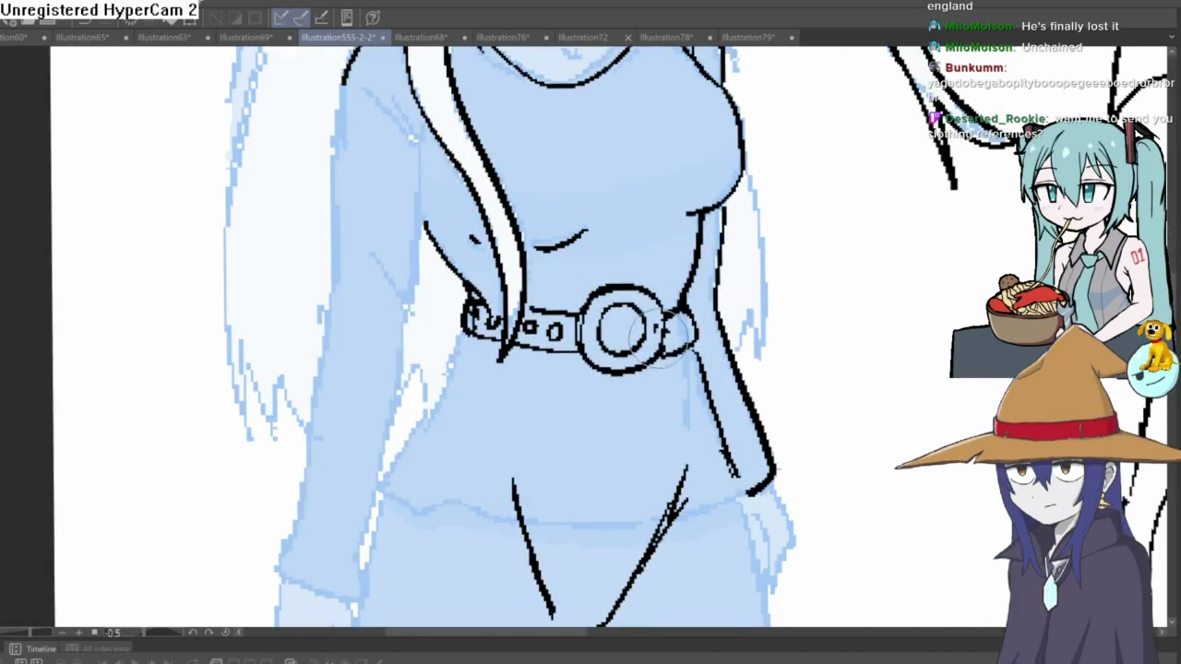
{"action": "mouse_move", "coordinate": [634, 332]}
{"action": "left_mouse_down"}
{"action": "mouse_move", "coordinate": [637, 350]}
{"action": "mouse_move", "coordinate": [615, 366]}
{"action": "mouse_move", "coordinate": [569, 347]}
{"action": "mouse_move", "coordinate": [550, 356]}
{"action": "mouse_move", "coordinate": [541, 311]}
{"action": "mouse_move", "coordinate": [525, 361]}
{"action": "mouse_move", "coordinate": [495, 320]}
{"action": "mouse_move", "coordinate": [480, 332]}
{"action": "mouse_move", "coordinate": [467, 307]}
{"action": "mouse_move", "coordinate": [492, 289]}
{"action": "left_mouse_up"}
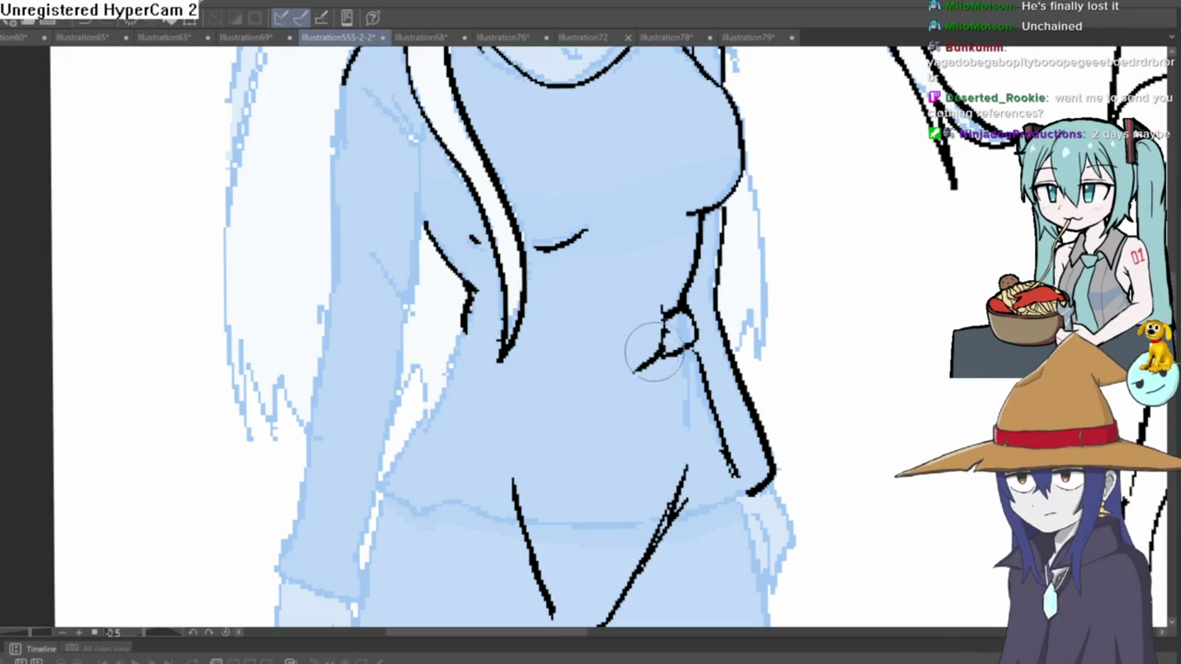
{"action": "mouse_move", "coordinate": [654, 343]}
{"action": "left_mouse_down"}
{"action": "mouse_move", "coordinate": [675, 361]}
{"action": "mouse_move", "coordinate": [672, 321]}
{"action": "mouse_move", "coordinate": [659, 374]}
{"action": "mouse_move", "coordinate": [619, 332]}
{"action": "left_mouse_up"}
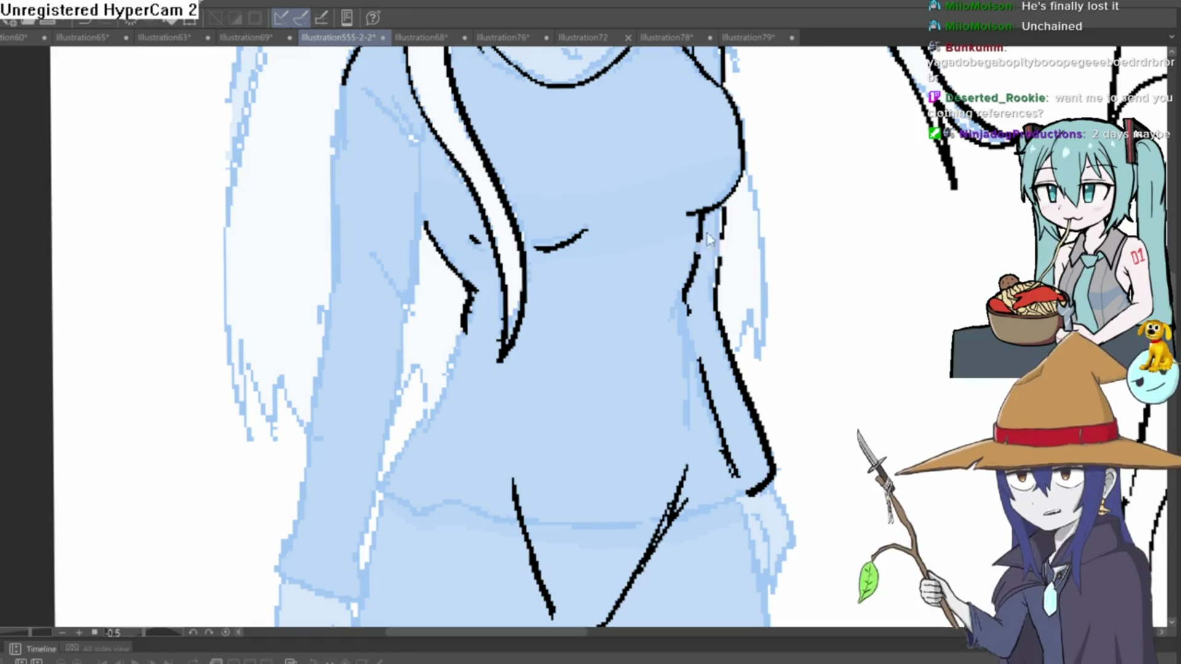
{"action": "mouse_move", "coordinate": [843, 294]}
{"action": "left_mouse_down"}
{"action": "mouse_move", "coordinate": [690, 285]}
{"action": "mouse_move", "coordinate": [721, 266]}
{"action": "left_mouse_up"}
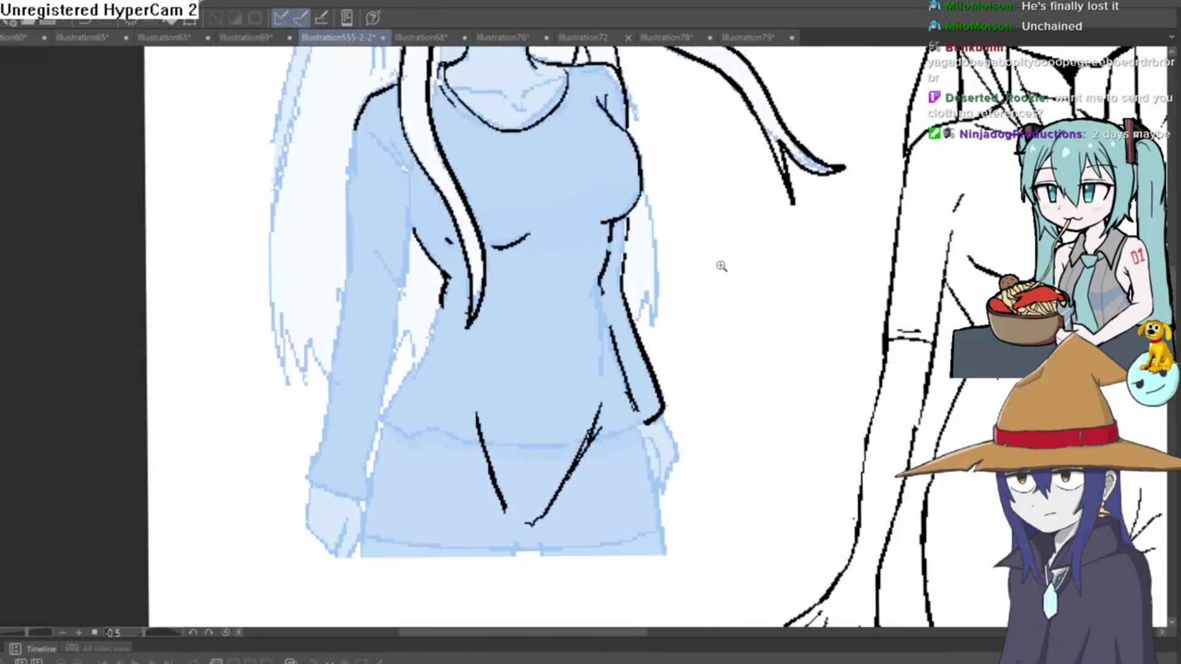
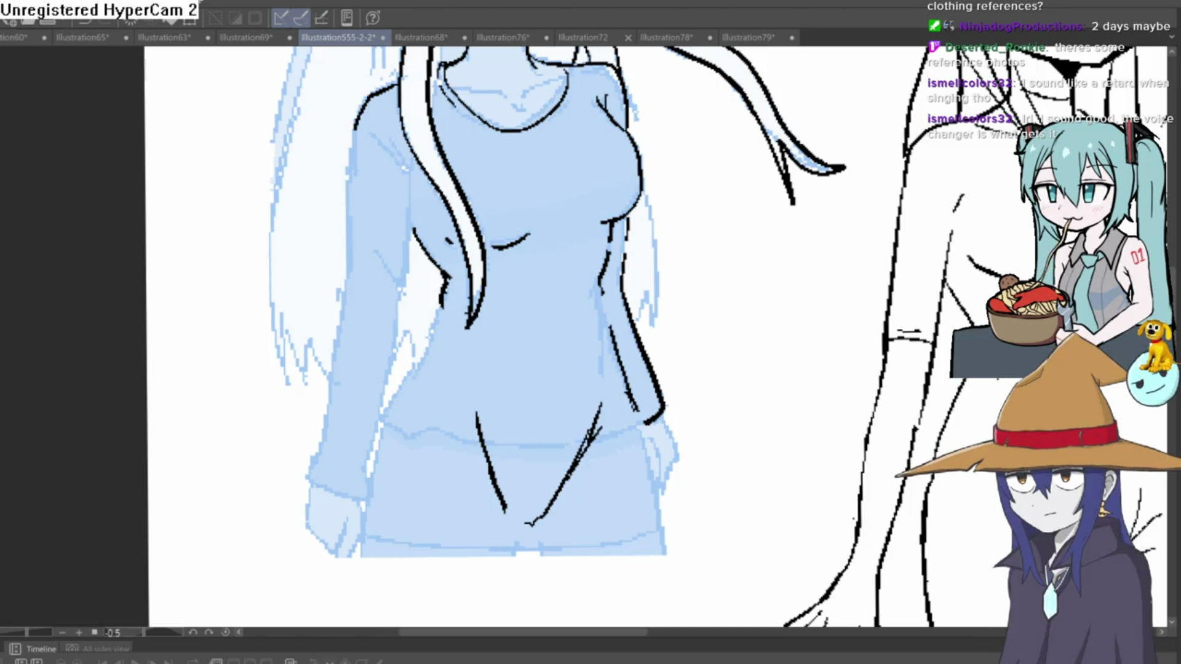
Ink the torso's right contour down to the waist and the cropped top's hem line
{"action": "scroll", "coordinate": [770, 368], "scroll_direction": "down", "scroll_amount": 2}
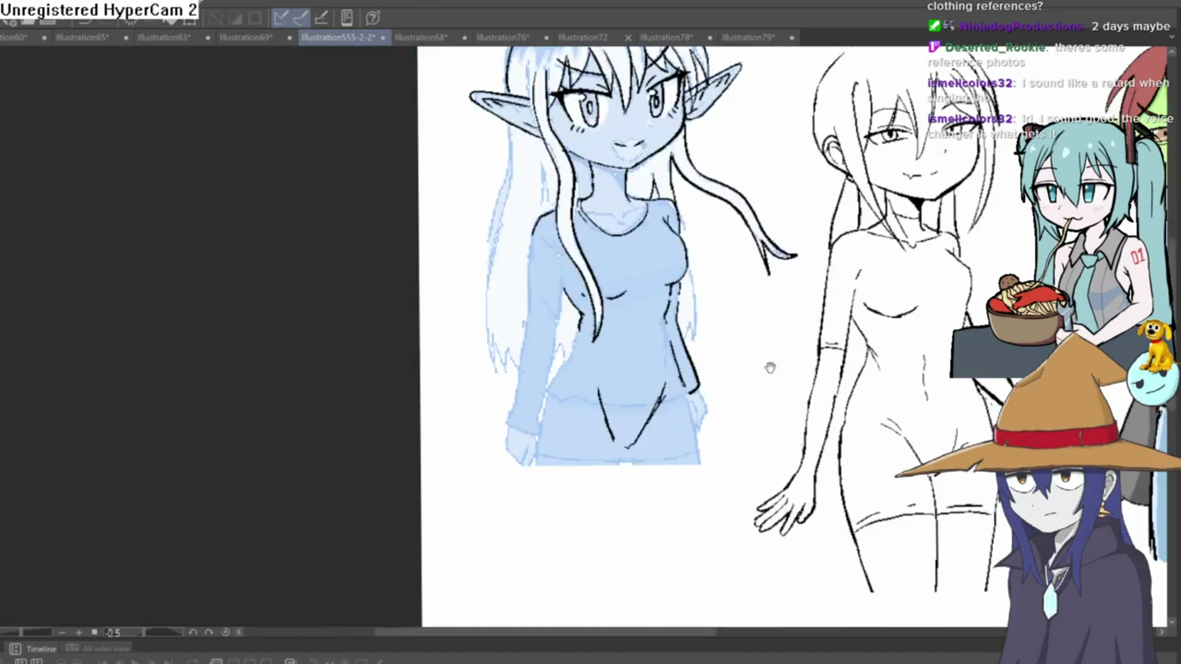
{"action": "left_click_drag", "start_coordinate": [770, 368], "coordinate": [695, 351]}
{"action": "scroll", "coordinate": [694, 351], "scroll_direction": "up", "scroll_amount": 3}
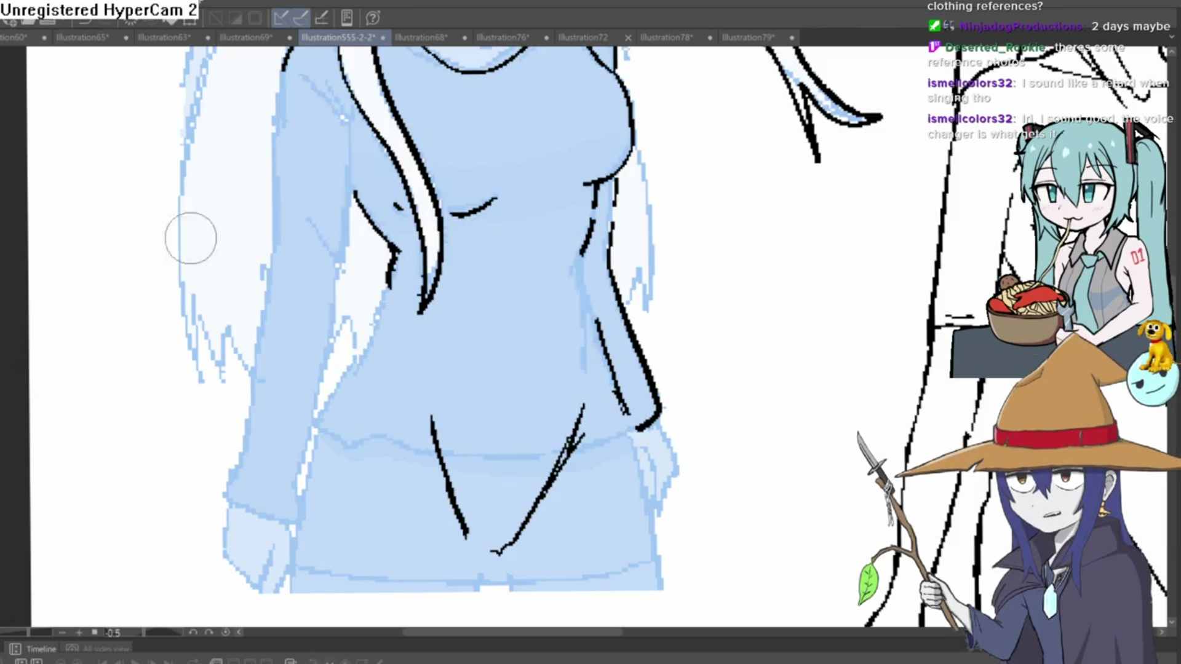
{"action": "mouse_move", "coordinate": [581, 255]}
{"action": "left_mouse_down"}
{"action": "mouse_move", "coordinate": [598, 323]}
{"action": "mouse_move", "coordinate": [559, 343]}
{"action": "mouse_move", "coordinate": [356, 344]}
{"action": "left_mouse_up"}
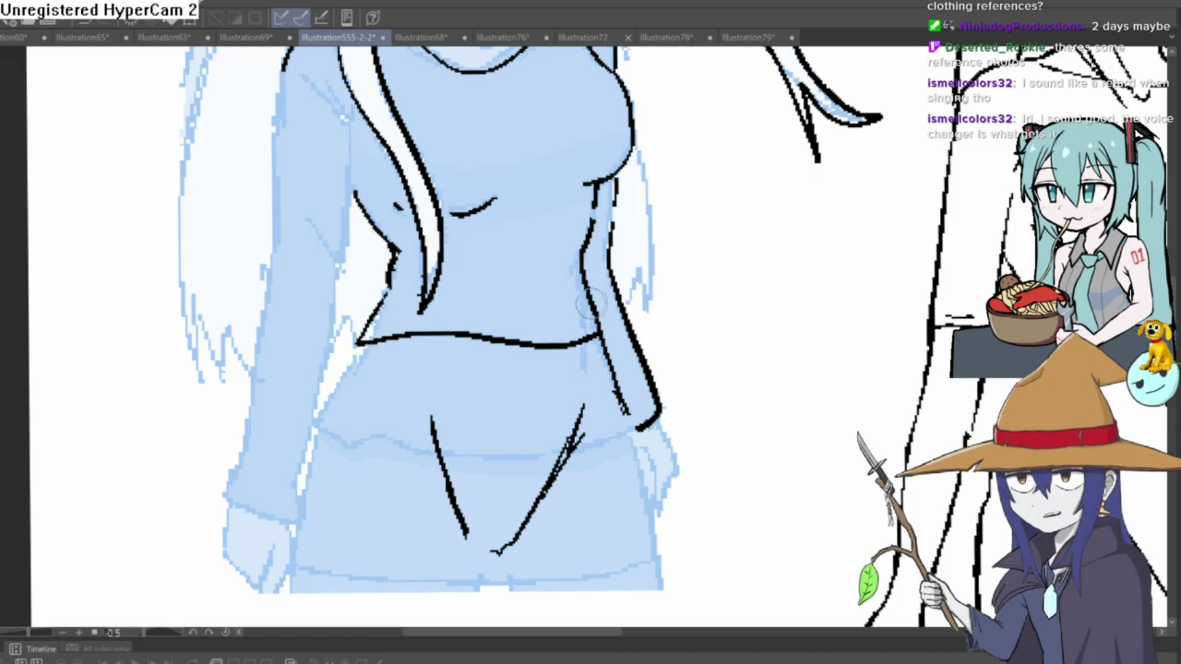
{"action": "left_click_drag", "start_coordinate": [584, 322], "coordinate": [458, 320]}
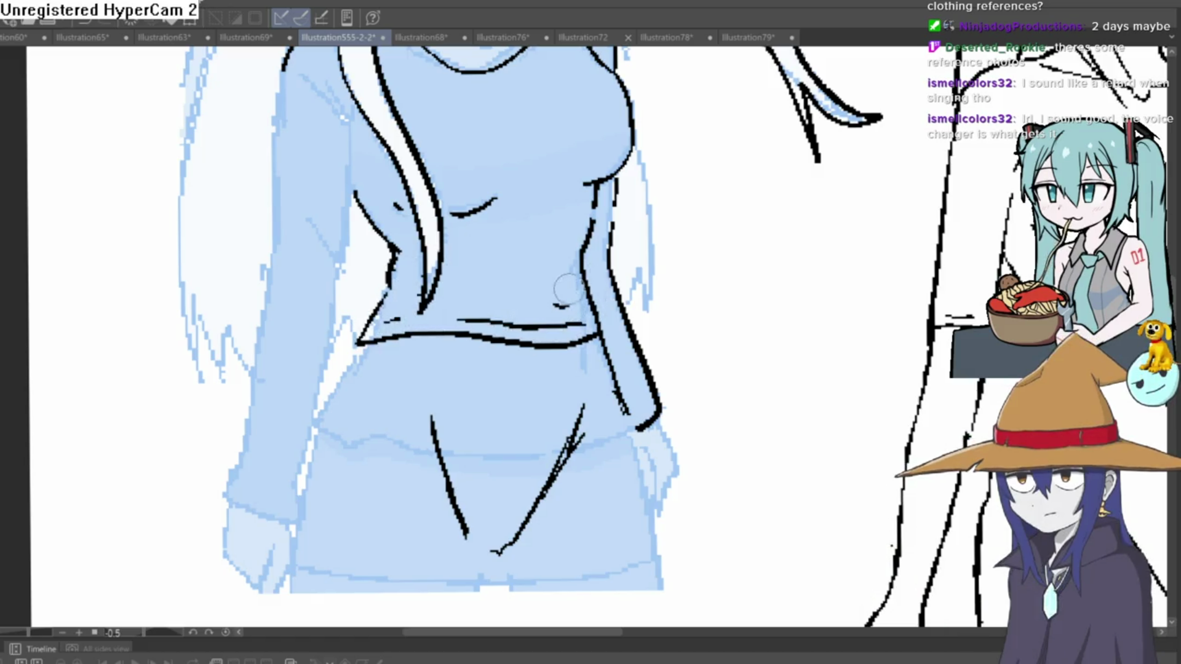
Draw a small navel just below the top's hem
{"action": "scroll", "coordinate": [567, 287], "scroll_direction": "down", "scroll_amount": 2}
{"action": "scroll", "coordinate": [497, 314], "scroll_direction": "up", "scroll_amount": 3}
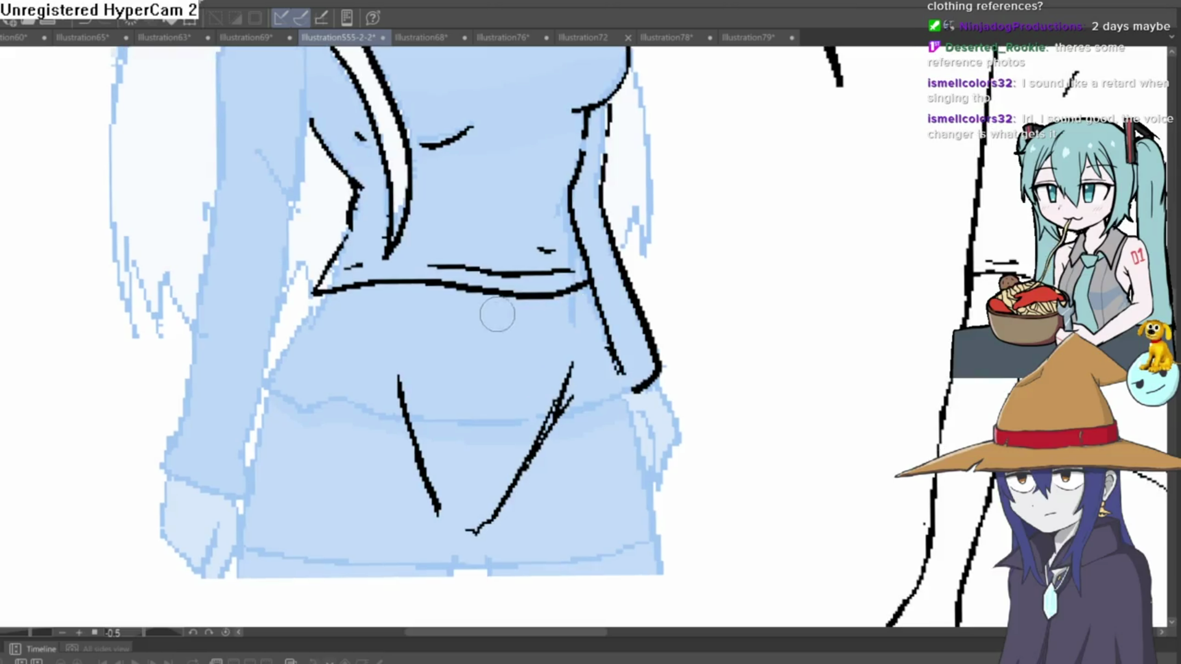
{"action": "left_click_drag", "start_coordinate": [495, 311], "coordinate": [493, 339]}
{"action": "scroll", "coordinate": [663, 297], "scroll_direction": "down", "scroll_amount": 5}
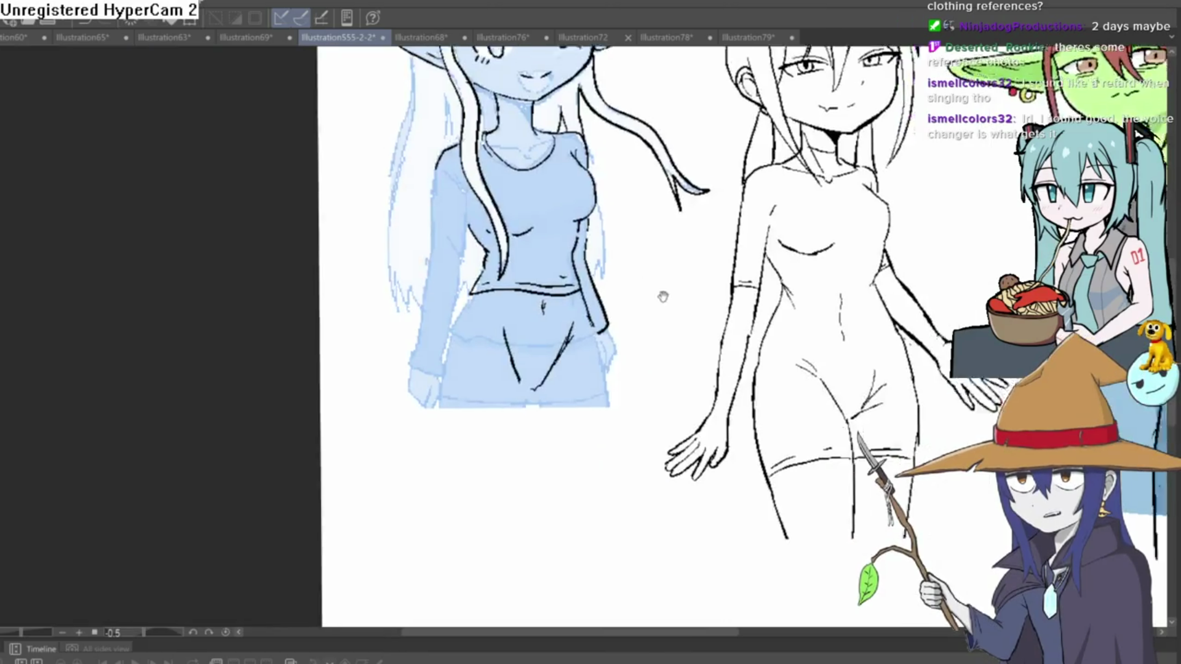
{"action": "left_click_drag", "start_coordinate": [662, 297], "coordinate": [600, 259]}
{"action": "scroll", "coordinate": [601, 259], "scroll_direction": "up", "scroll_amount": 3}
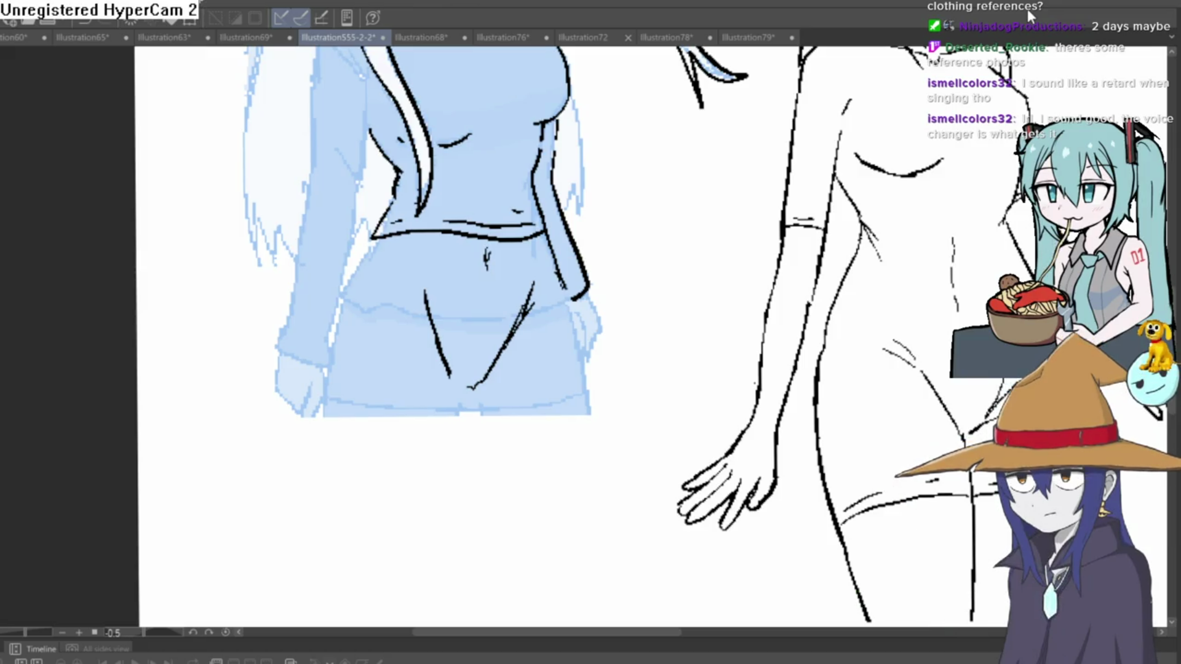
{"action": "scroll", "coordinate": [539, 419], "scroll_direction": "down", "scroll_amount": 3}
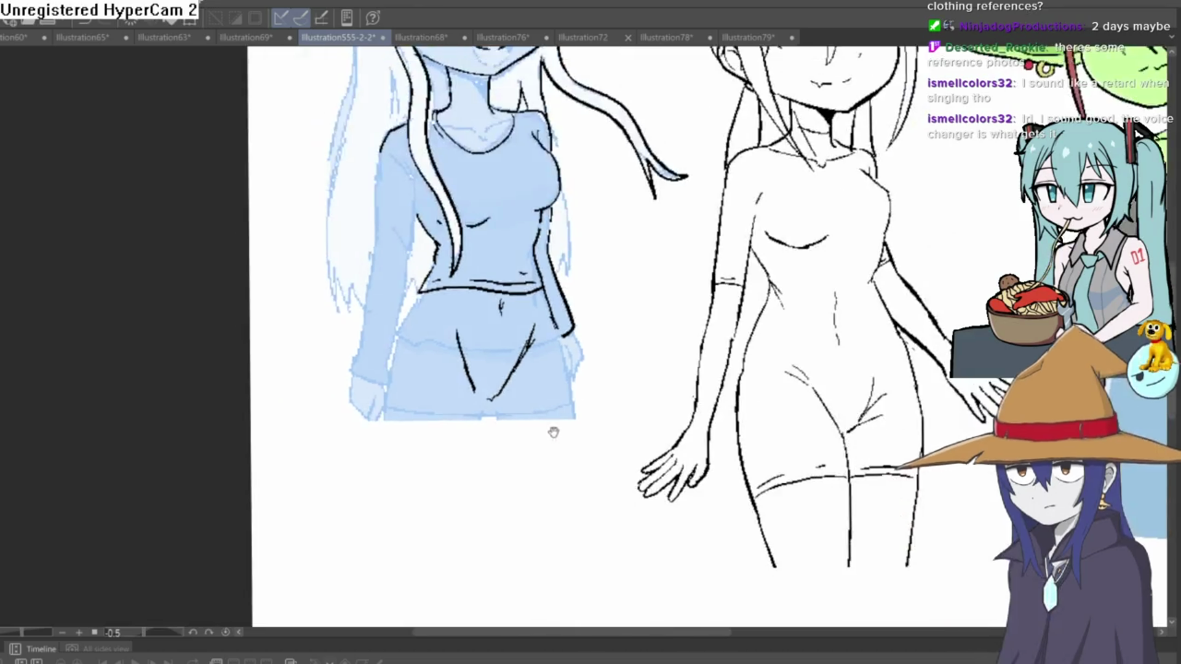
Ink the elf's inner leg line long down the thigh, replacing a too-short stroke
{"action": "scroll", "coordinate": [467, 337], "scroll_direction": "down", "scroll_amount": 2}
{"action": "scroll", "coordinate": [433, 302], "scroll_direction": "up", "scroll_amount": 3}
{"action": "left_click_drag", "start_coordinate": [434, 301], "coordinate": [465, 420]}
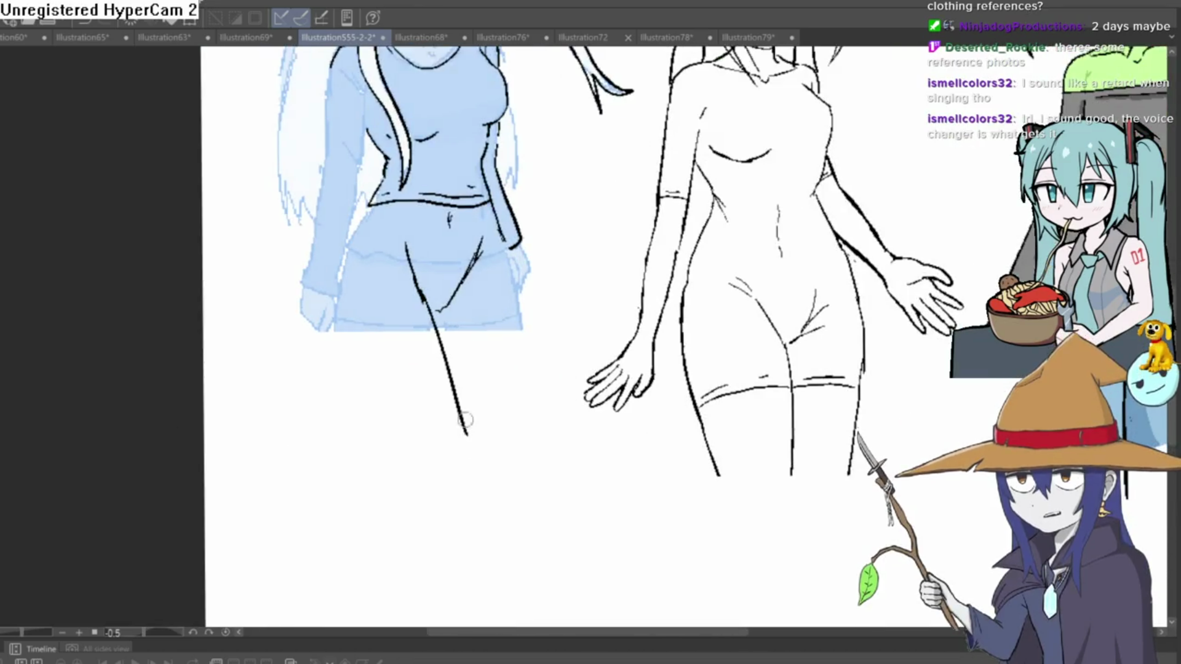
{"action": "key", "text": "ctrl+z"}
{"action": "left_click_drag", "start_coordinate": [423, 296], "coordinate": [463, 489]}
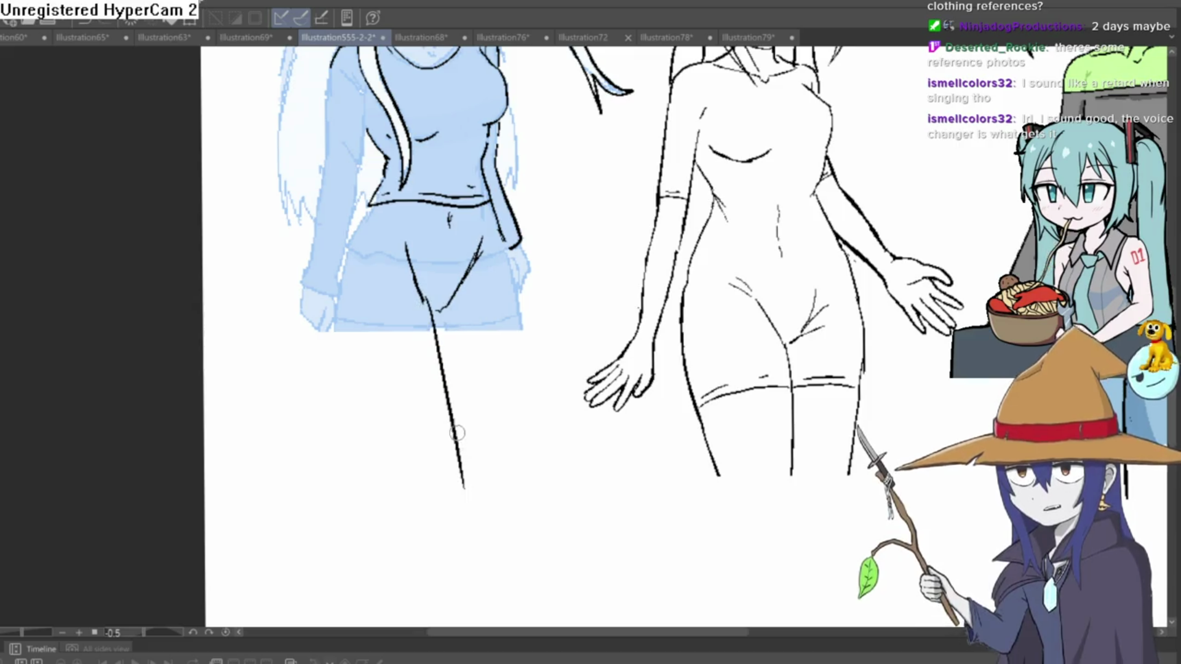
Ink the outer contour of the left hip and extend the left leg's outline downward
{"action": "left_click_drag", "start_coordinate": [372, 205], "coordinate": [351, 244]}
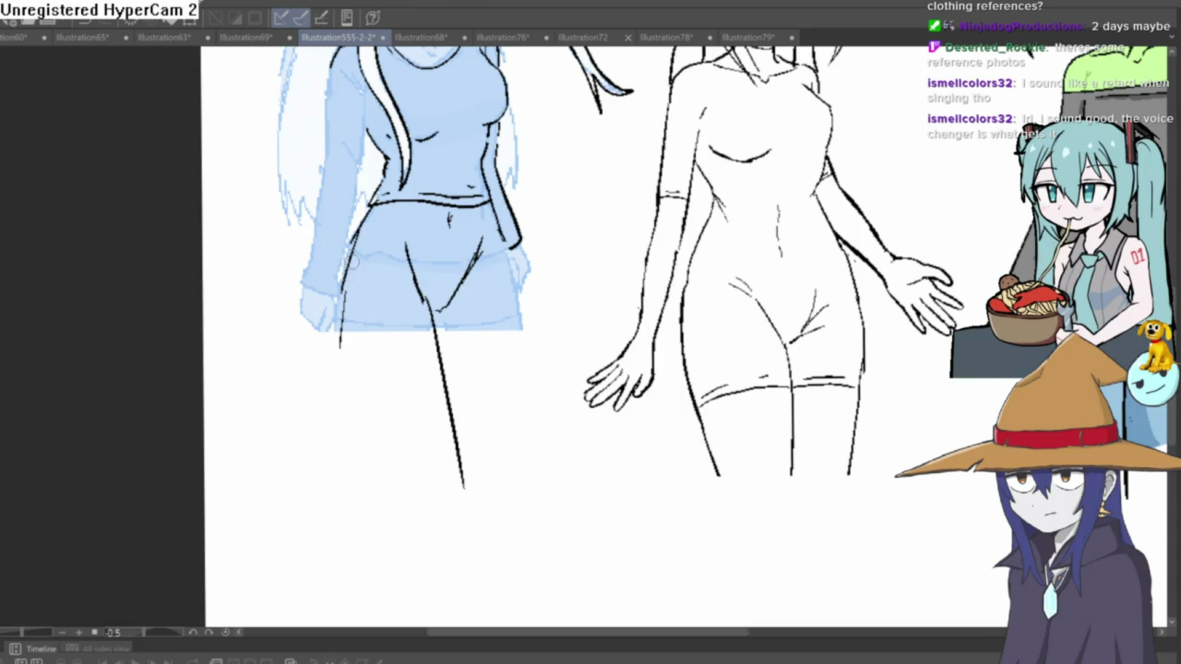
{"action": "left_click_drag", "start_coordinate": [362, 359], "coordinate": [403, 472]}
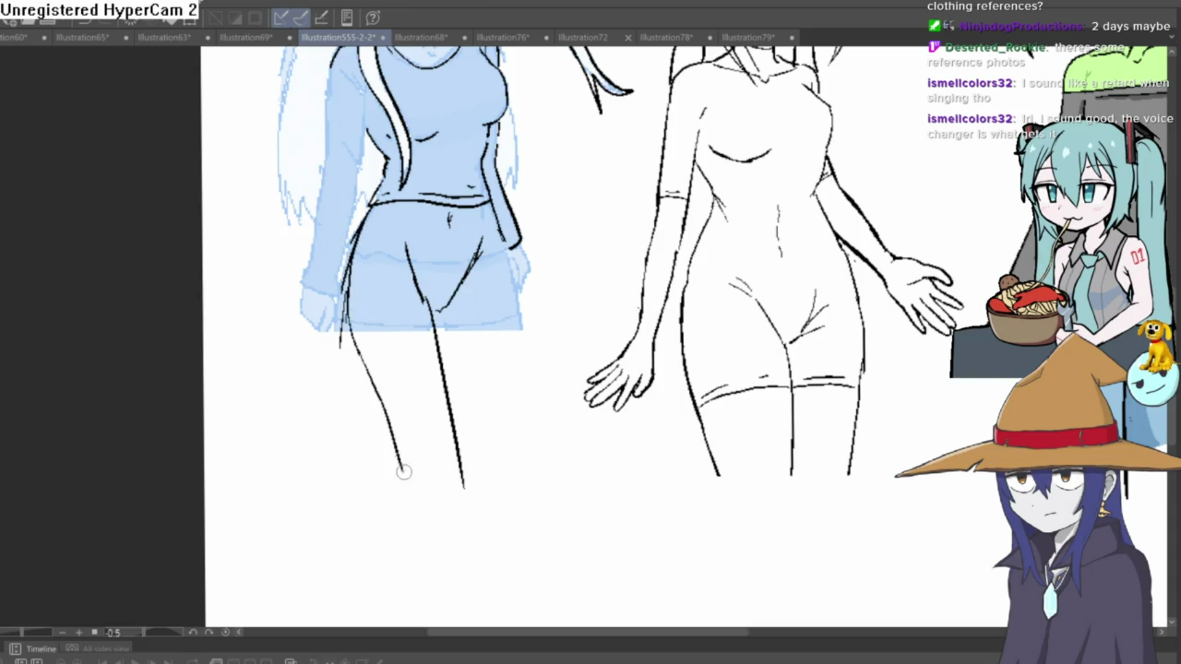
{"action": "scroll", "coordinate": [525, 259], "scroll_direction": "down", "scroll_amount": 3}
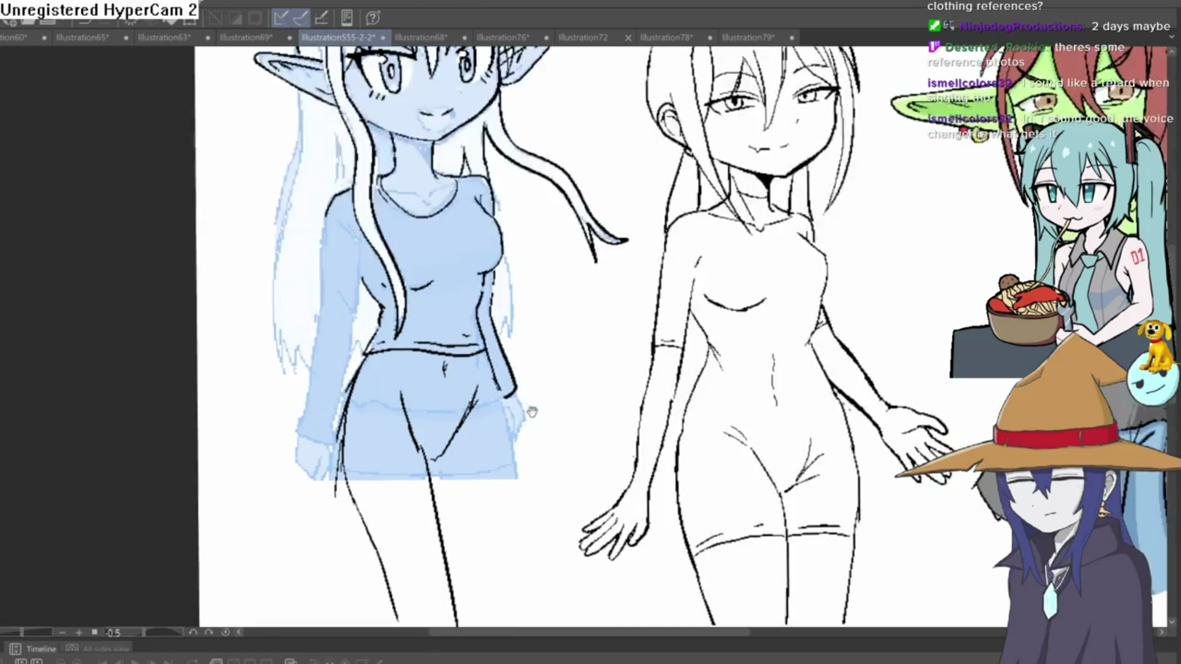
{"action": "scroll", "coordinate": [470, 335], "scroll_direction": "up", "scroll_amount": 2}
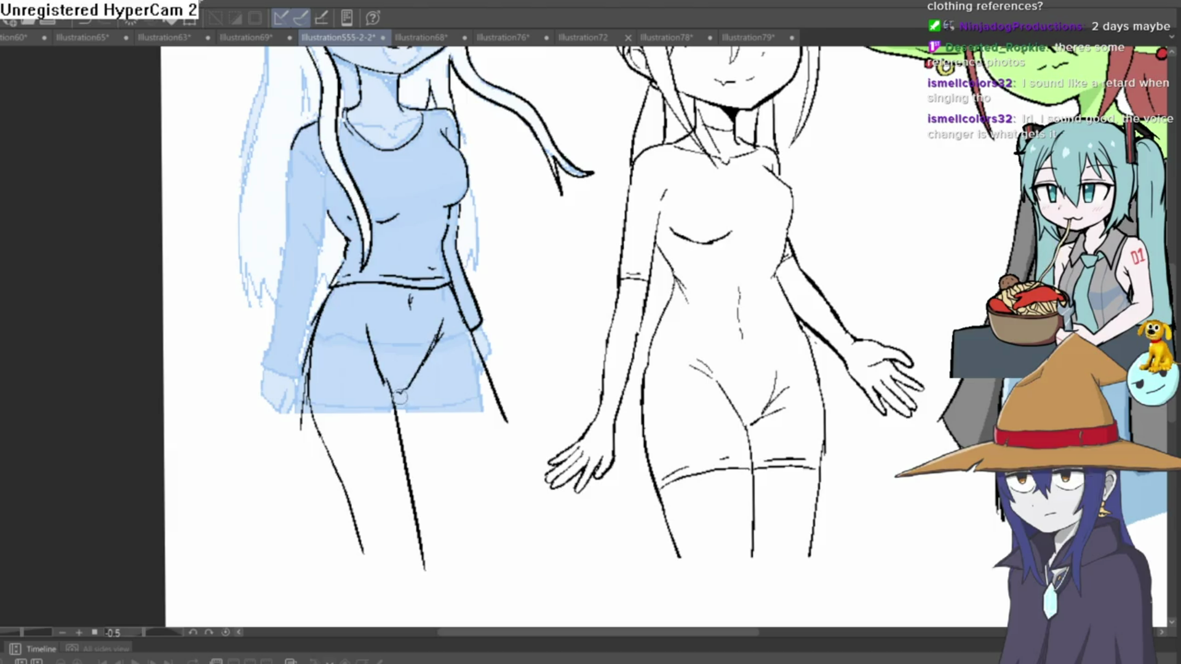
{"action": "scroll", "coordinate": [400, 396], "scroll_direction": "up", "scroll_amount": 1}
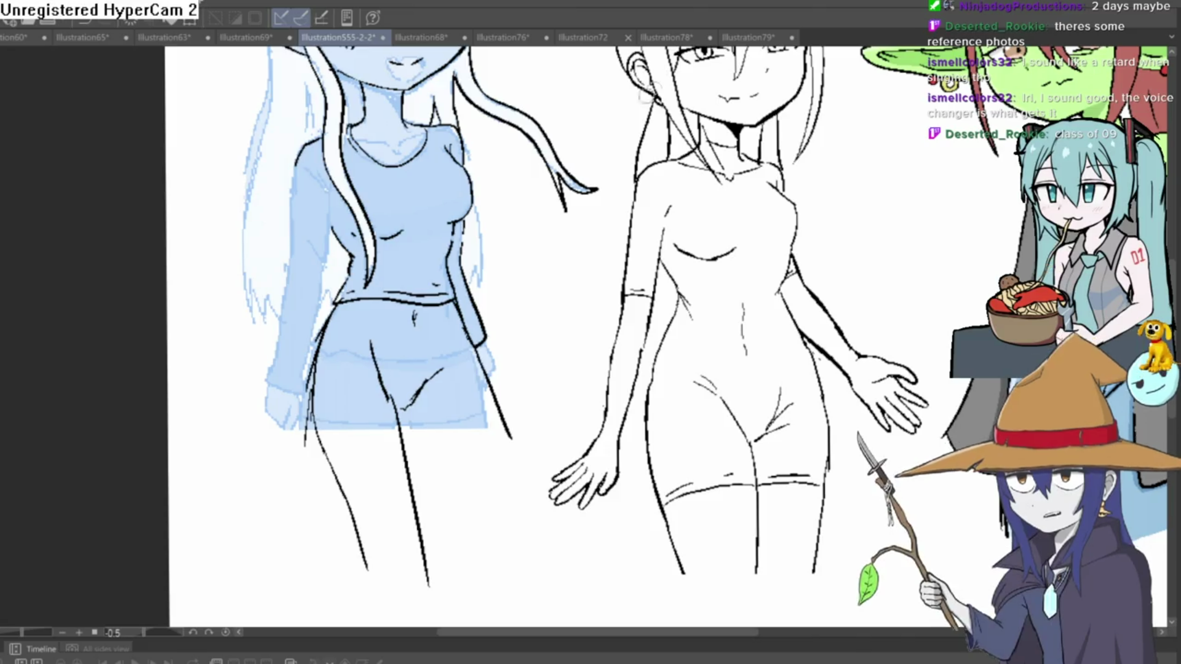
Zoom and pan the canvas to center the view on the elf's waist and hips
{"action": "scroll", "coordinate": [589, 256], "scroll_direction": "up", "scroll_amount": 3}
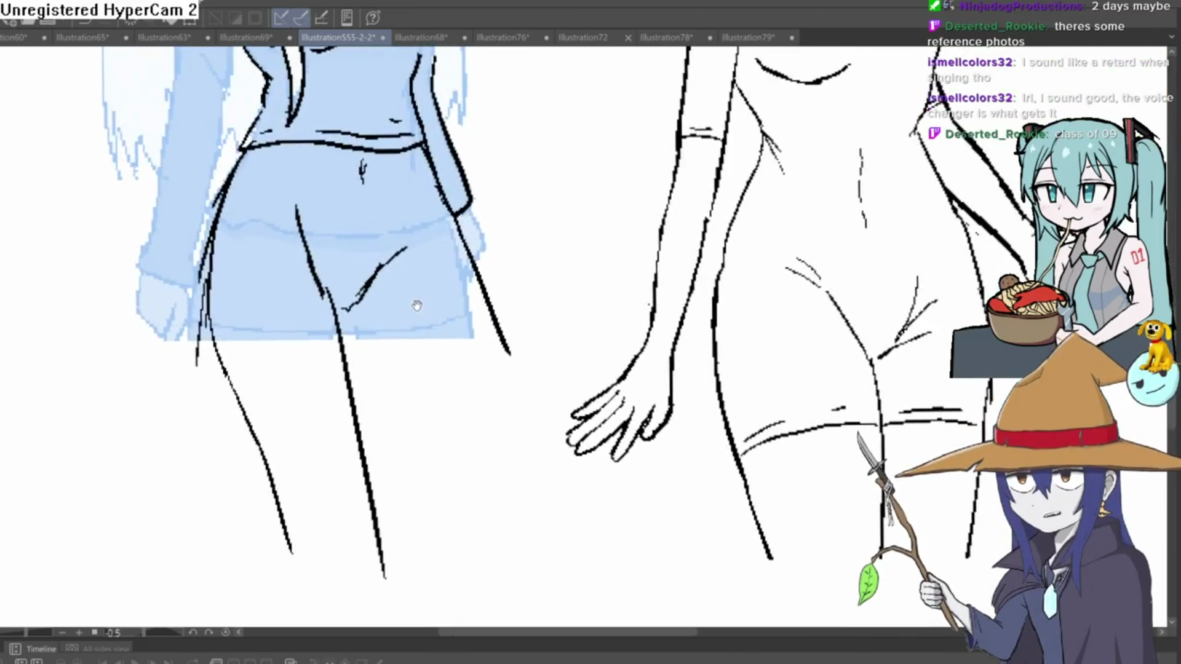
{"action": "mouse_move", "coordinate": [415, 272]}
{"action": "left_mouse_down"}
{"action": "mouse_move", "coordinate": [416, 326]}
{"action": "mouse_move", "coordinate": [407, 244]}
{"action": "left_mouse_up"}
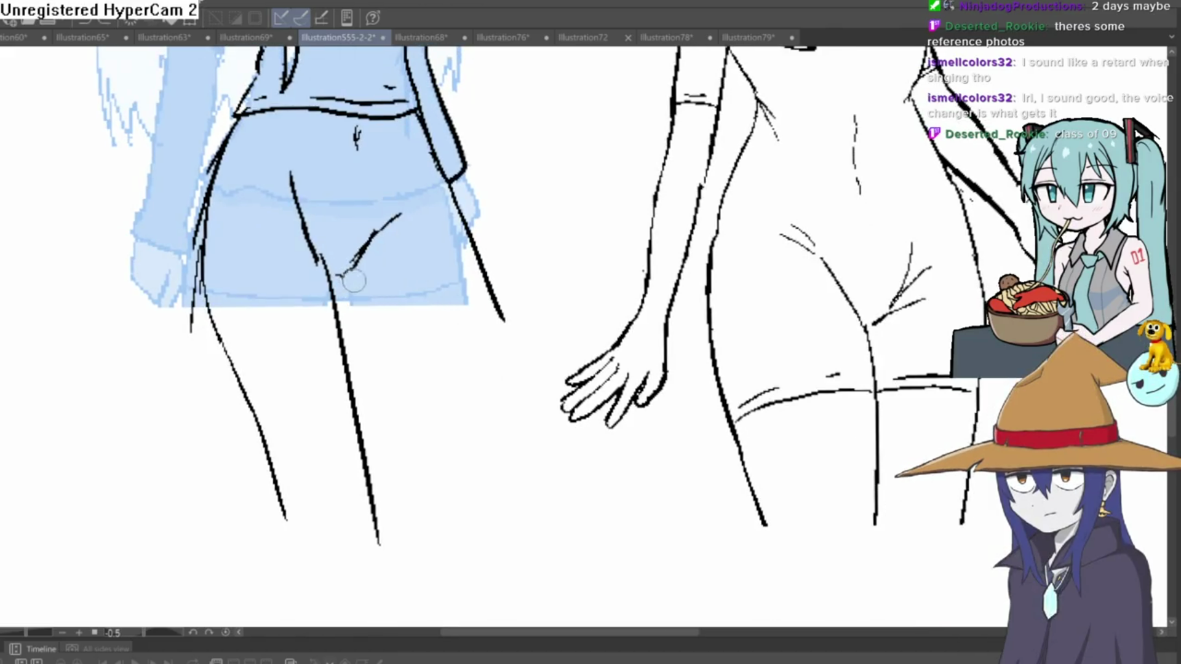
{"action": "scroll", "coordinate": [514, 408], "scroll_direction": "down", "scroll_amount": 5}
{"action": "scroll", "coordinate": [490, 350], "scroll_direction": "up", "scroll_amount": 3}
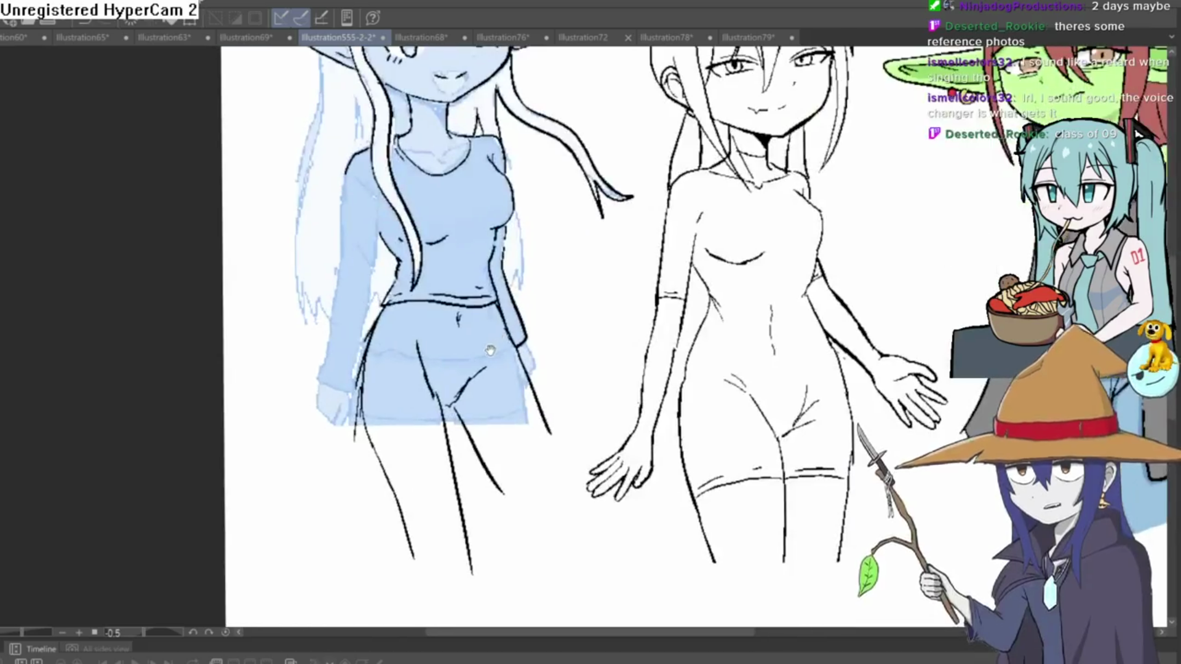
{"action": "left_click_drag", "start_coordinate": [489, 351], "coordinate": [479, 363]}
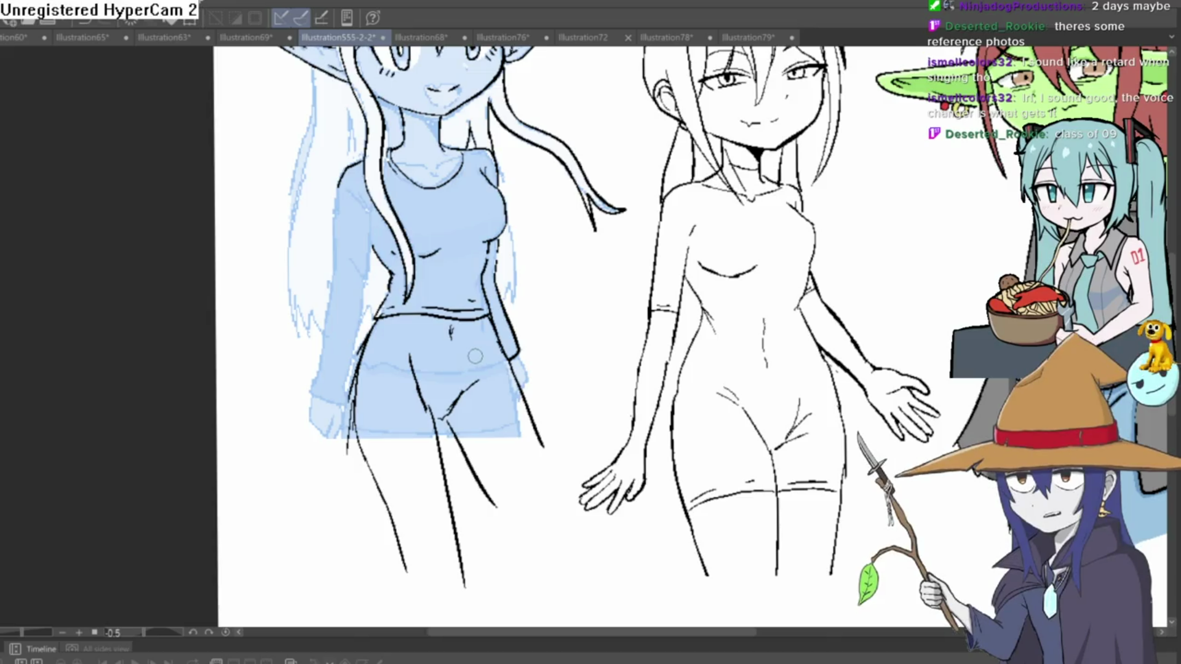
{"action": "left_click_drag", "start_coordinate": [476, 361], "coordinate": [480, 342]}
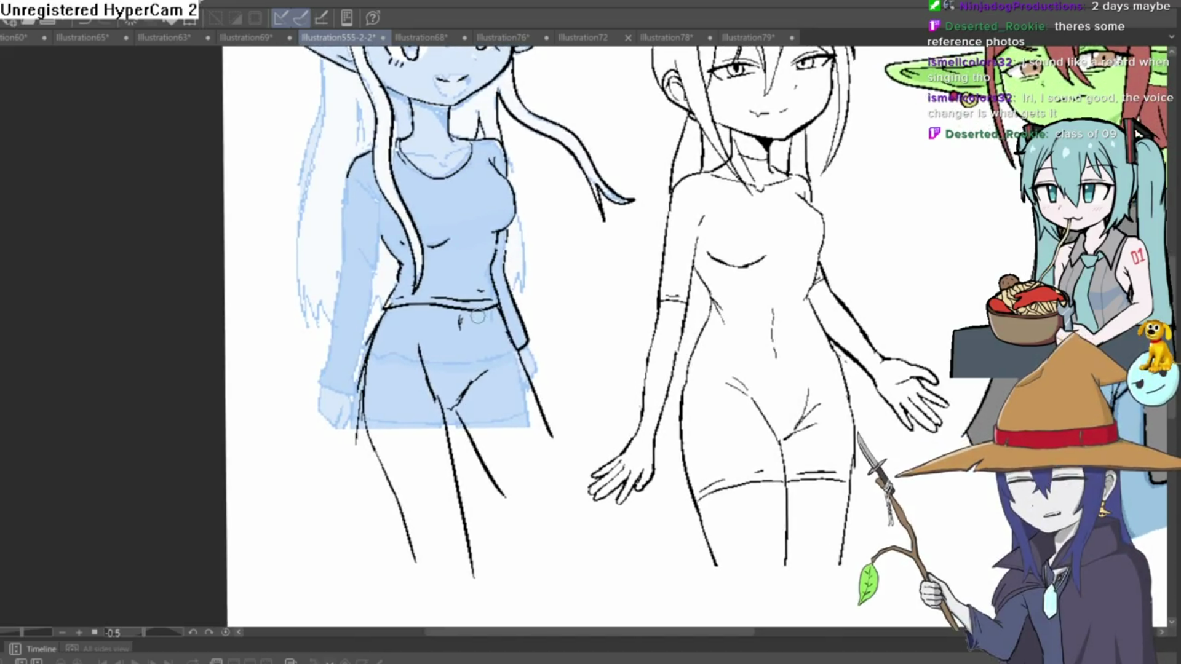
{"action": "scroll", "coordinate": [449, 332], "scroll_direction": "up", "scroll_amount": 2}
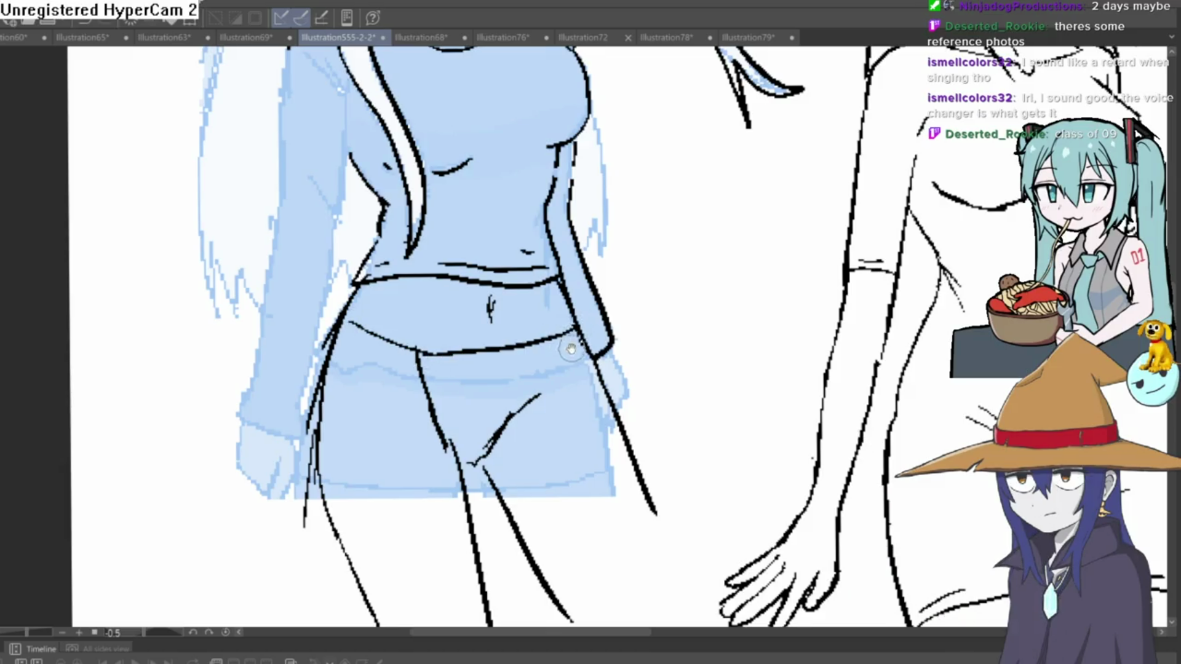
{"action": "left_click_drag", "start_coordinate": [570, 348], "coordinate": [552, 327]}
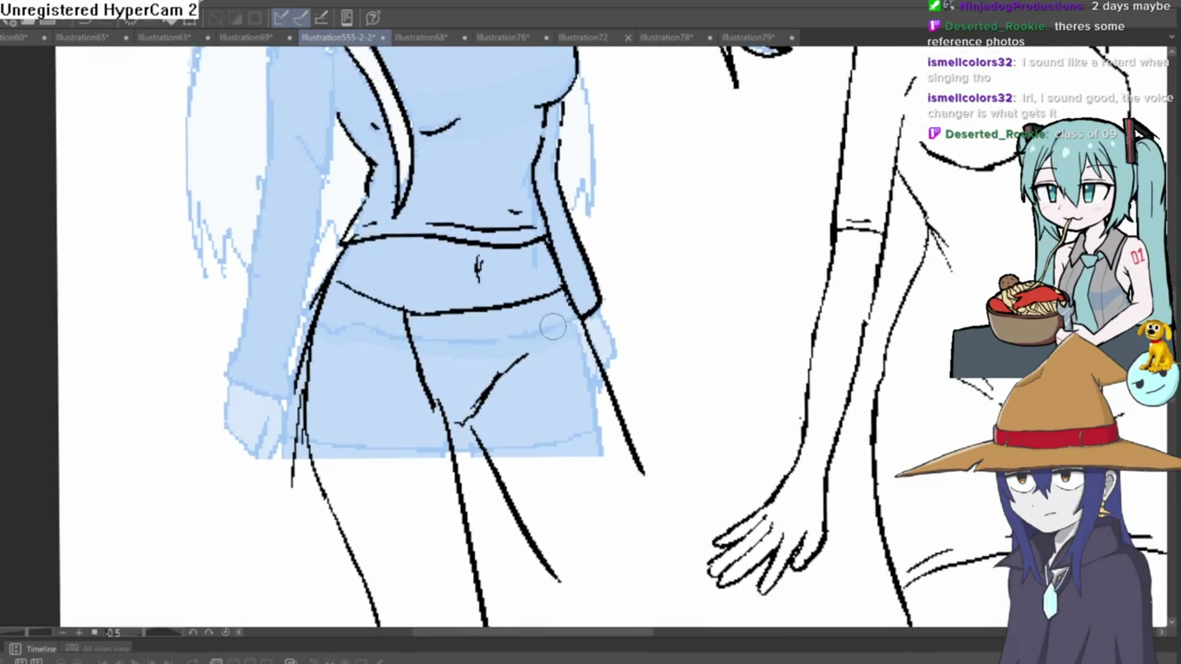
Ink a curved waistband across the hips, undoing and redrawing its overshooting sections
{"action": "mouse_move", "coordinate": [322, 319]}
{"action": "left_mouse_down"}
{"action": "mouse_move", "coordinate": [393, 337]}
{"action": "mouse_move", "coordinate": [556, 315]}
{"action": "left_mouse_up"}
{"action": "key", "text": "ctrl+z"}
{"action": "left_click_drag", "start_coordinate": [404, 336], "coordinate": [467, 335]}
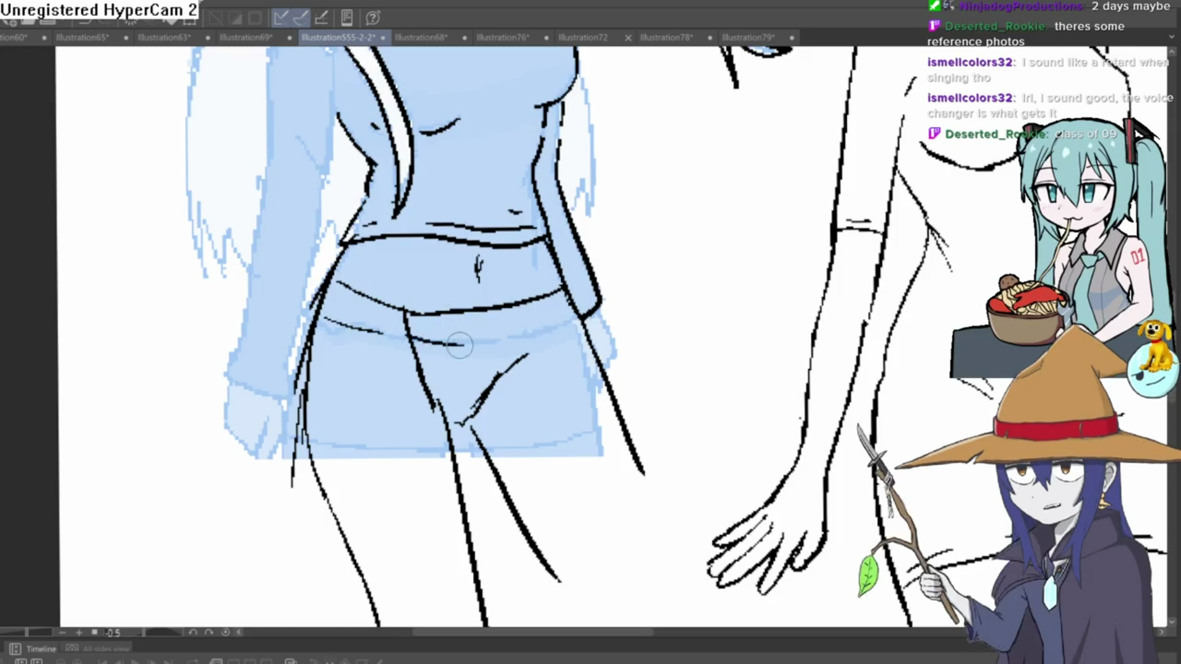
{"action": "key", "text": "ctrl+z"}
{"action": "mouse_move", "coordinate": [379, 330]}
{"action": "left_mouse_down"}
{"action": "mouse_move", "coordinate": [490, 332]}
{"action": "mouse_move", "coordinate": [533, 318]}
{"action": "mouse_move", "coordinate": [354, 326]}
{"action": "mouse_move", "coordinate": [323, 311]}
{"action": "left_mouse_up"}
{"action": "scroll", "coordinate": [504, 320], "scroll_direction": "down", "scroll_amount": 3}
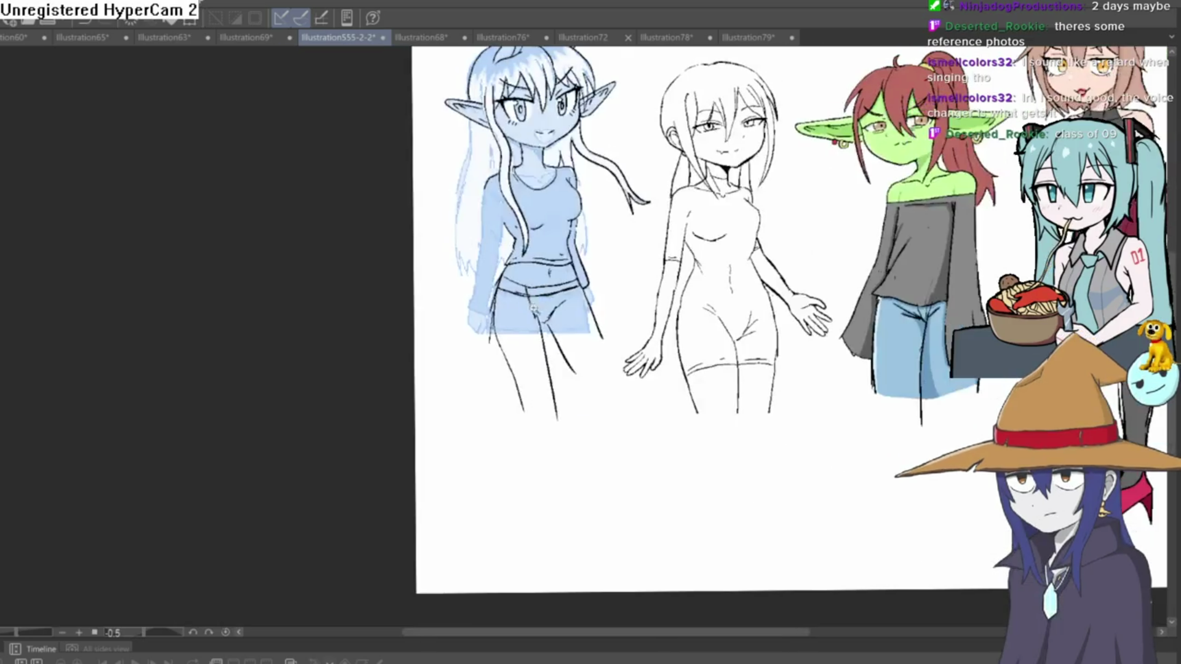
{"action": "scroll", "coordinate": [552, 320], "scroll_direction": "up", "scroll_amount": 3}
{"action": "left_click_drag", "start_coordinate": [552, 319], "coordinate": [465, 259]}
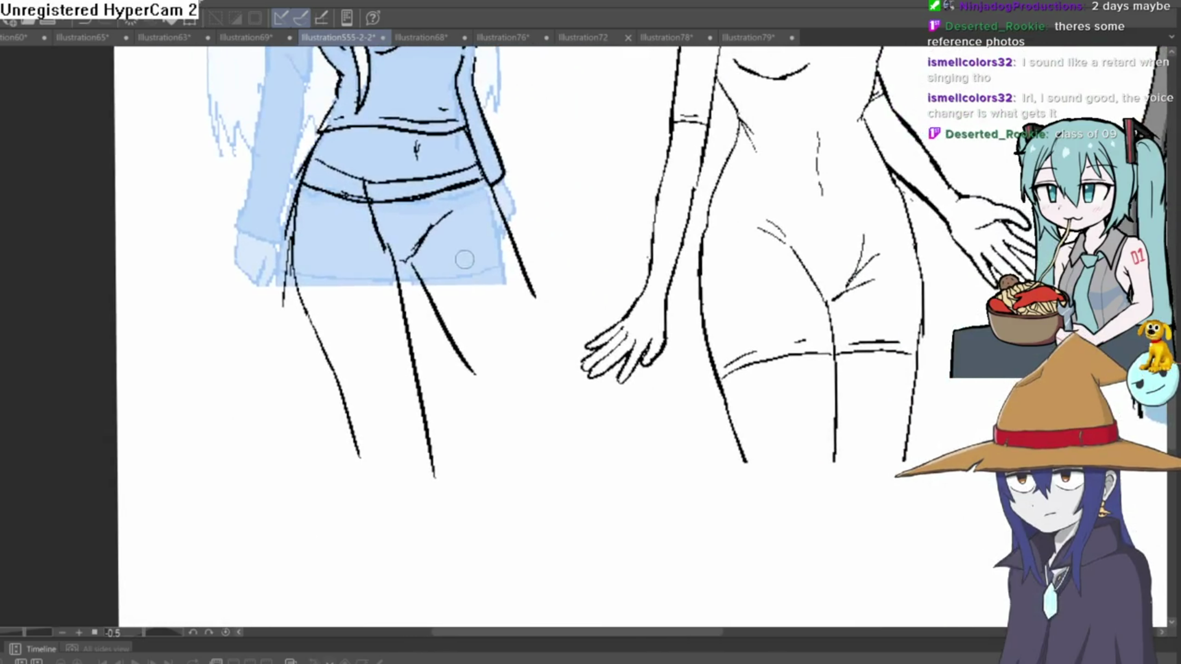
{"action": "left_click_drag", "start_coordinate": [377, 205], "coordinate": [418, 317]}
{"action": "left_click_drag", "start_coordinate": [394, 258], "coordinate": [431, 412]}
{"action": "left_click_drag", "start_coordinate": [418, 326], "coordinate": [434, 468]}
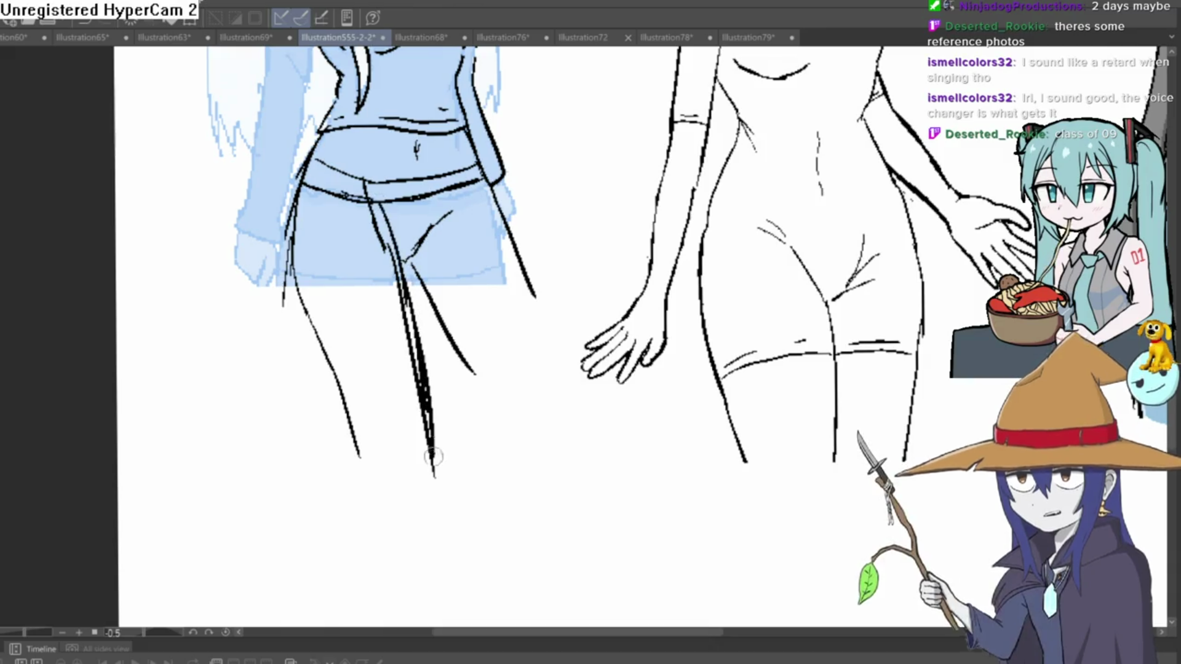
{"action": "key", "text": "ctrl+z"}
{"action": "key", "text": "ctrl+z"}
{"action": "key", "text": "ctrl+z"}
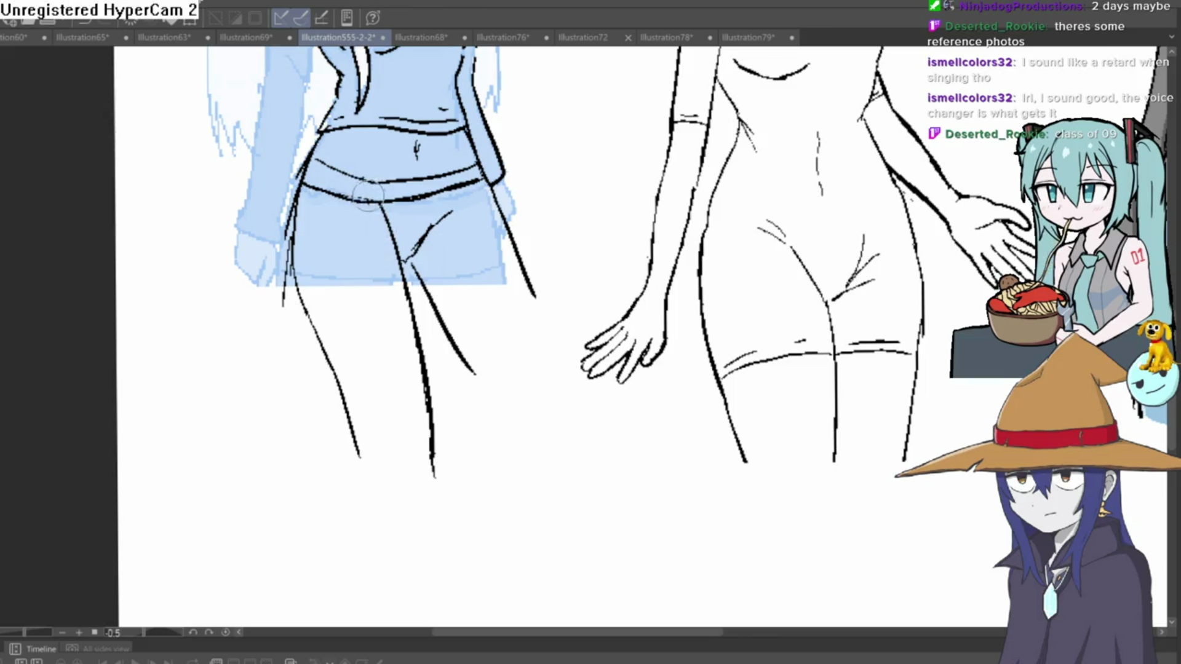
{"action": "left_click_drag", "start_coordinate": [546, 147], "coordinate": [438, 197]}
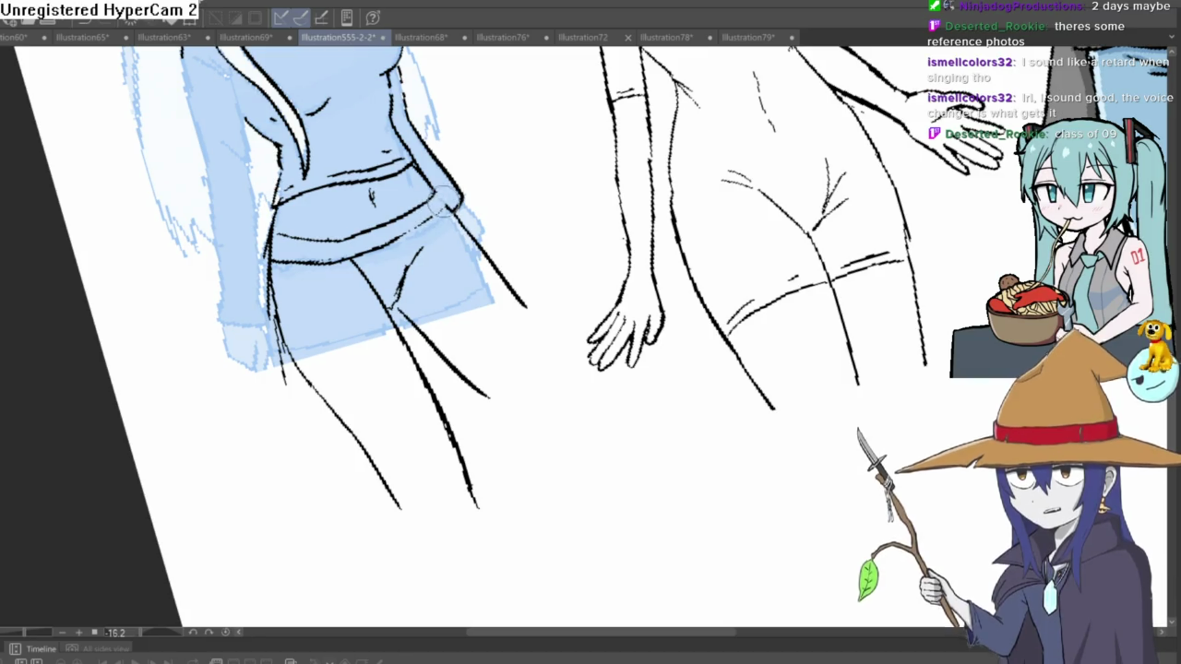
{"action": "mouse_move", "coordinate": [440, 195]}
{"action": "left_mouse_down"}
{"action": "mouse_move", "coordinate": [561, 197]}
{"action": "mouse_move", "coordinate": [590, 182]}
{"action": "mouse_move", "coordinate": [572, 230]}
{"action": "mouse_move", "coordinate": [566, 198]}
{"action": "mouse_move", "coordinate": [541, 191]}
{"action": "left_mouse_up"}
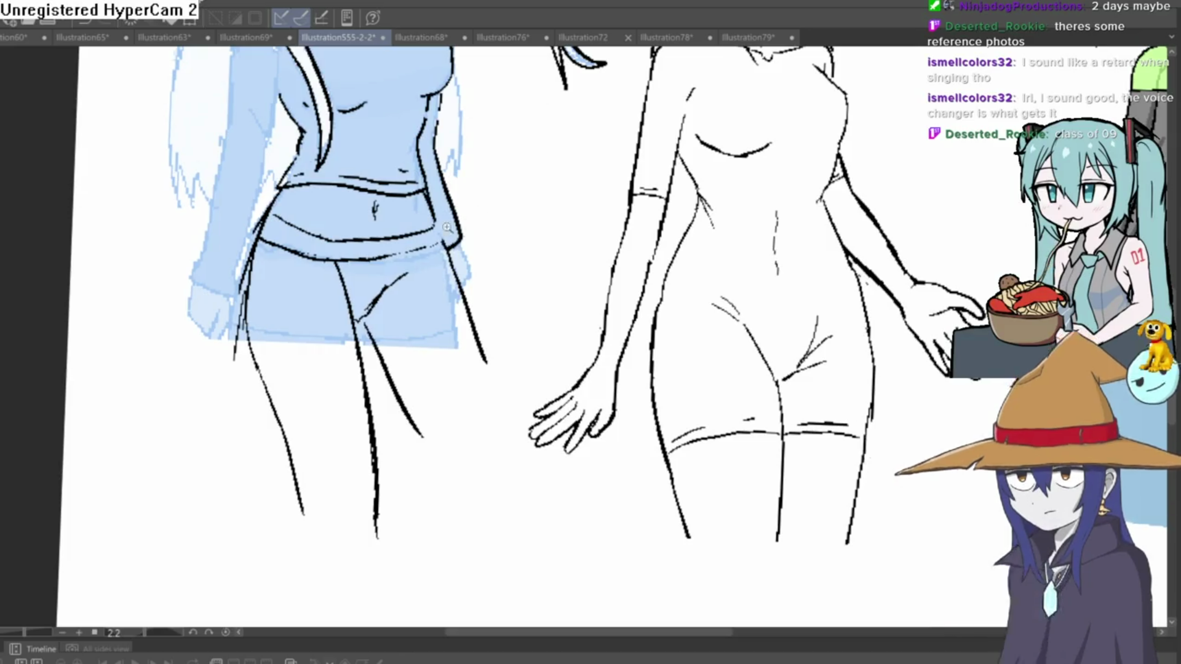
{"action": "scroll", "coordinate": [446, 239], "scroll_direction": "up", "scroll_amount": 2}
{"action": "mouse_move", "coordinate": [446, 240]}
{"action": "left_mouse_down"}
{"action": "mouse_move", "coordinate": [567, 274]}
{"action": "mouse_move", "coordinate": [541, 308]}
{"action": "mouse_move", "coordinate": [672, 406]}
{"action": "mouse_move", "coordinate": [622, 258]}
{"action": "mouse_move", "coordinate": [678, 256]}
{"action": "mouse_move", "coordinate": [564, 195]}
{"action": "mouse_move", "coordinate": [549, 210]}
{"action": "left_mouse_up"}
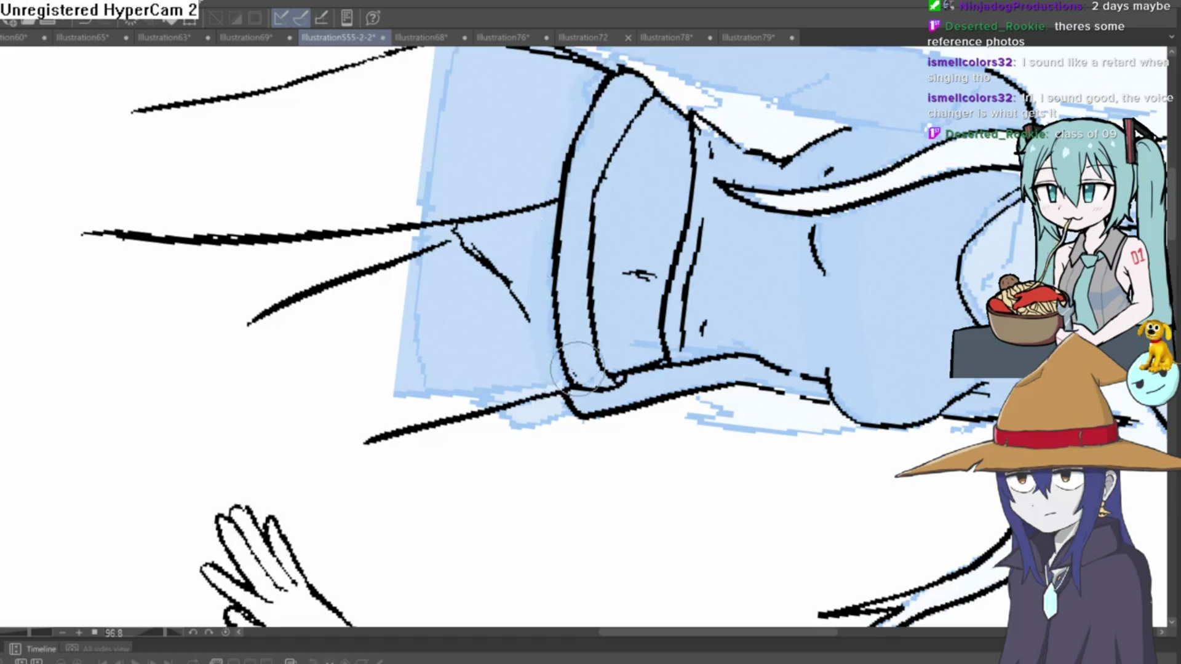
Ink a new hip line and extend the elf's inner leg and outer thigh lines downward
{"action": "mouse_move", "coordinate": [576, 371]}
{"action": "left_mouse_down"}
{"action": "mouse_move", "coordinate": [678, 223]}
{"action": "mouse_move", "coordinate": [685, 277]}
{"action": "mouse_move", "coordinate": [614, 228]}
{"action": "left_mouse_up"}
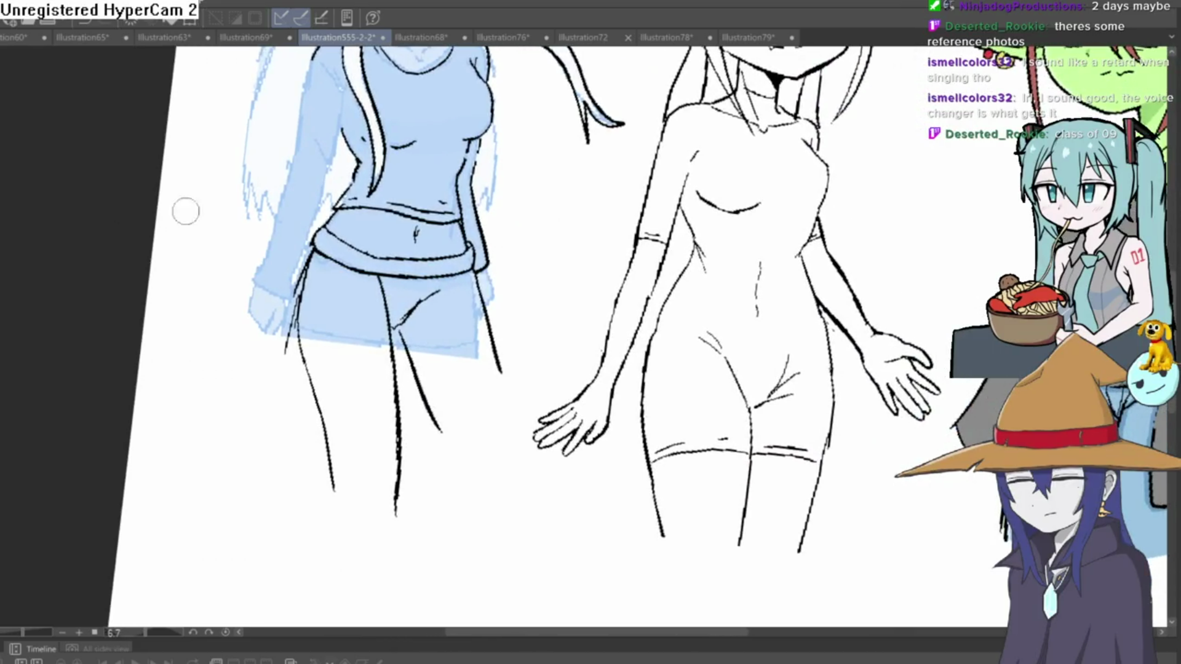
{"action": "scroll", "coordinate": [400, 324], "scroll_direction": "up", "scroll_amount": 3}
{"action": "left_click_drag", "start_coordinate": [378, 335], "coordinate": [478, 246]}
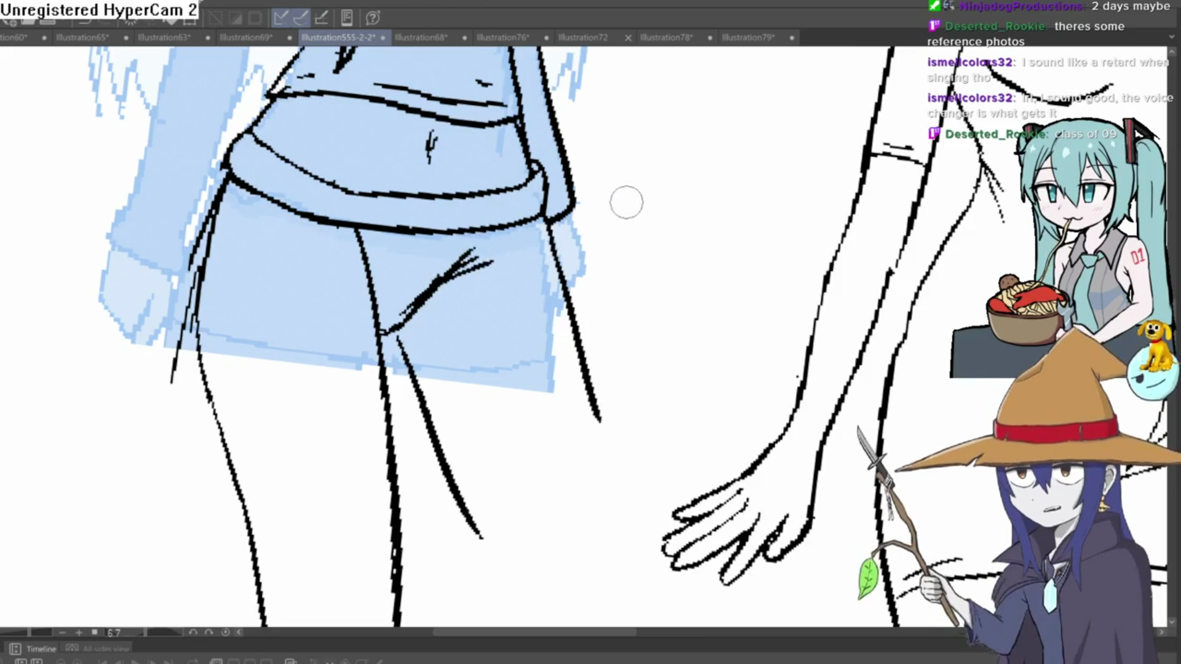
{"action": "mouse_move", "coordinate": [624, 200]}
{"action": "left_mouse_down"}
{"action": "mouse_move", "coordinate": [622, 242]}
{"action": "mouse_move", "coordinate": [606, 157]}
{"action": "left_mouse_up"}
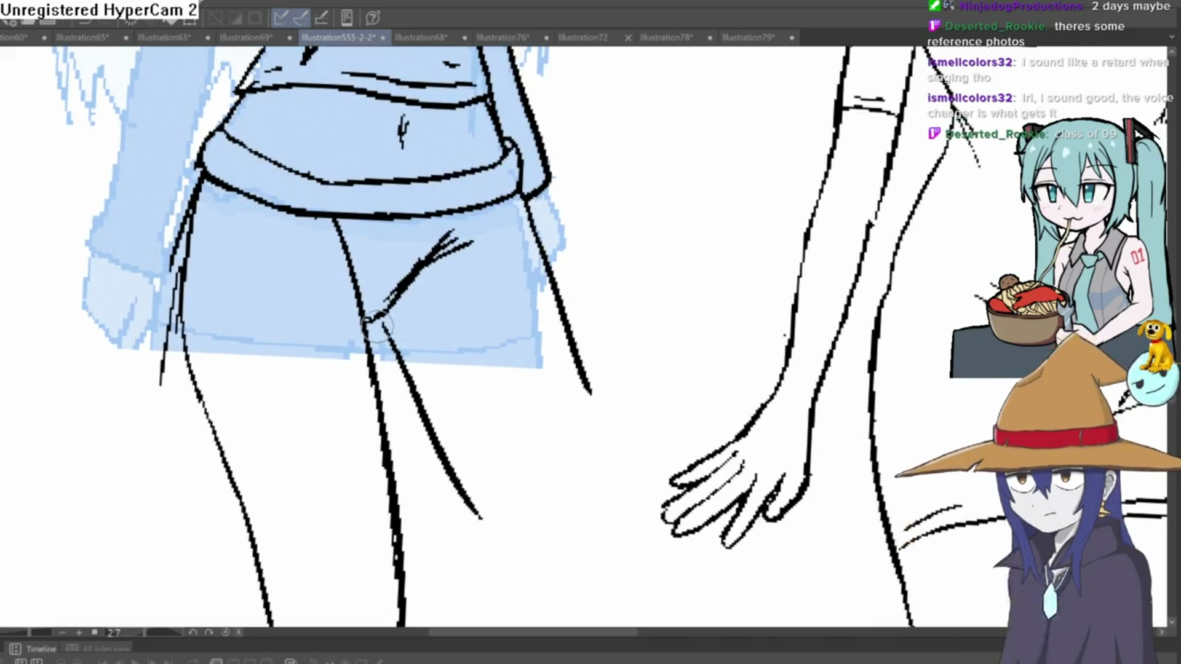
{"action": "left_click_drag", "start_coordinate": [392, 339], "coordinate": [495, 551]}
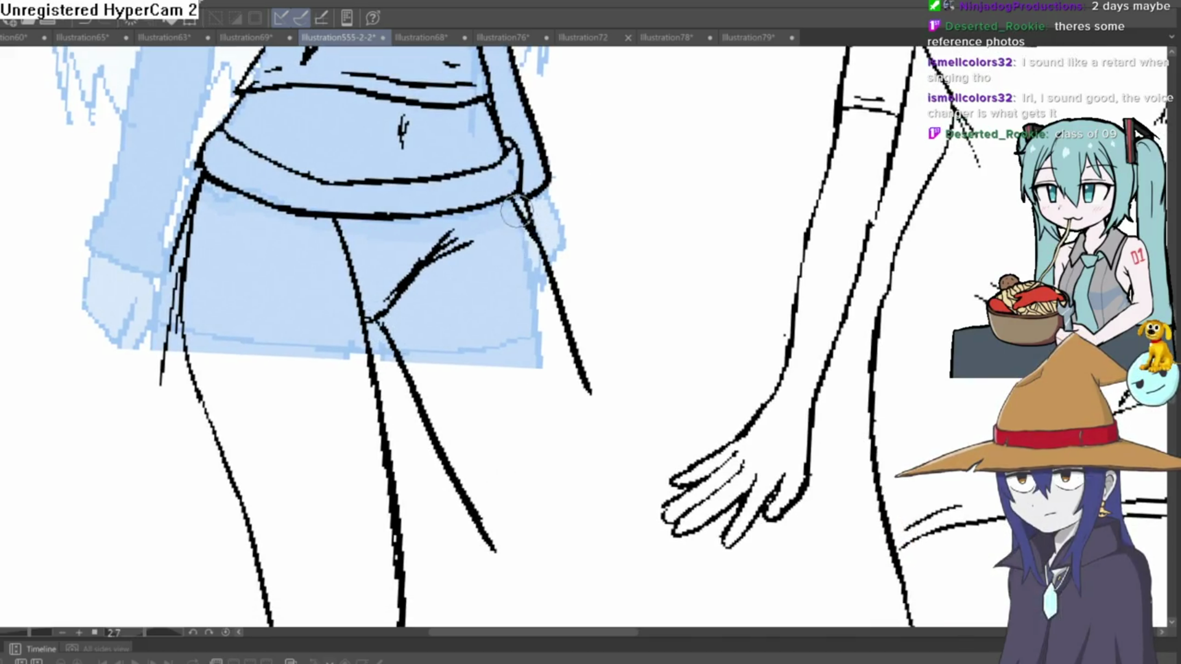
{"action": "left_click_drag", "start_coordinate": [515, 212], "coordinate": [604, 474]}
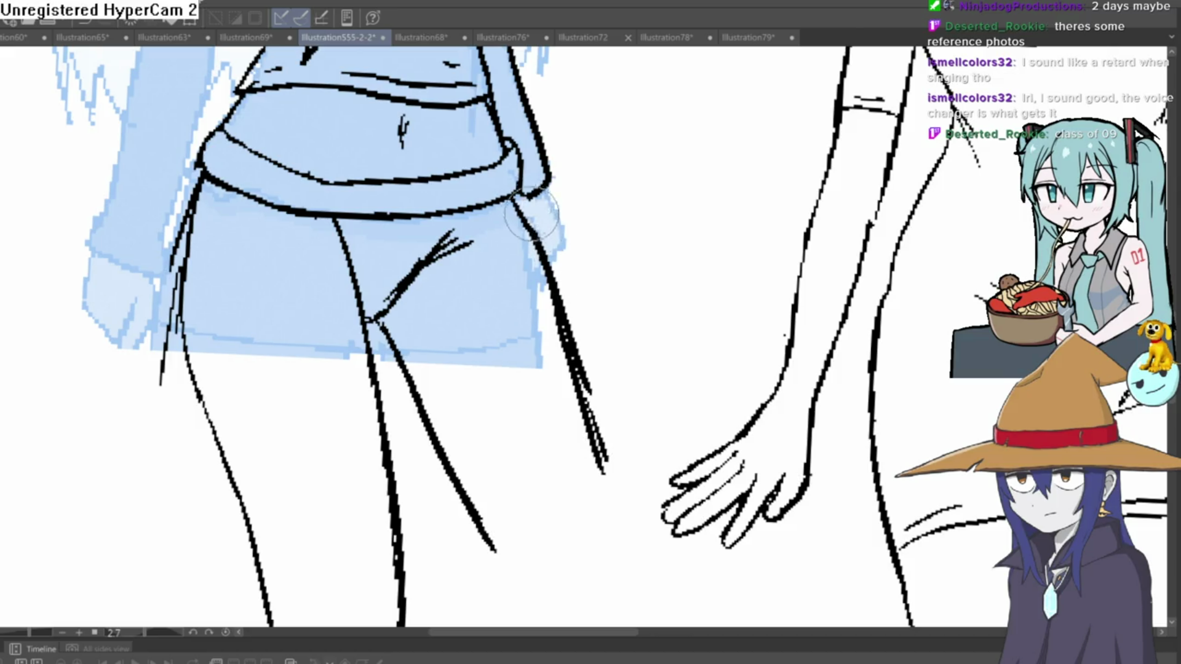
{"action": "scroll", "coordinate": [615, 393], "scroll_direction": "down", "scroll_amount": 5}
{"action": "left_click_drag", "start_coordinate": [643, 371], "coordinate": [618, 386]}
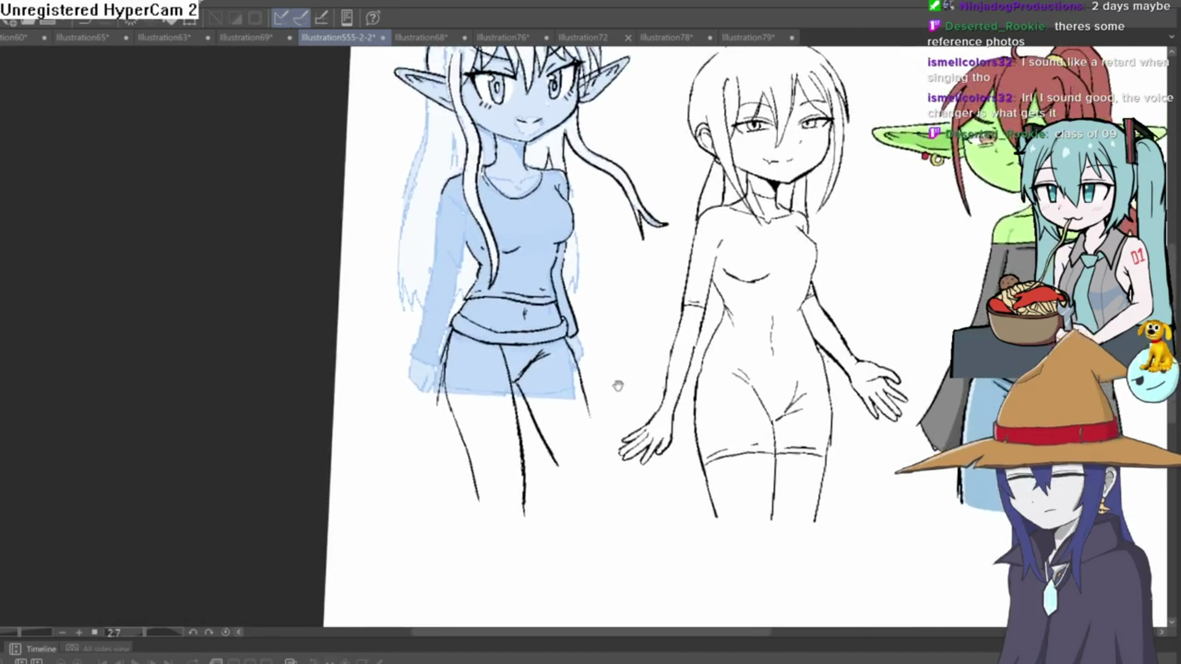
{"action": "scroll", "coordinate": [492, 365], "scroll_direction": "up", "scroll_amount": 3}
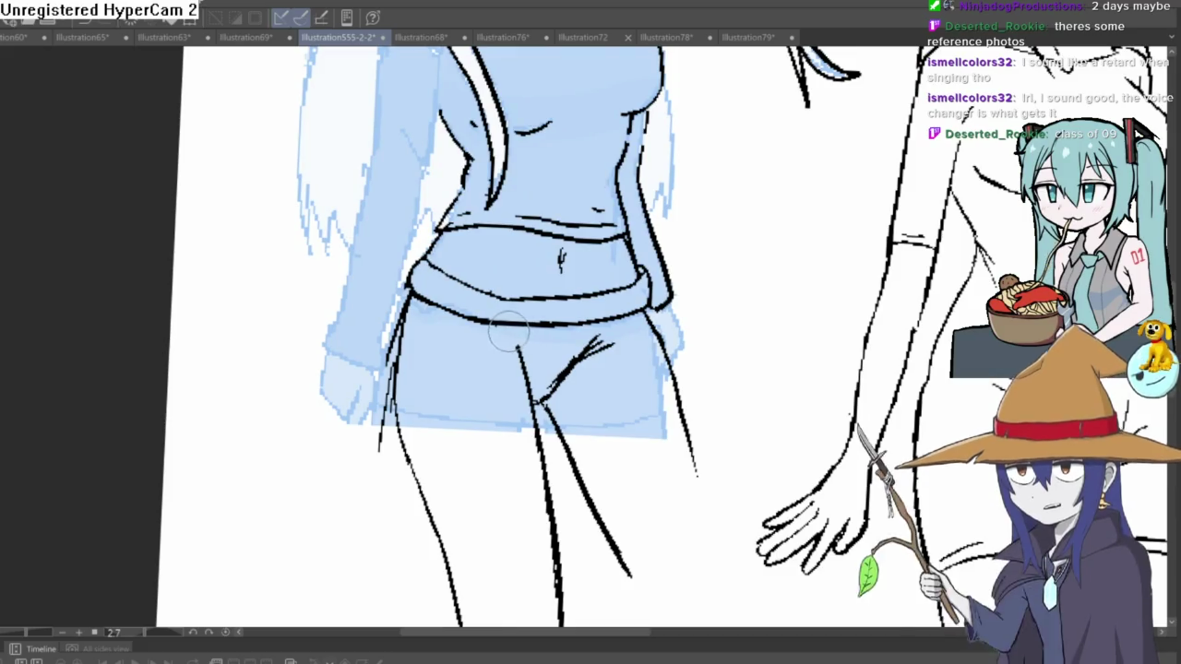
Mark a dot on the waistband, erase the right part of the waist line, and ink a short belly line
{"action": "scroll", "coordinate": [579, 336], "scroll_direction": "down", "scroll_amount": 2}
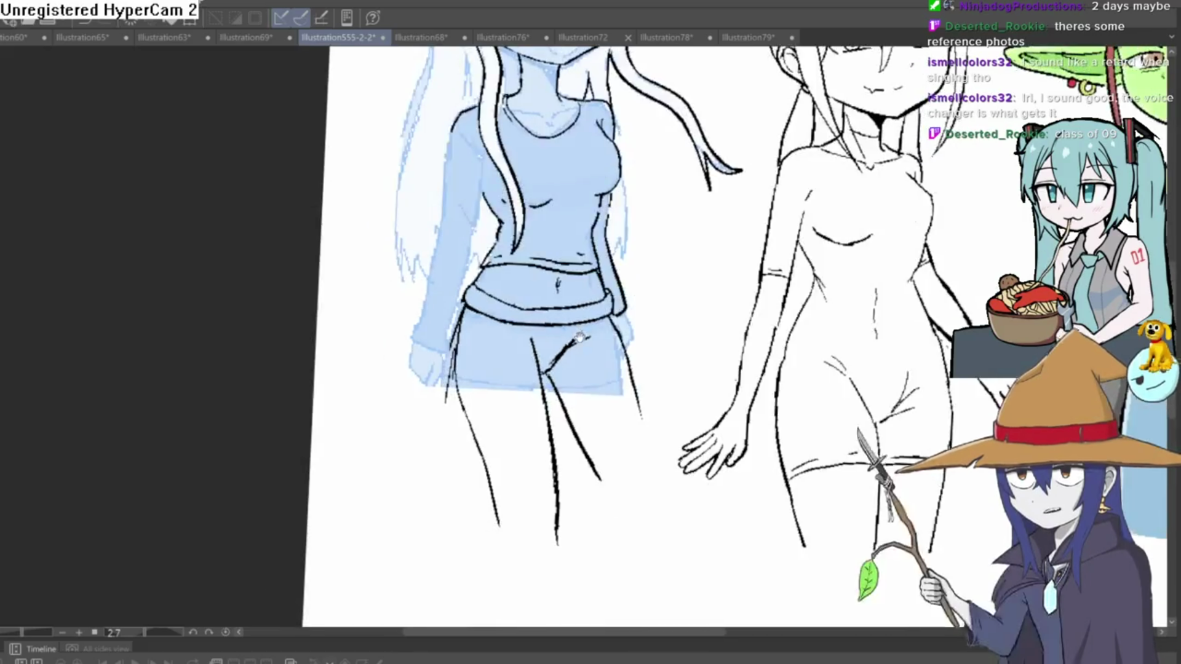
{"action": "mouse_move", "coordinate": [580, 337]}
{"action": "left_mouse_down"}
{"action": "mouse_move", "coordinate": [619, 219]}
{"action": "mouse_move", "coordinate": [679, 224]}
{"action": "mouse_move", "coordinate": [628, 193]}
{"action": "mouse_move", "coordinate": [633, 209]}
{"action": "mouse_move", "coordinate": [634, 193]}
{"action": "mouse_move", "coordinate": [621, 203]}
{"action": "mouse_move", "coordinate": [640, 192]}
{"action": "mouse_move", "coordinate": [473, 192]}
{"action": "left_mouse_up"}
{"action": "scroll", "coordinate": [633, 193], "scroll_direction": "down", "scroll_amount": 3}
{"action": "scroll", "coordinate": [484, 389], "scroll_direction": "up", "scroll_amount": 3}
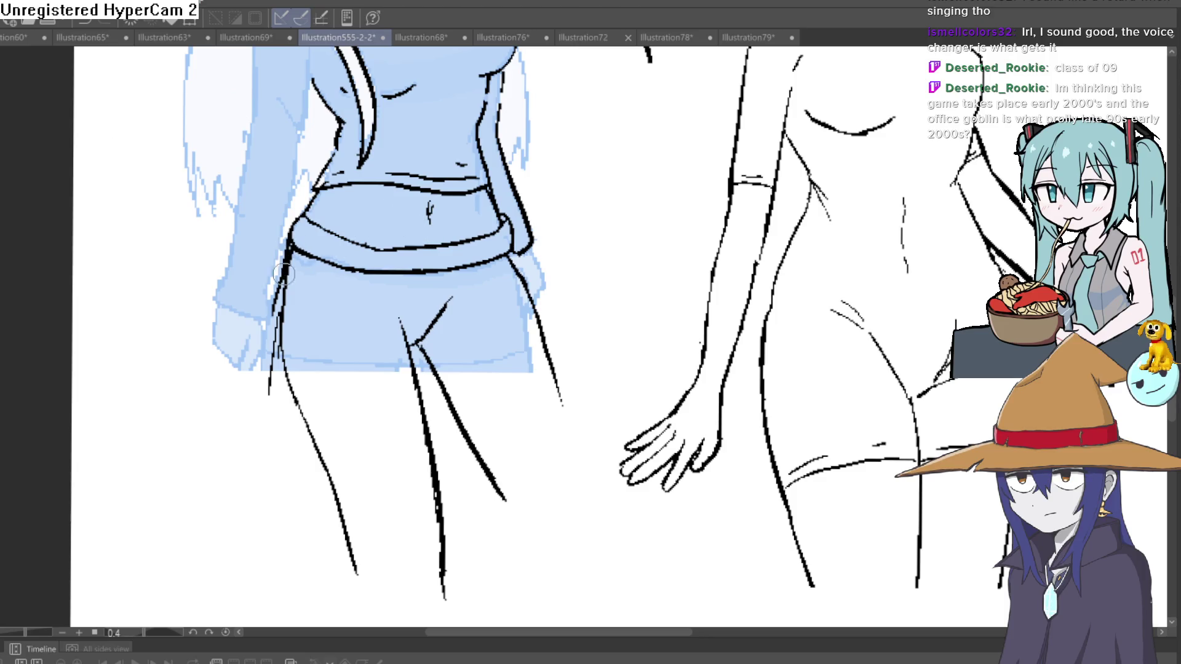
{"action": "scroll", "coordinate": [420, 459], "scroll_direction": "down", "scroll_amount": 3}
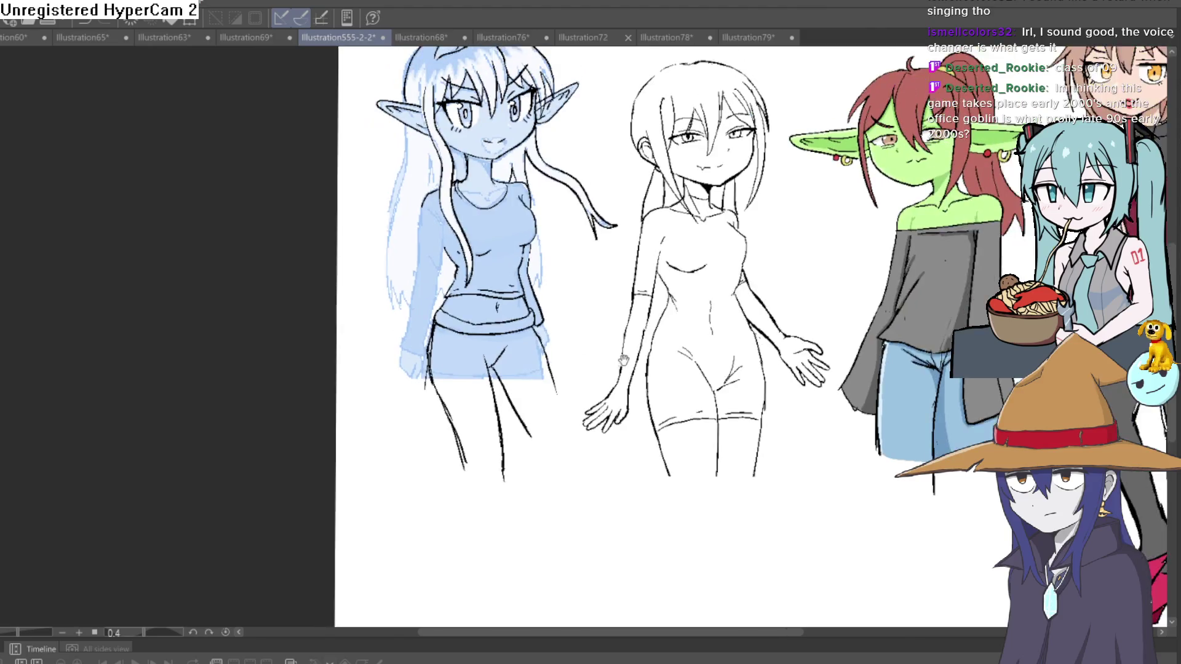
{"action": "scroll", "coordinate": [452, 332], "scroll_direction": "up", "scroll_amount": 3}
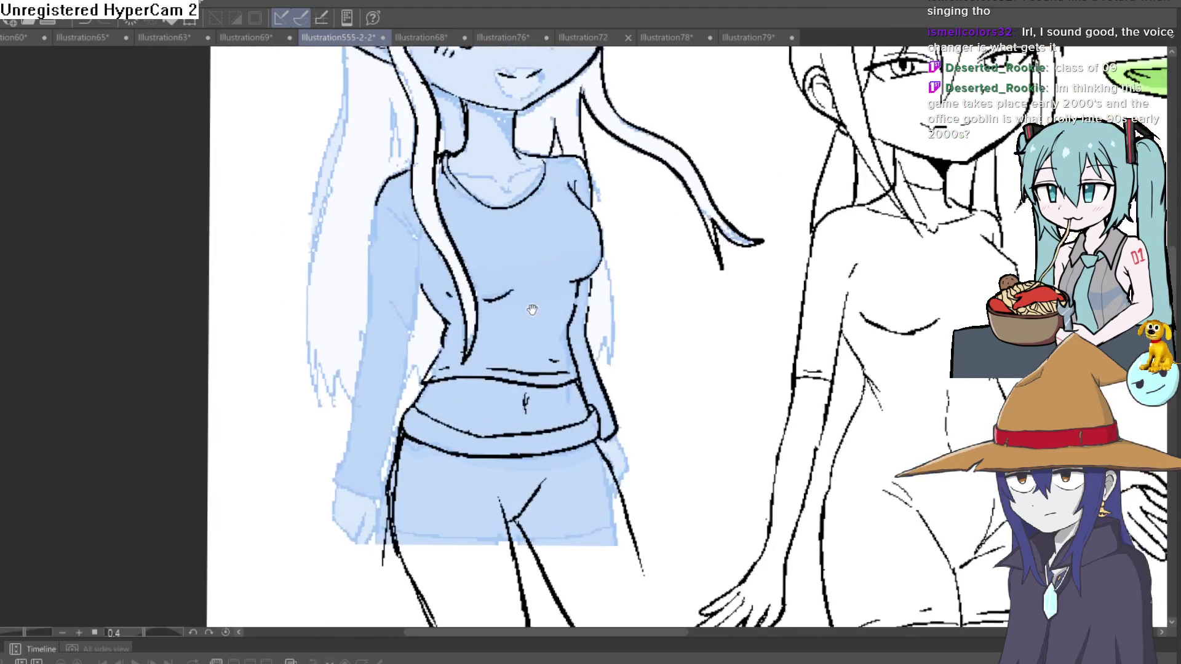
{"action": "mouse_move", "coordinate": [535, 308]}
{"action": "left_mouse_down"}
{"action": "mouse_move", "coordinate": [607, 296]}
{"action": "mouse_move", "coordinate": [592, 311]}
{"action": "left_mouse_up"}
{"action": "scroll", "coordinate": [592, 311], "scroll_direction": "down", "scroll_amount": 3}
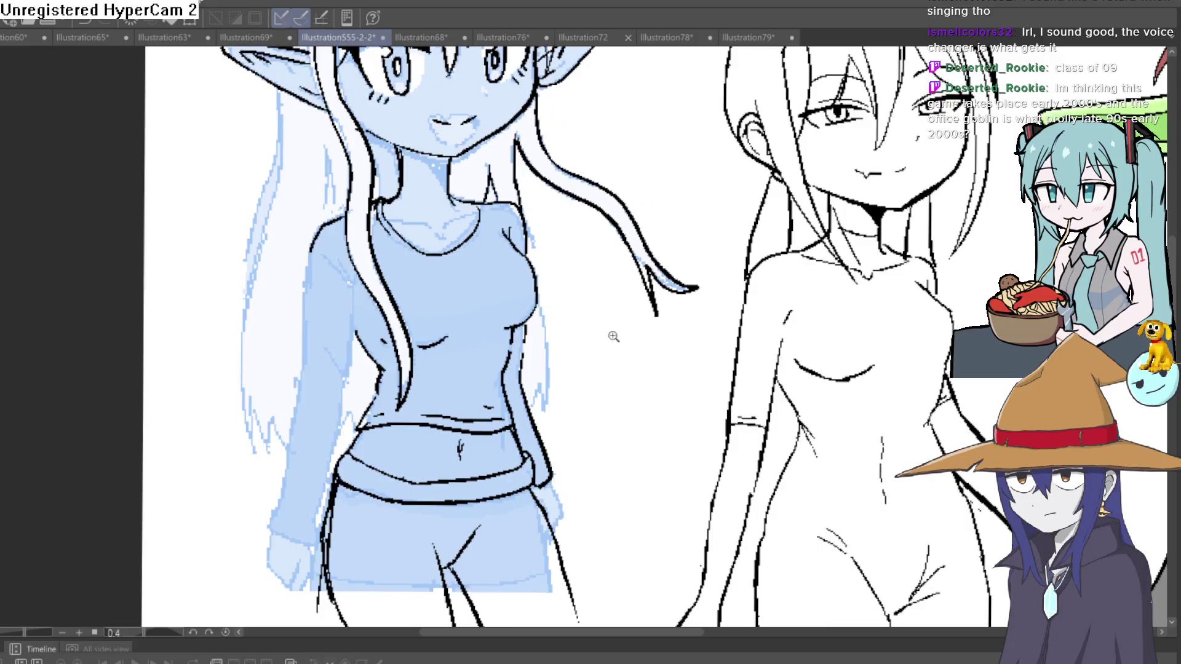
{"action": "left_click_drag", "start_coordinate": [630, 219], "coordinate": [593, 185]}
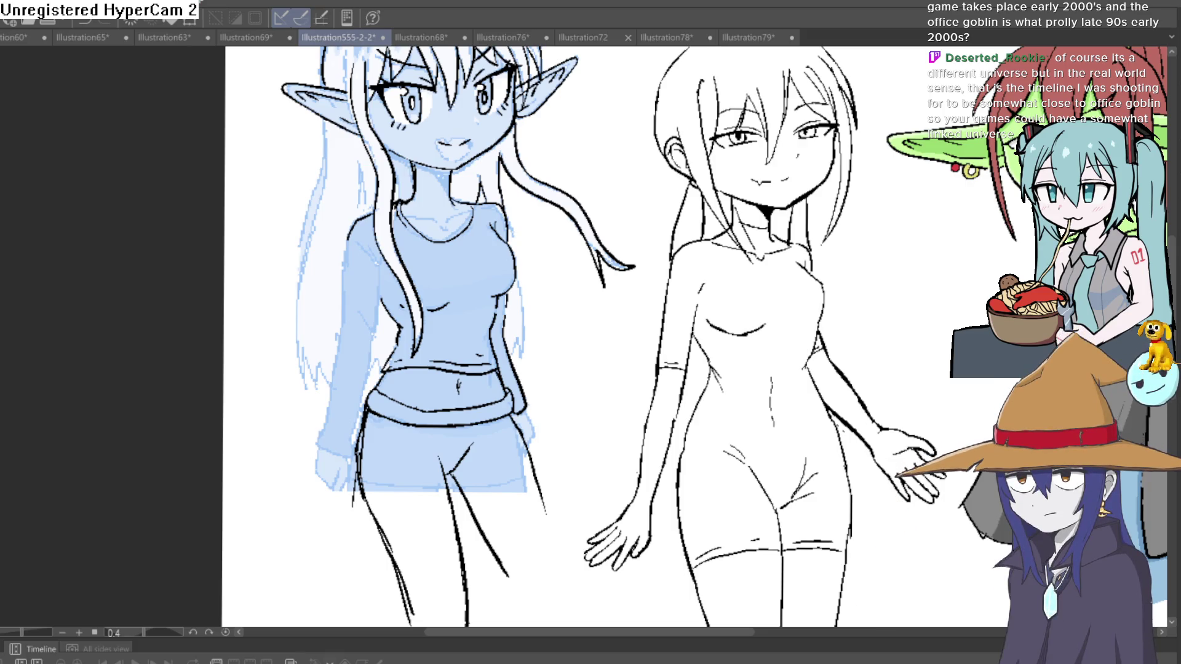
{"action": "left_click", "coordinate": [490, 401]}
{"action": "scroll", "coordinate": [507, 382], "scroll_direction": "up", "scroll_amount": 5}
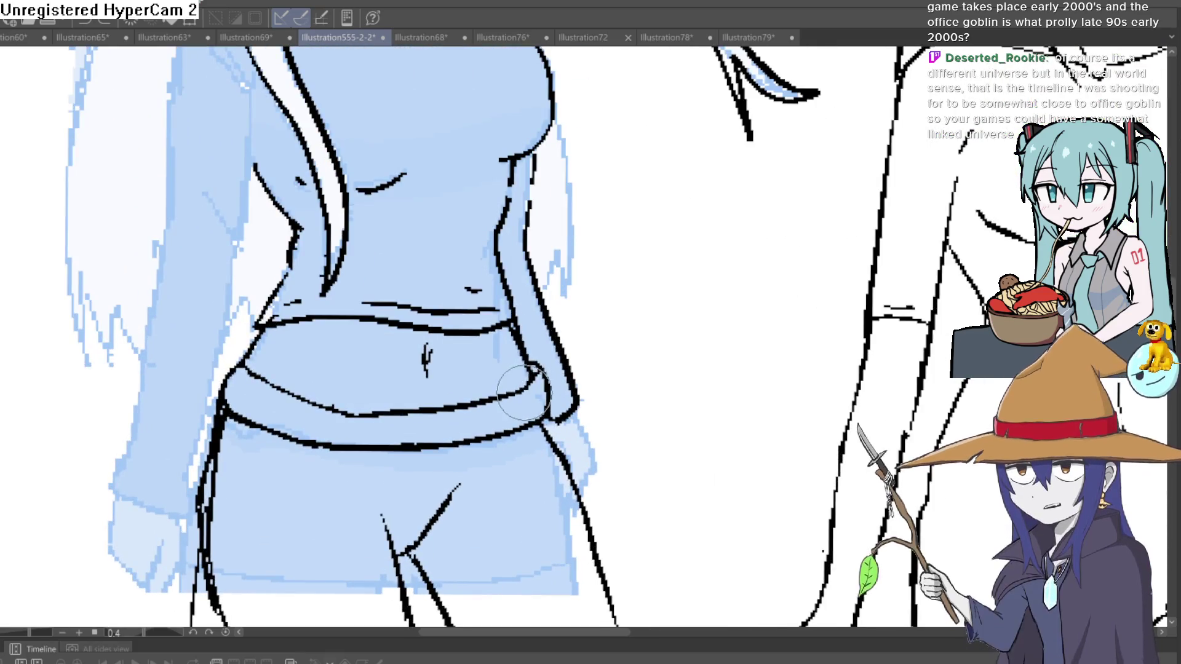
{"action": "left_click_drag", "start_coordinate": [516, 394], "coordinate": [353, 416]}
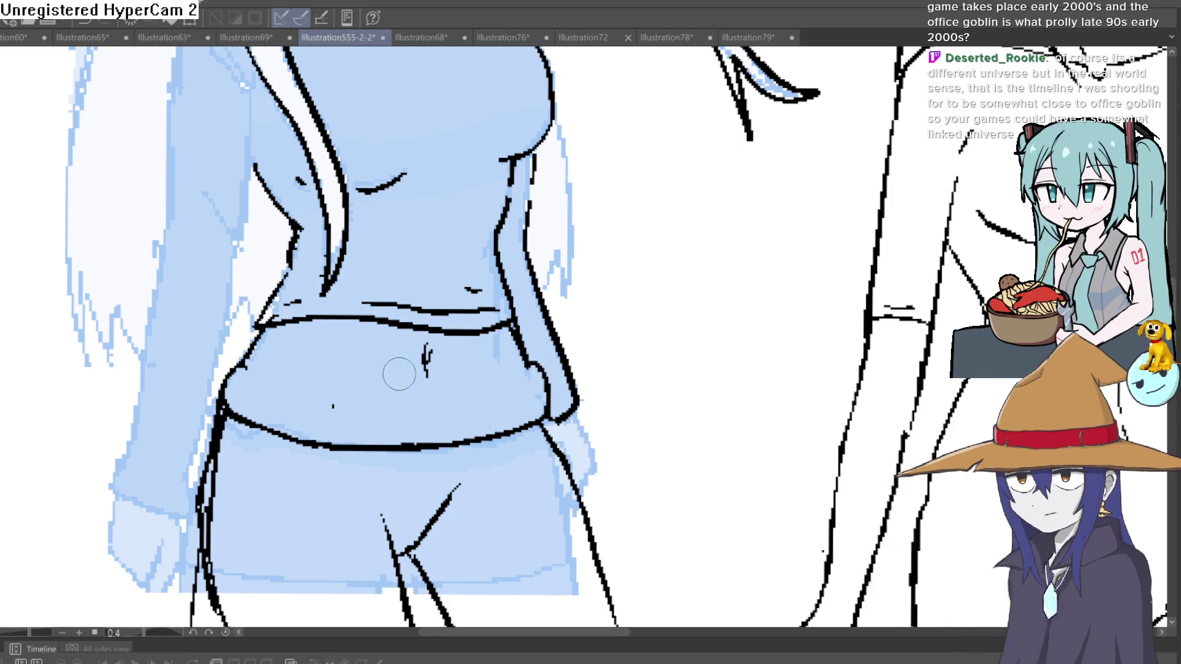
{"action": "left_click_drag", "start_coordinate": [482, 383], "coordinate": [498, 339]}
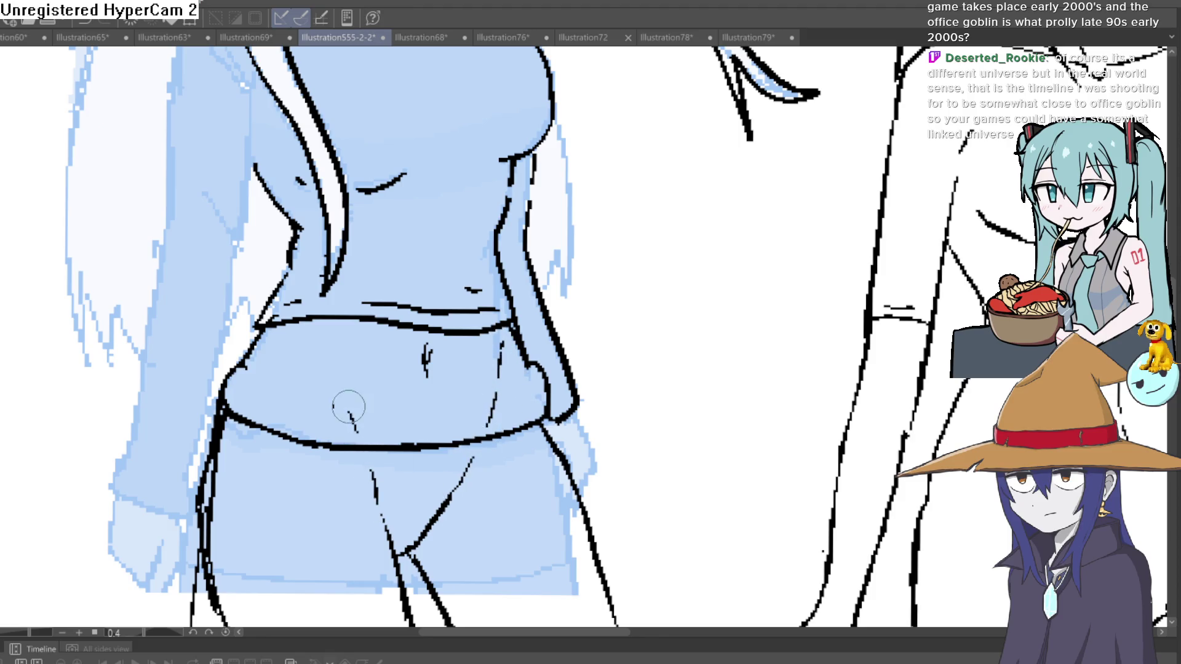
Rotate the view along the belt to ink a belt loop, undoing the unwanted loop strokes
{"action": "mouse_move", "coordinate": [565, 315]}
{"action": "left_mouse_down"}
{"action": "mouse_move", "coordinate": [553, 277]}
{"action": "mouse_move", "coordinate": [547, 297]}
{"action": "left_mouse_up"}
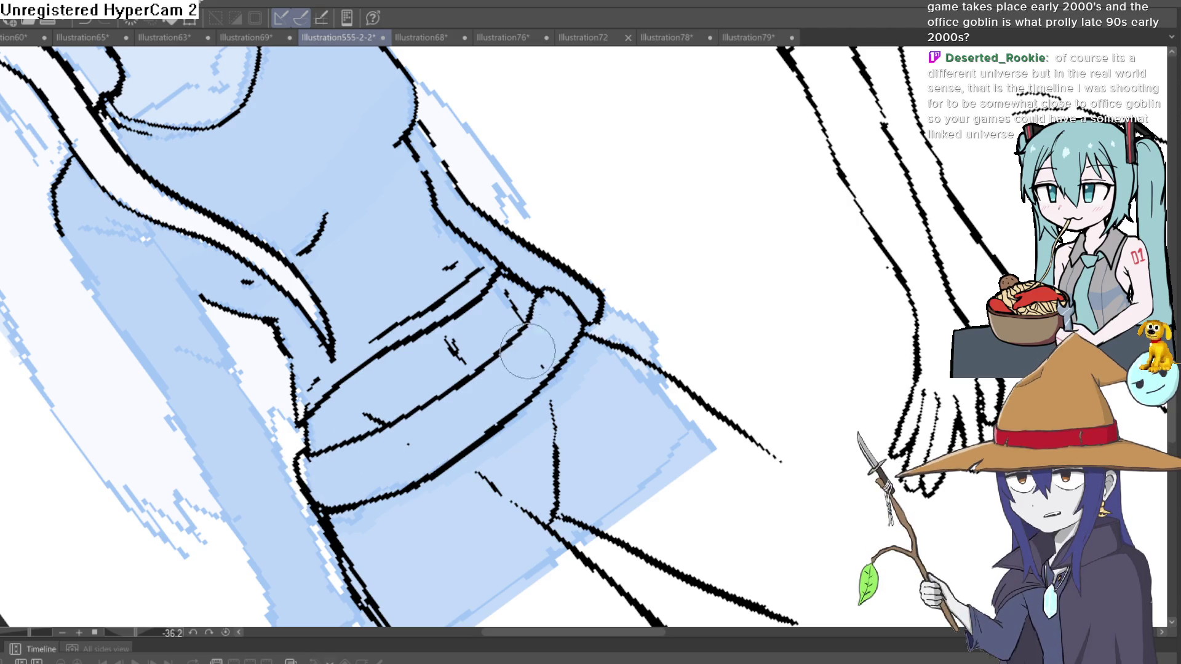
{"action": "mouse_move", "coordinate": [598, 264]}
{"action": "left_mouse_down"}
{"action": "mouse_move", "coordinate": [738, 349]}
{"action": "mouse_move", "coordinate": [725, 382]}
{"action": "mouse_move", "coordinate": [729, 355]}
{"action": "left_mouse_up"}
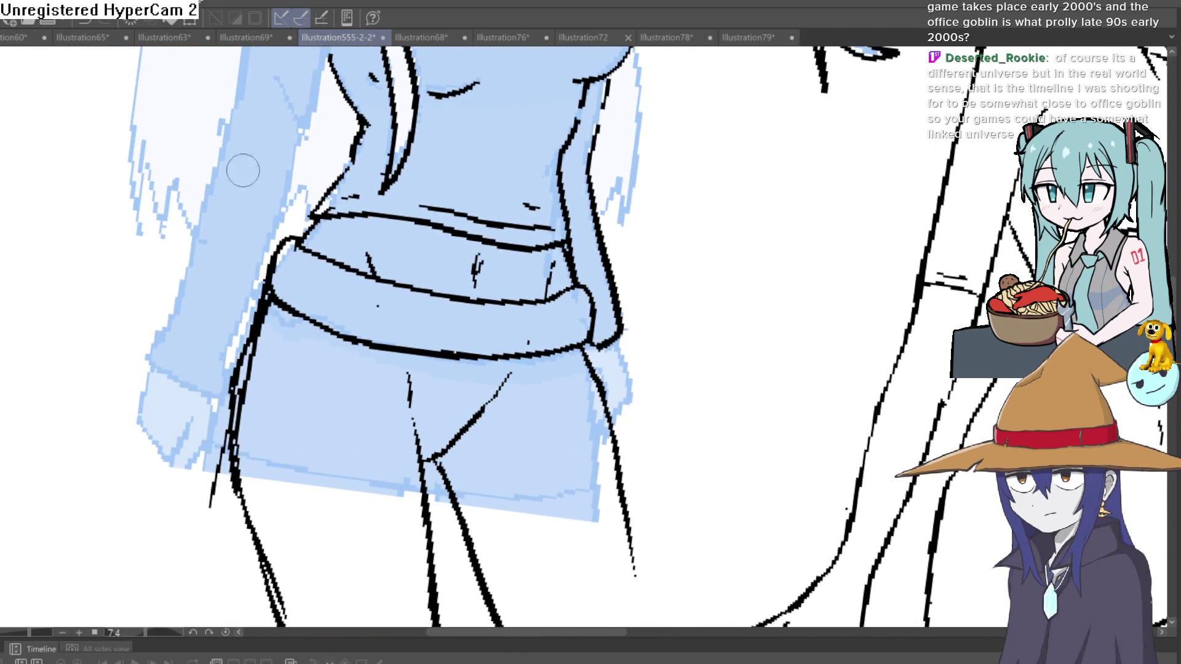
{"action": "left_click_drag", "start_coordinate": [349, 273], "coordinate": [333, 347]}
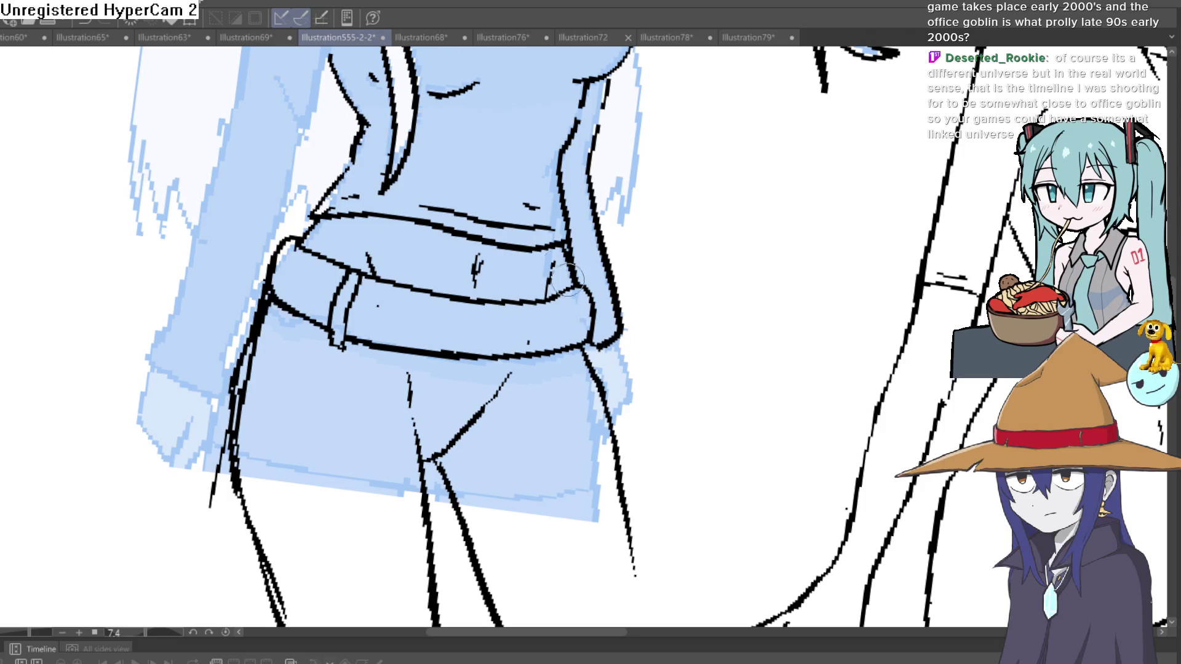
{"action": "left_click_drag", "start_coordinate": [567, 280], "coordinate": [547, 281]}
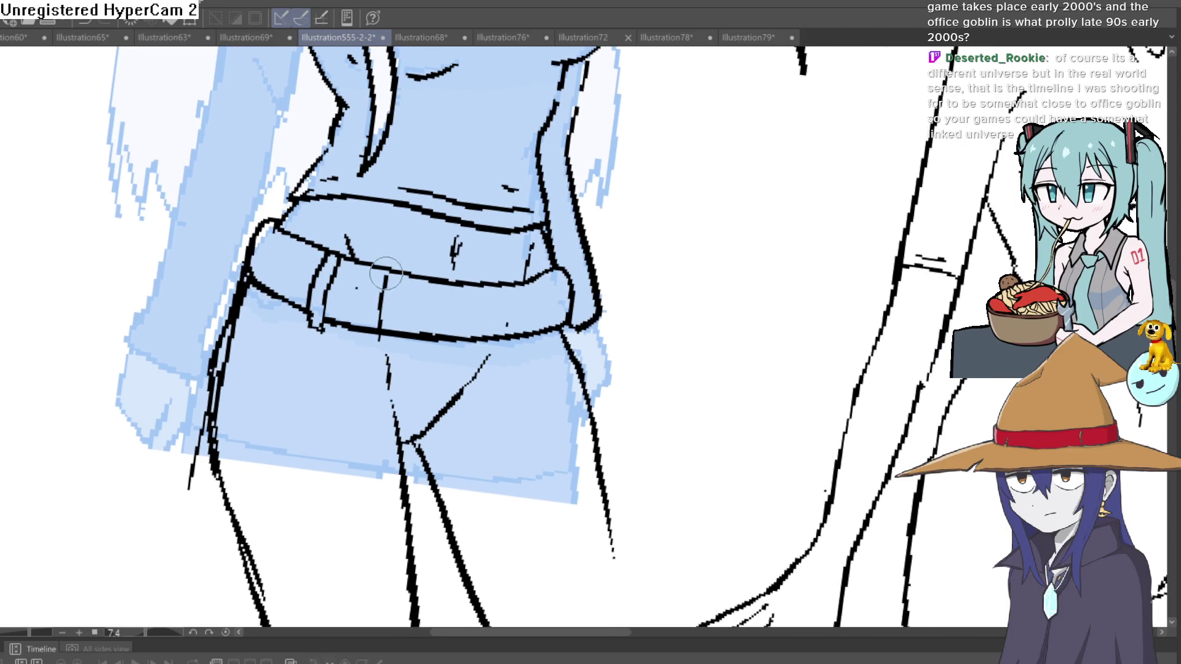
{"action": "key", "text": "ctrl+z"}
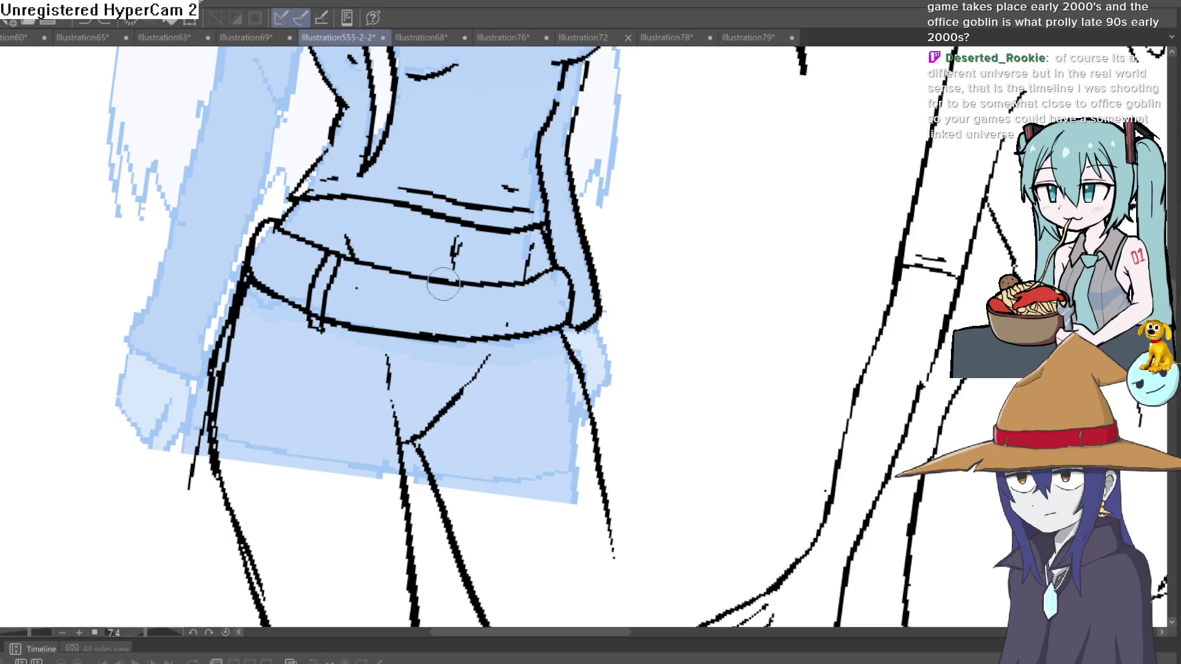
{"action": "key", "text": "ctrl+z"}
{"action": "key", "text": "ctrl+z"}
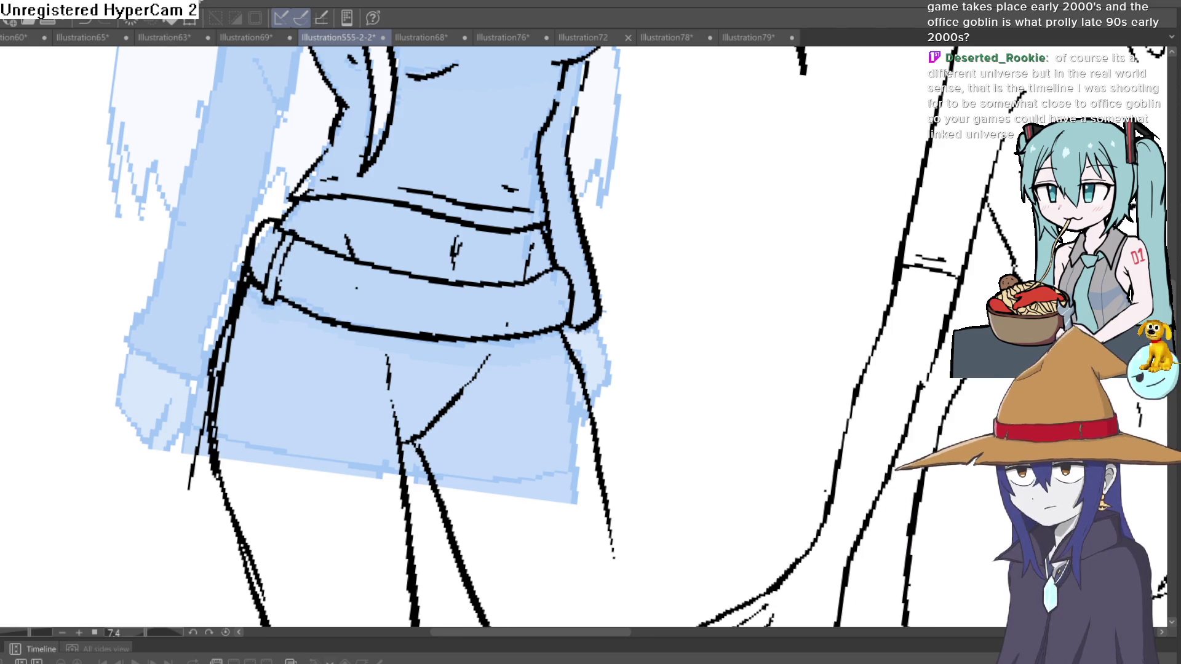
{"action": "scroll", "coordinate": [452, 305], "scroll_direction": "up", "scroll_amount": 3}
{"action": "mouse_move", "coordinate": [493, 312]}
{"action": "left_mouse_down"}
{"action": "mouse_move", "coordinate": [574, 213]}
{"action": "mouse_move", "coordinate": [608, 292]}
{"action": "left_mouse_up"}
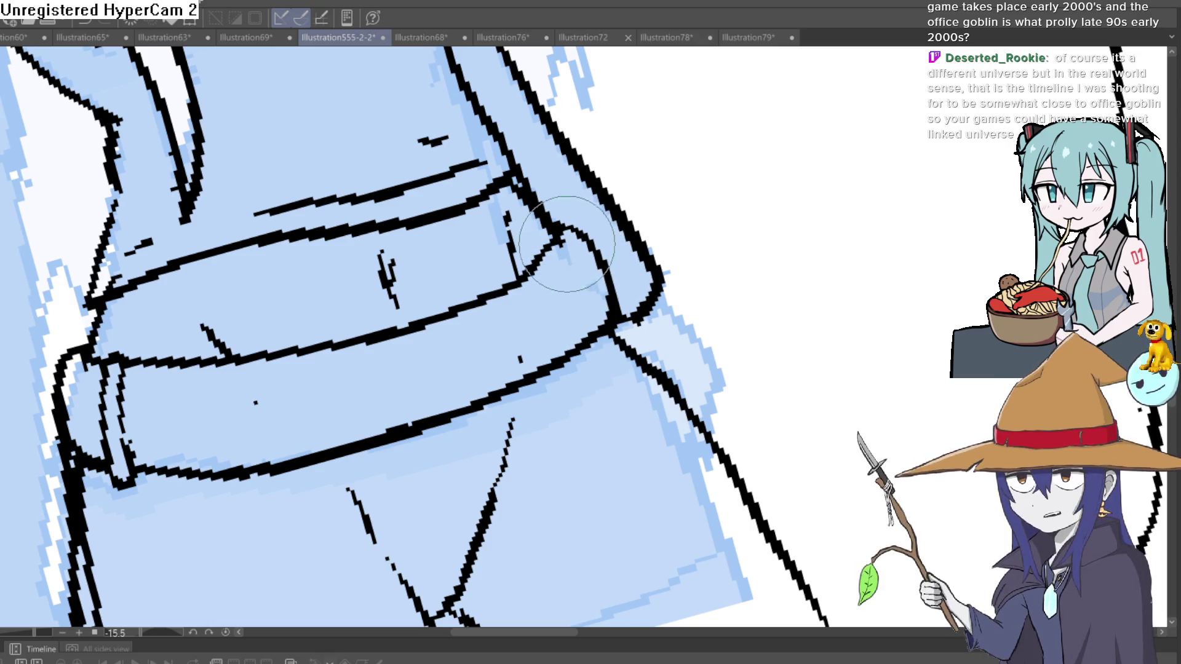
{"action": "scroll", "coordinate": [645, 252], "scroll_direction": "down", "scroll_amount": 3}
{"action": "left_click_drag", "start_coordinate": [646, 253], "coordinate": [556, 212]}
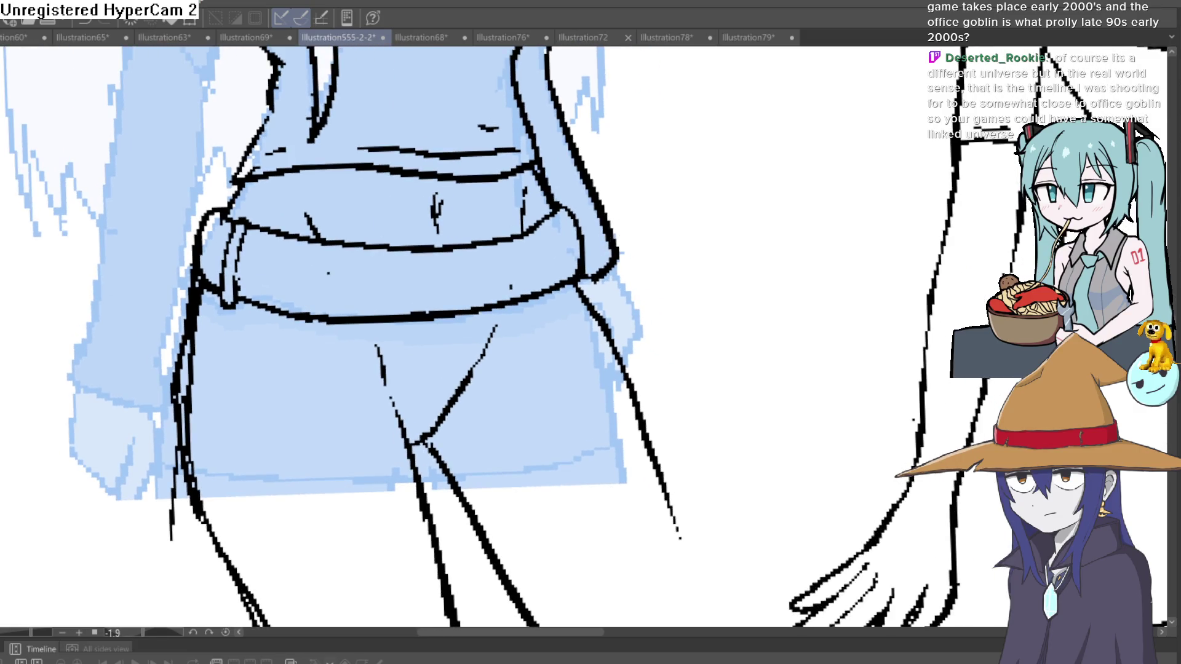
Fan crease lines up-right and up-left from the shorts' crotch and draw the fly line from the belt
{"action": "scroll", "coordinate": [480, 319], "scroll_direction": "up", "scroll_amount": 2}
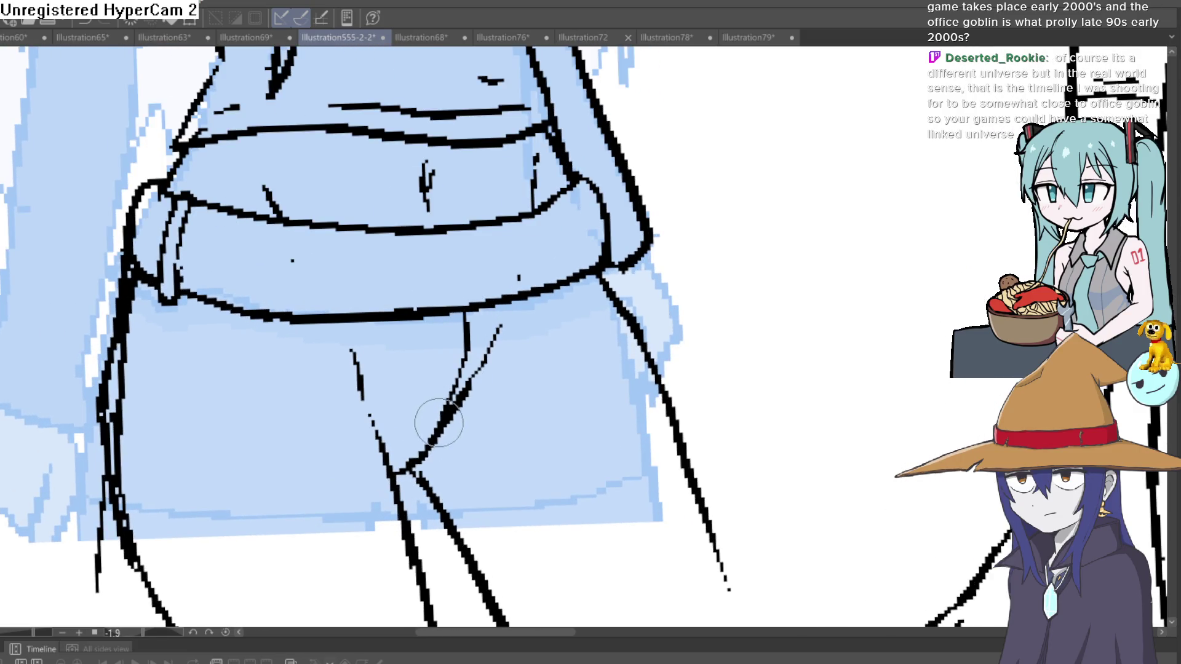
{"action": "mouse_move", "coordinate": [424, 455]}
{"action": "left_mouse_down"}
{"action": "mouse_move", "coordinate": [486, 362]}
{"action": "mouse_move", "coordinate": [510, 391]}
{"action": "mouse_move", "coordinate": [483, 444]}
{"action": "left_mouse_up"}
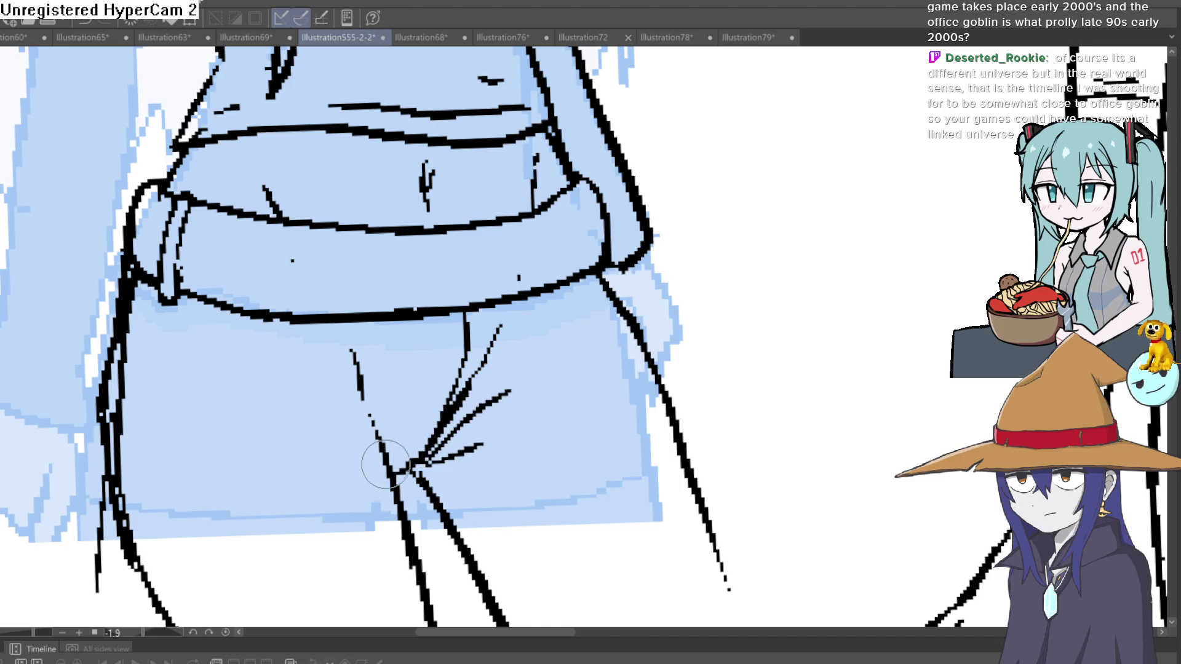
{"action": "left_click_drag", "start_coordinate": [386, 458], "coordinate": [339, 423]}
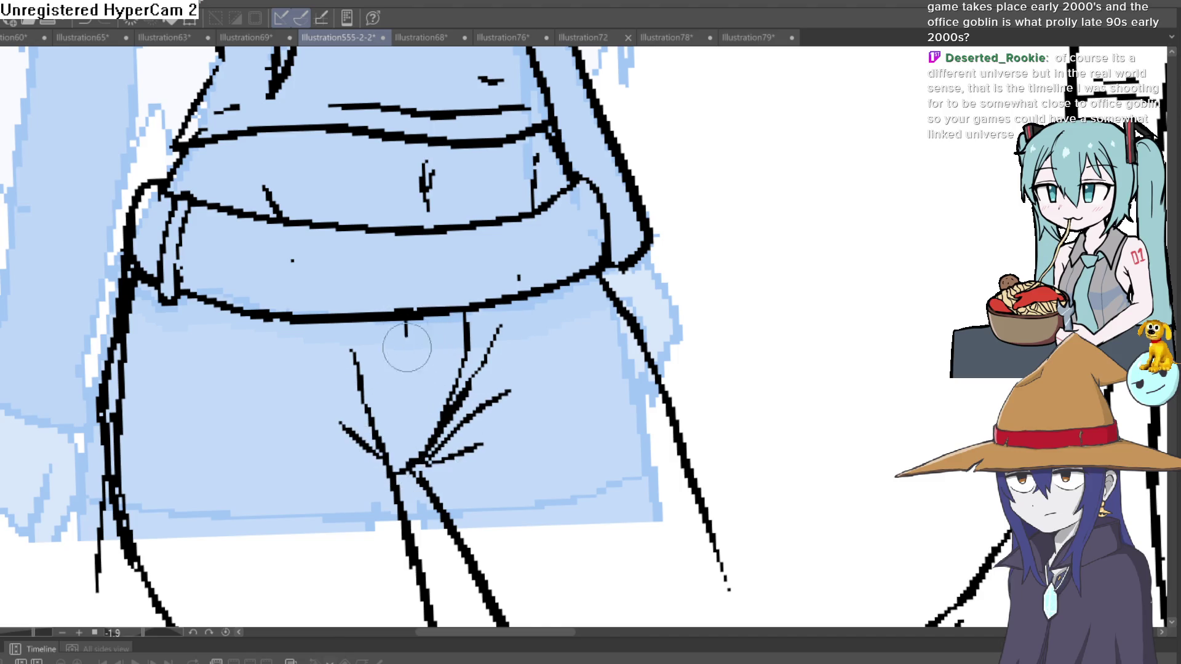
{"action": "left_click_drag", "start_coordinate": [407, 348], "coordinate": [400, 458]}
{"action": "scroll", "coordinate": [503, 359], "scroll_direction": "down", "scroll_amount": 3}
{"action": "scroll", "coordinate": [539, 384], "scroll_direction": "up", "scroll_amount": 1}
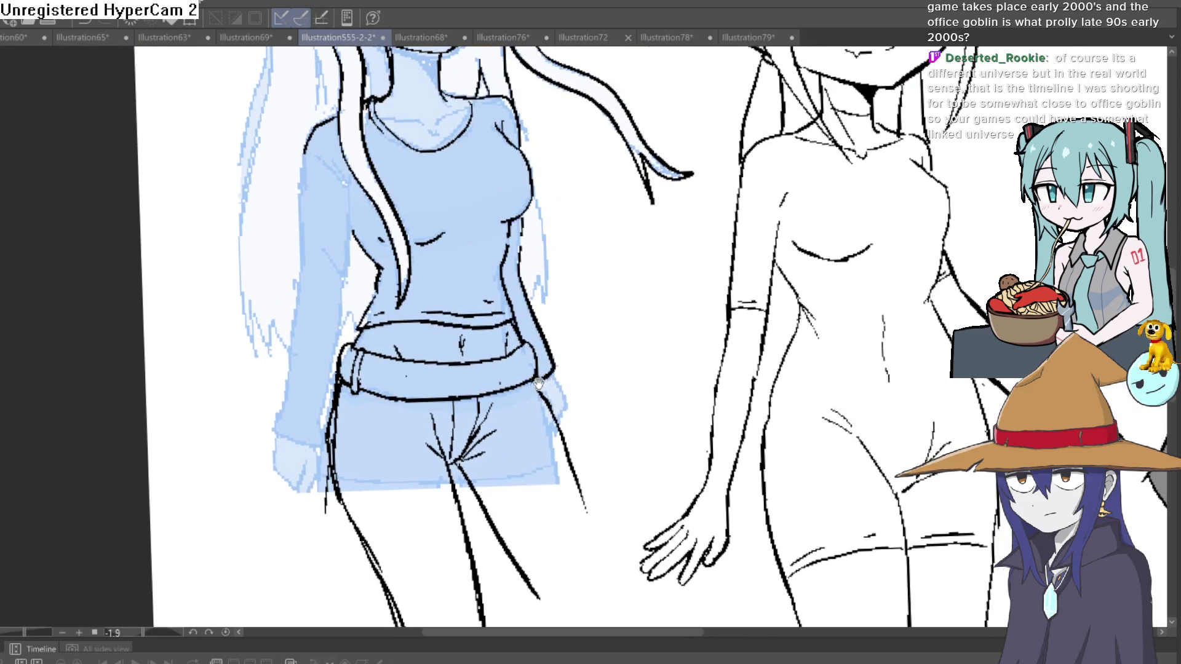
{"action": "scroll", "coordinate": [476, 418], "scroll_direction": "up", "scroll_amount": 3}
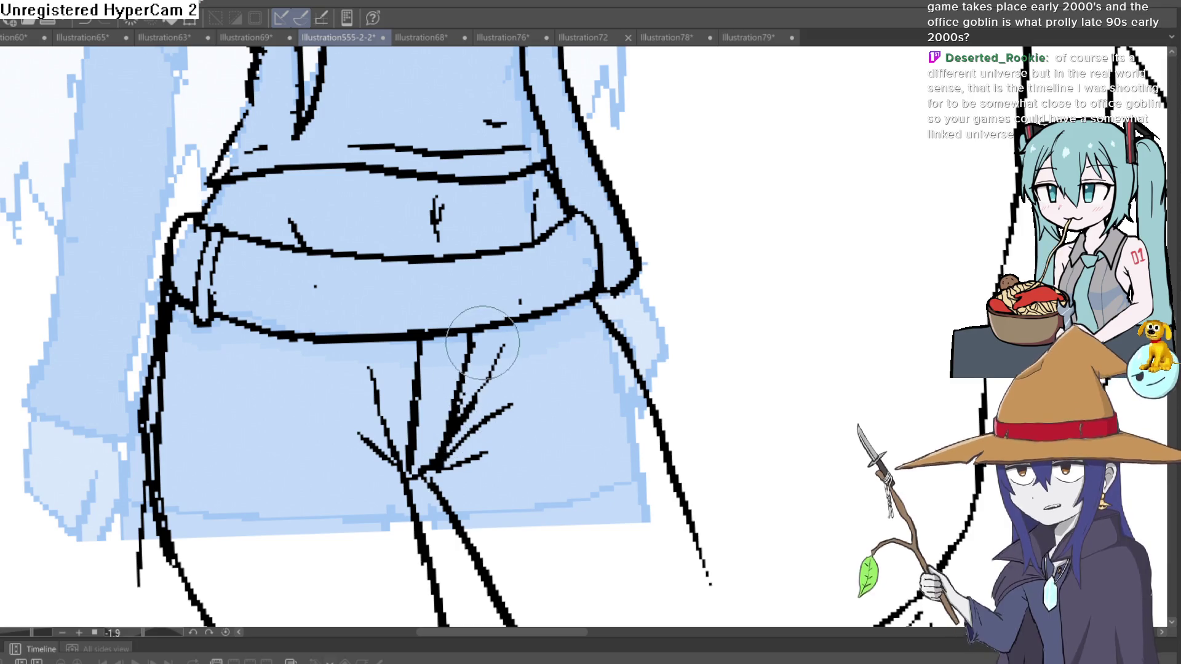
{"action": "scroll", "coordinate": [454, 436], "scroll_direction": "down", "scroll_amount": 1}
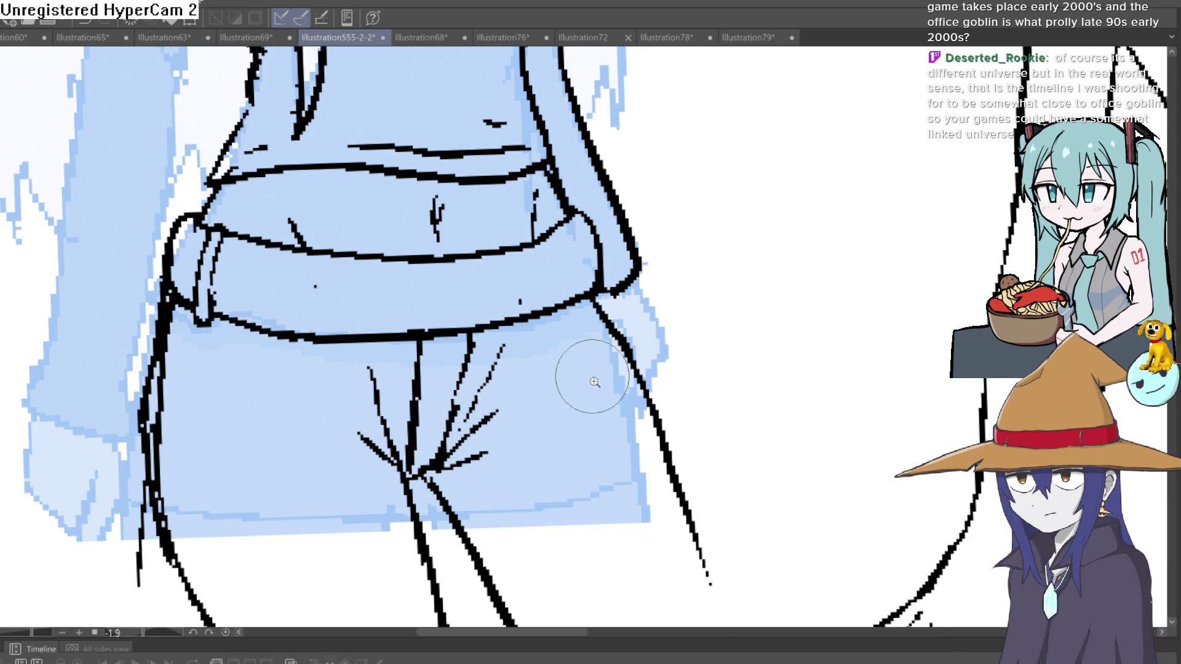
{"action": "scroll", "coordinate": [593, 377], "scroll_direction": "down", "scroll_amount": 3}
{"action": "scroll", "coordinate": [595, 361], "scroll_direction": "down", "scroll_amount": 3}
{"action": "mouse_move", "coordinate": [585, 356]}
{"action": "left_mouse_down"}
{"action": "mouse_move", "coordinate": [596, 330]}
{"action": "mouse_move", "coordinate": [517, 272]}
{"action": "left_mouse_up"}
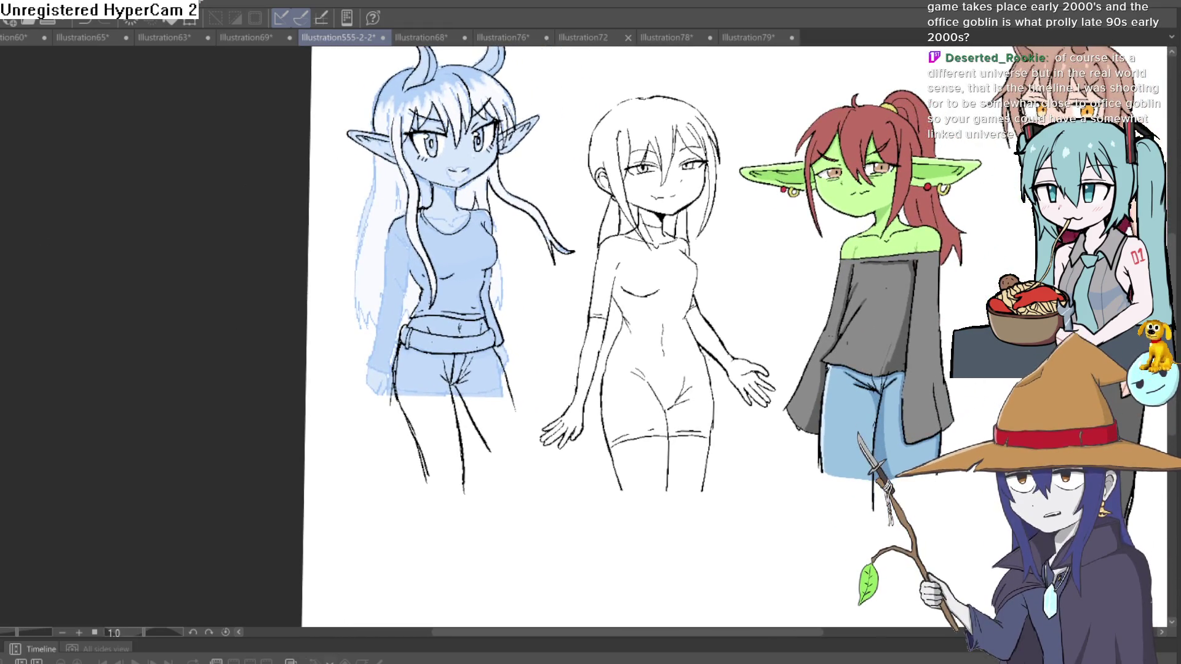
Rotate the canvas to align with the belt and add short marks at its top and bottom edges
{"action": "left_click_drag", "start_coordinate": [671, 123], "coordinate": [591, 167]}
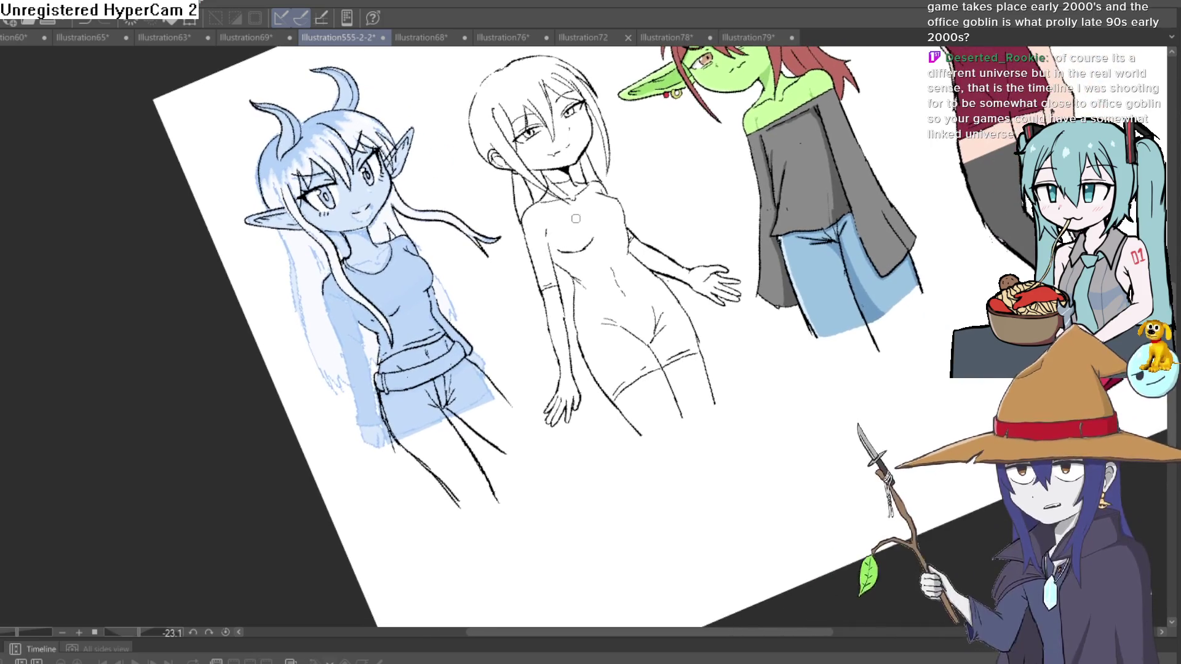
{"action": "scroll", "coordinate": [532, 316], "scroll_direction": "up", "scroll_amount": 5}
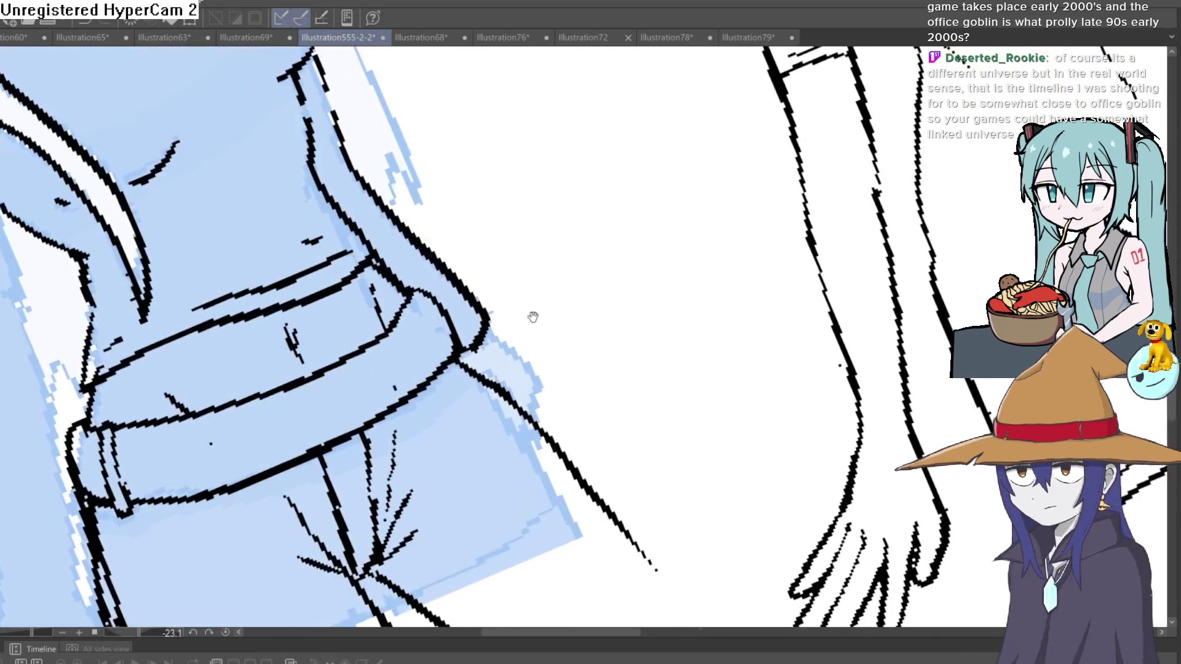
{"action": "mouse_move", "coordinate": [533, 316]}
{"action": "left_mouse_down"}
{"action": "mouse_move", "coordinate": [527, 256]}
{"action": "mouse_move", "coordinate": [664, 180]}
{"action": "mouse_move", "coordinate": [711, 206]}
{"action": "left_mouse_up"}
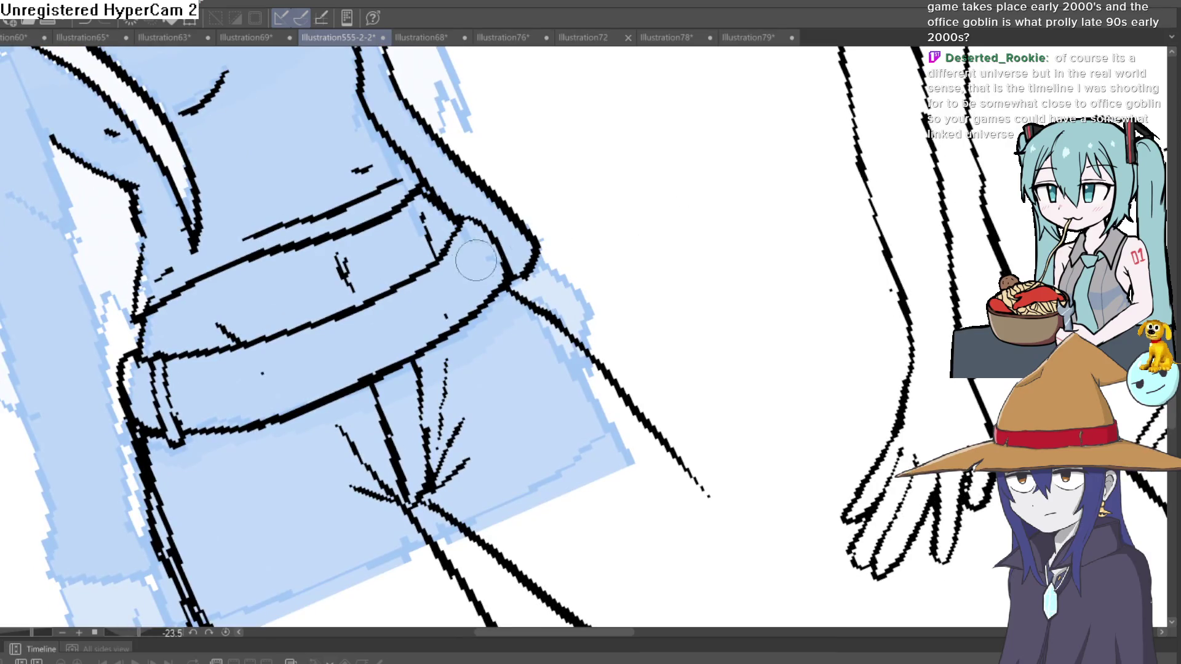
{"action": "mouse_move", "coordinate": [286, 332]}
{"action": "left_mouse_down"}
{"action": "mouse_move", "coordinate": [329, 402]}
{"action": "mouse_move", "coordinate": [307, 326]}
{"action": "left_mouse_up"}
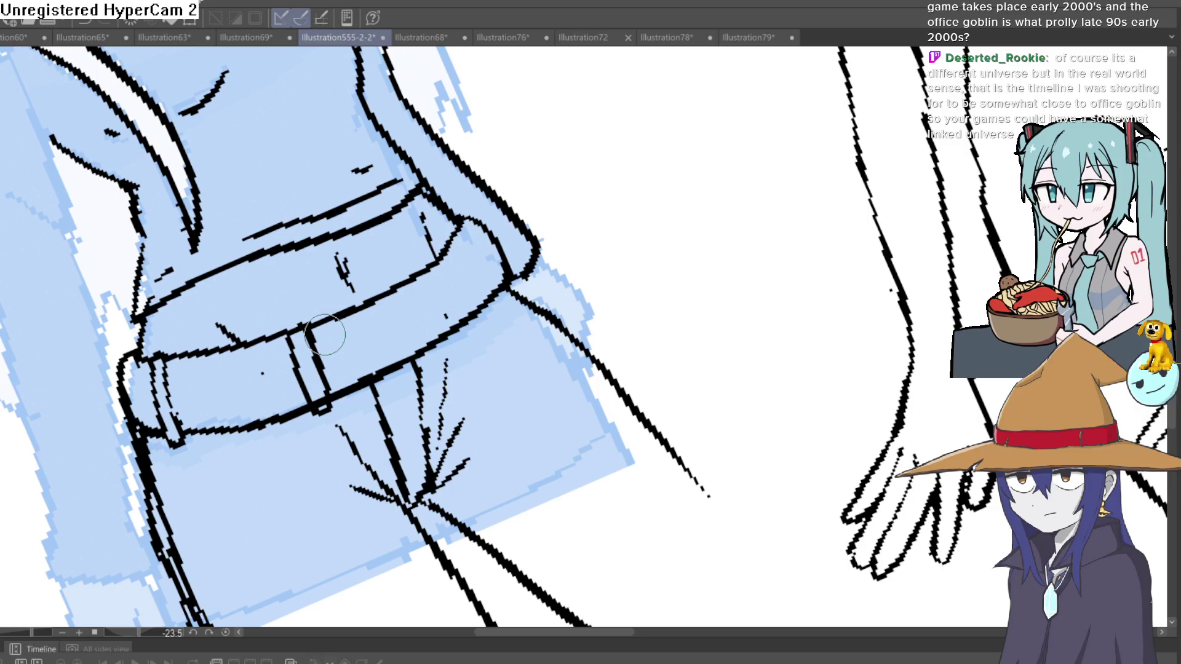
{"action": "left_click_drag", "start_coordinate": [339, 407], "coordinate": [346, 399]}
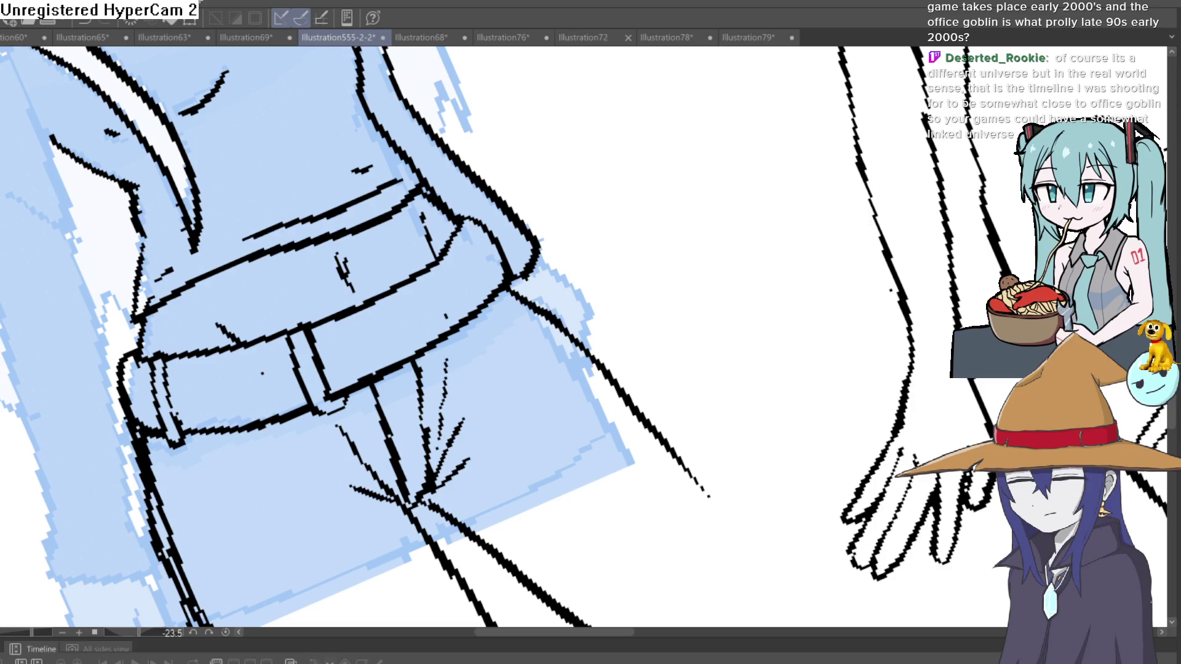
{"action": "left_click_drag", "start_coordinate": [519, 202], "coordinate": [403, 310]}
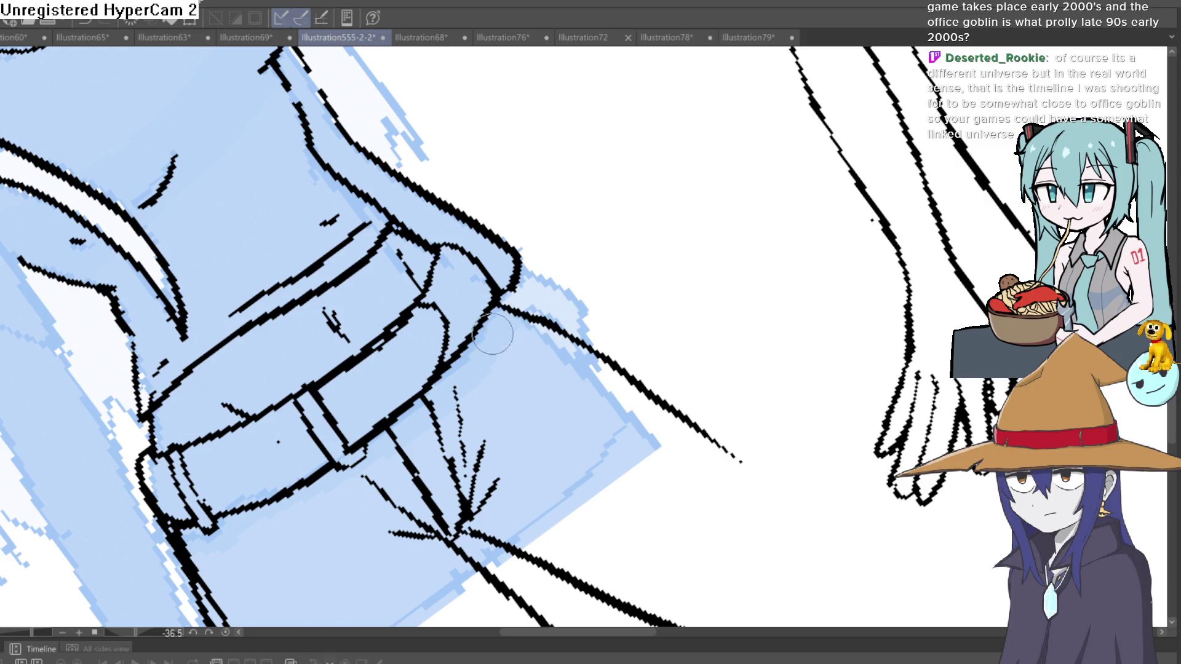
{"action": "left_click_drag", "start_coordinate": [500, 331], "coordinate": [521, 280]}
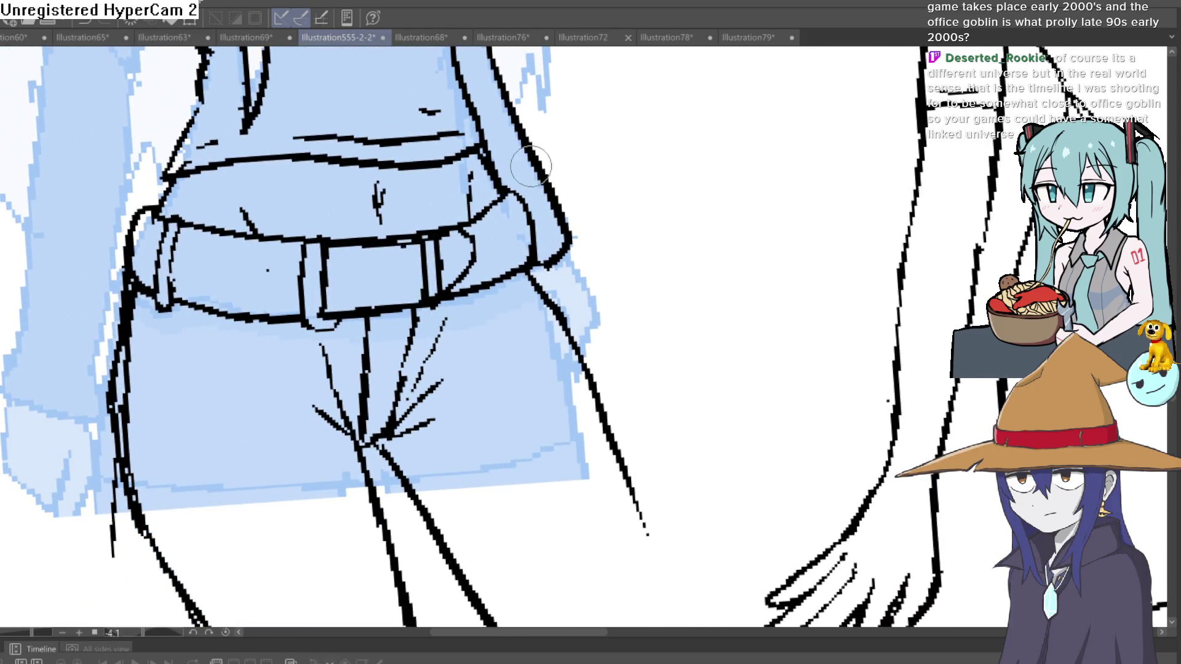
{"action": "key", "text": "ctrl+z"}
{"action": "key", "text": "ctrl+z"}
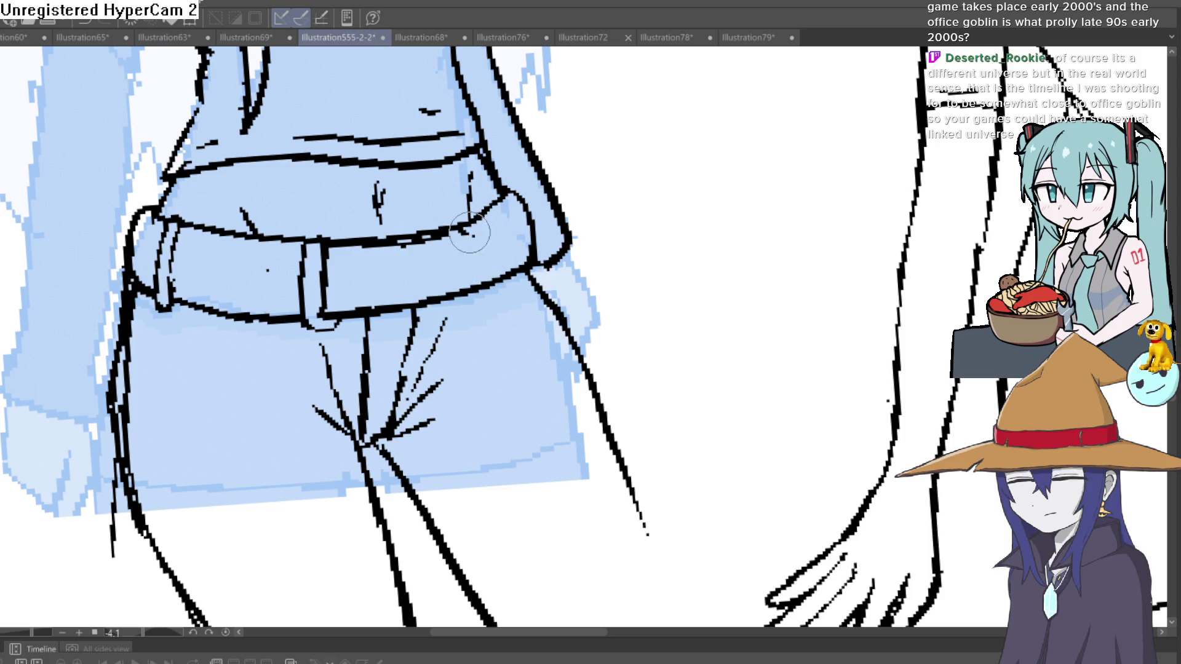
Redraw the belt's right end with a thicker curve and loop, enlarge the brush, and level the canvas
{"action": "left_click_drag", "start_coordinate": [484, 227], "coordinate": [497, 236]}
{"action": "left_click_drag", "start_coordinate": [480, 282], "coordinate": [492, 229]}
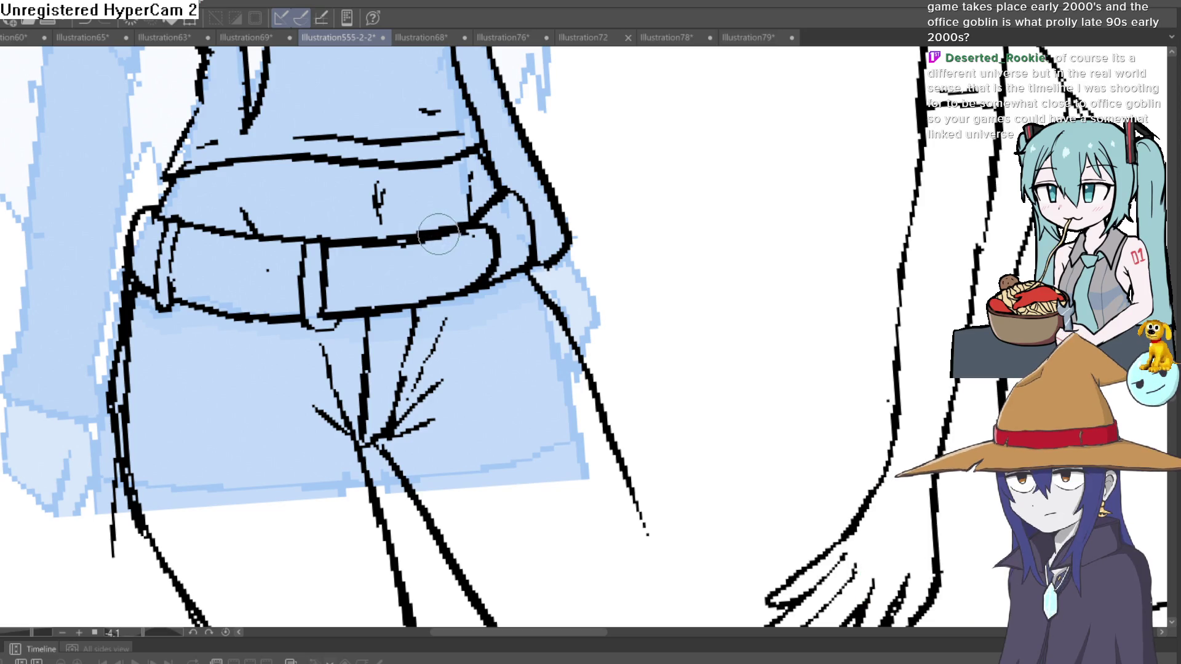
{"action": "left_click_drag", "start_coordinate": [444, 276], "coordinate": [446, 302]}
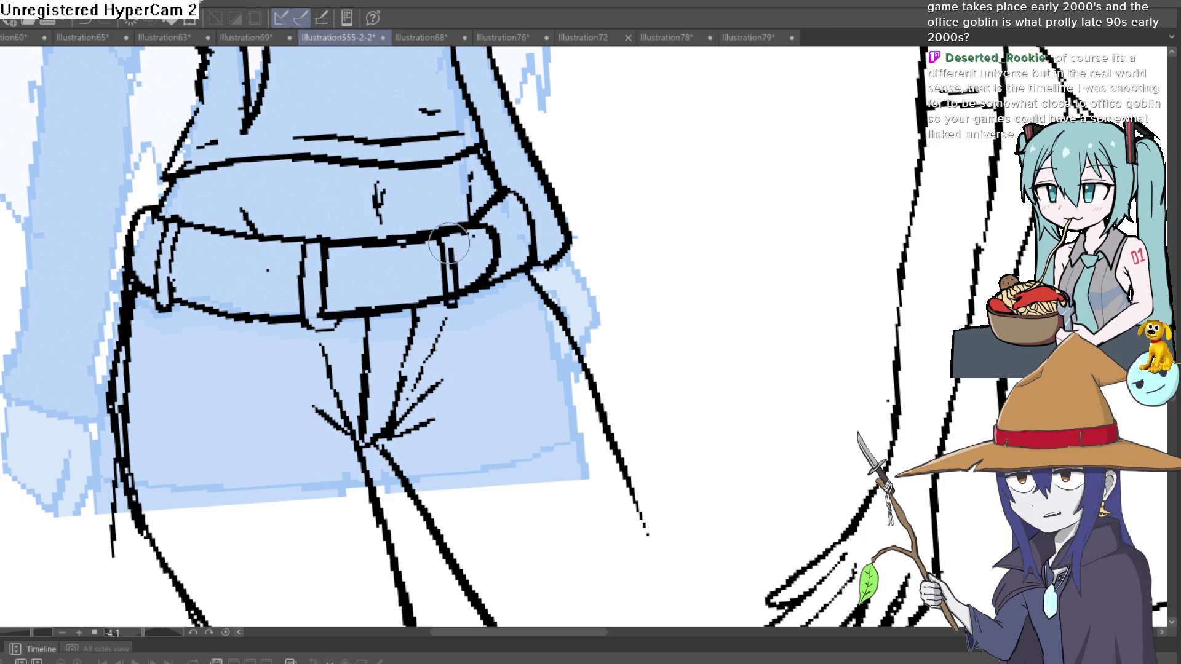
{"action": "key", "text": "ctrl+z"}
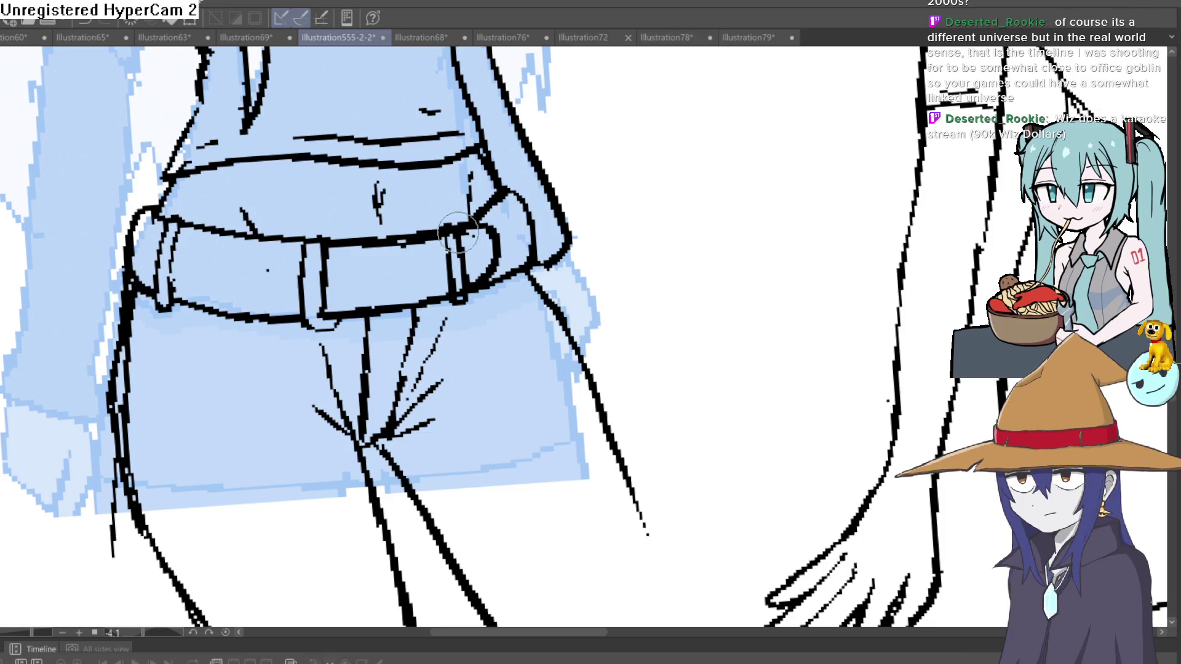
{"action": "key", "text": "]"}
{"action": "key", "text": "]"}
{"action": "key", "text": "]"}
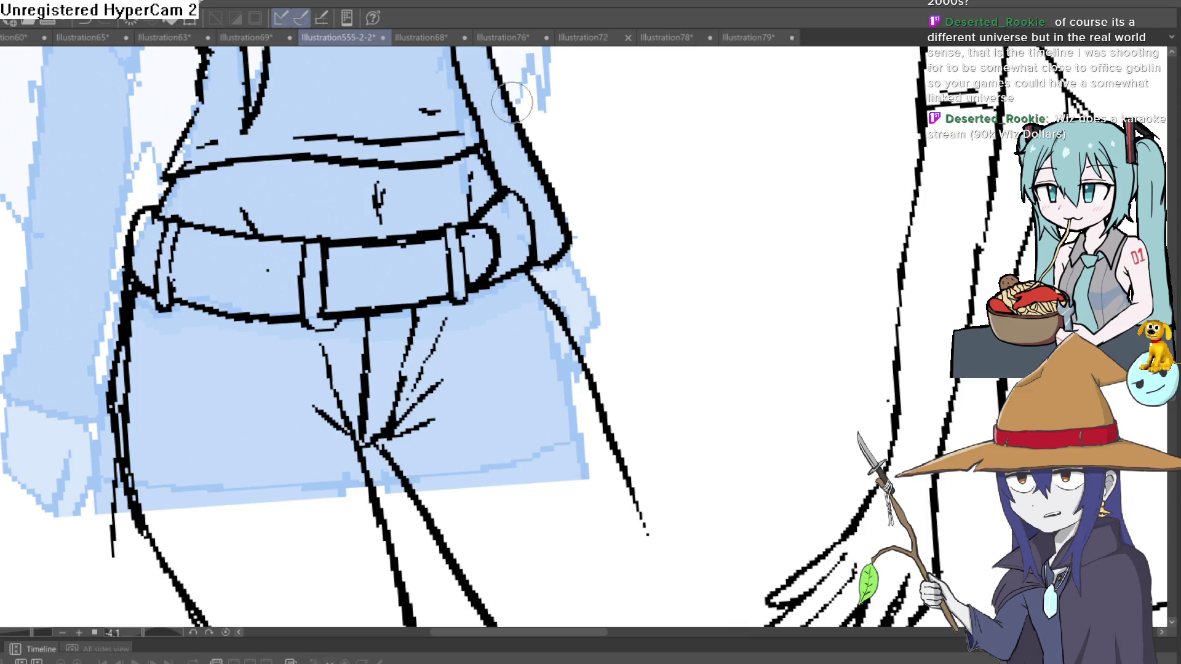
{"action": "mouse_move", "coordinate": [512, 102]}
{"action": "left_mouse_down"}
{"action": "mouse_move", "coordinate": [503, 227]}
{"action": "mouse_move", "coordinate": [562, 83]}
{"action": "left_mouse_up"}
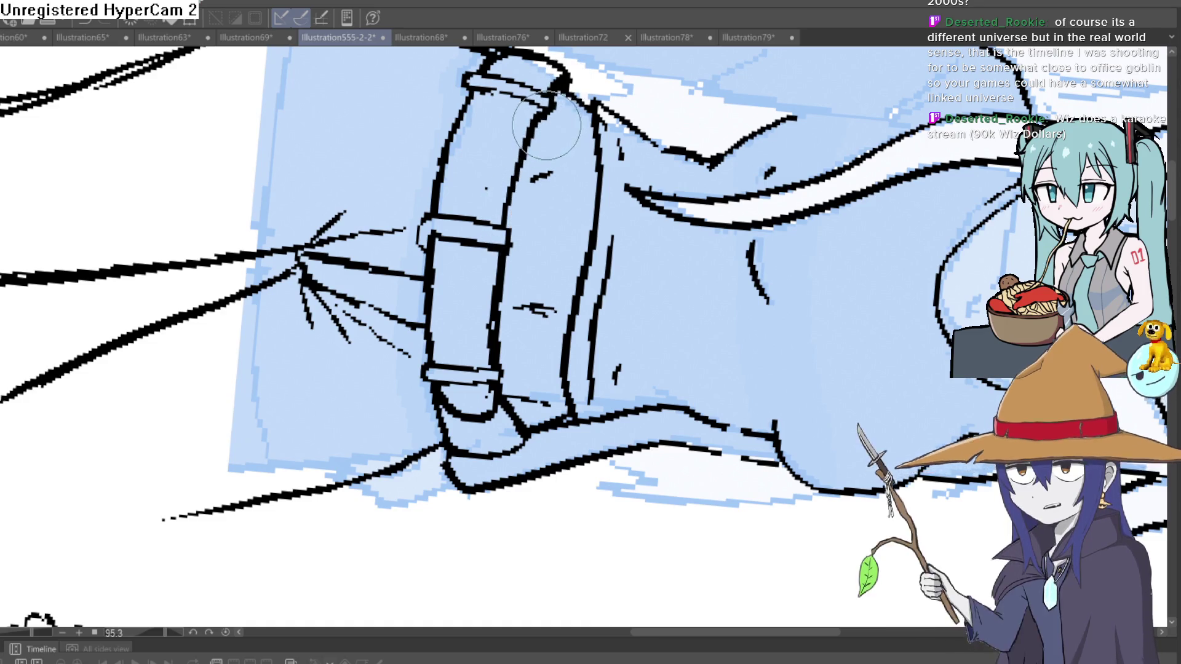
{"action": "mouse_move", "coordinate": [541, 132]}
{"action": "left_mouse_down"}
{"action": "mouse_move", "coordinate": [605, 308]}
{"action": "mouse_move", "coordinate": [633, 250]}
{"action": "mouse_move", "coordinate": [693, 250]}
{"action": "mouse_move", "coordinate": [632, 261]}
{"action": "mouse_move", "coordinate": [602, 234]}
{"action": "mouse_move", "coordinate": [567, 230]}
{"action": "mouse_move", "coordinate": [534, 191]}
{"action": "left_mouse_up"}
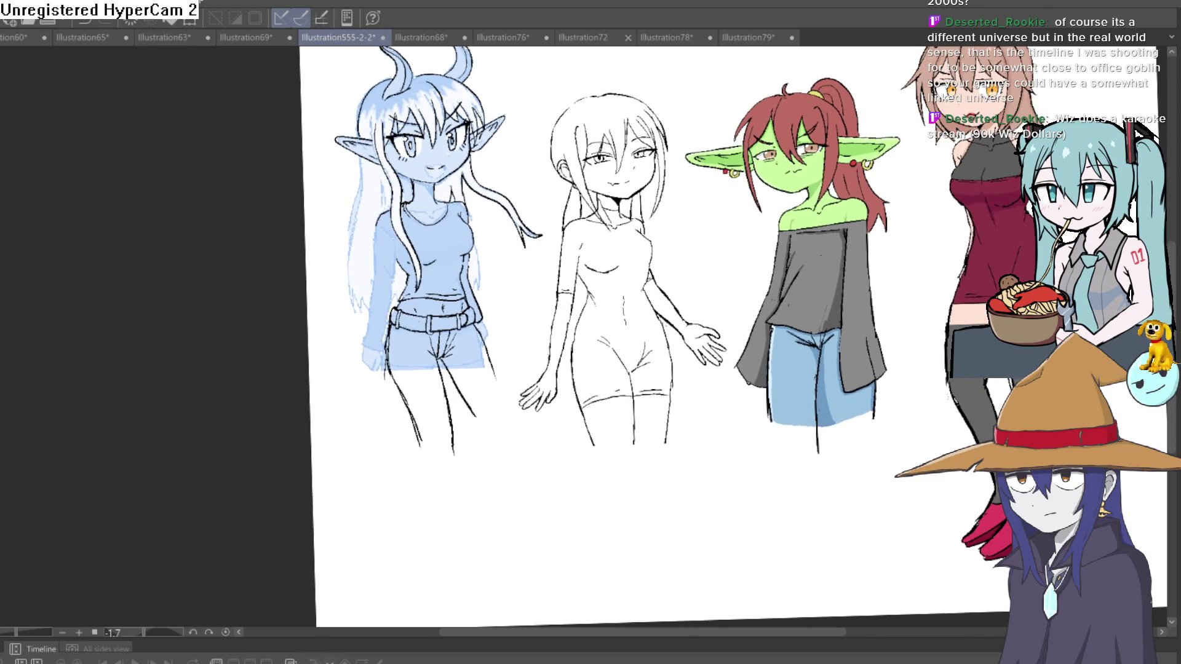
Break the thick leg line into a thinner broken line and extend the shorts' crease upward
{"action": "scroll", "coordinate": [429, 155], "scroll_direction": "up", "scroll_amount": 5}
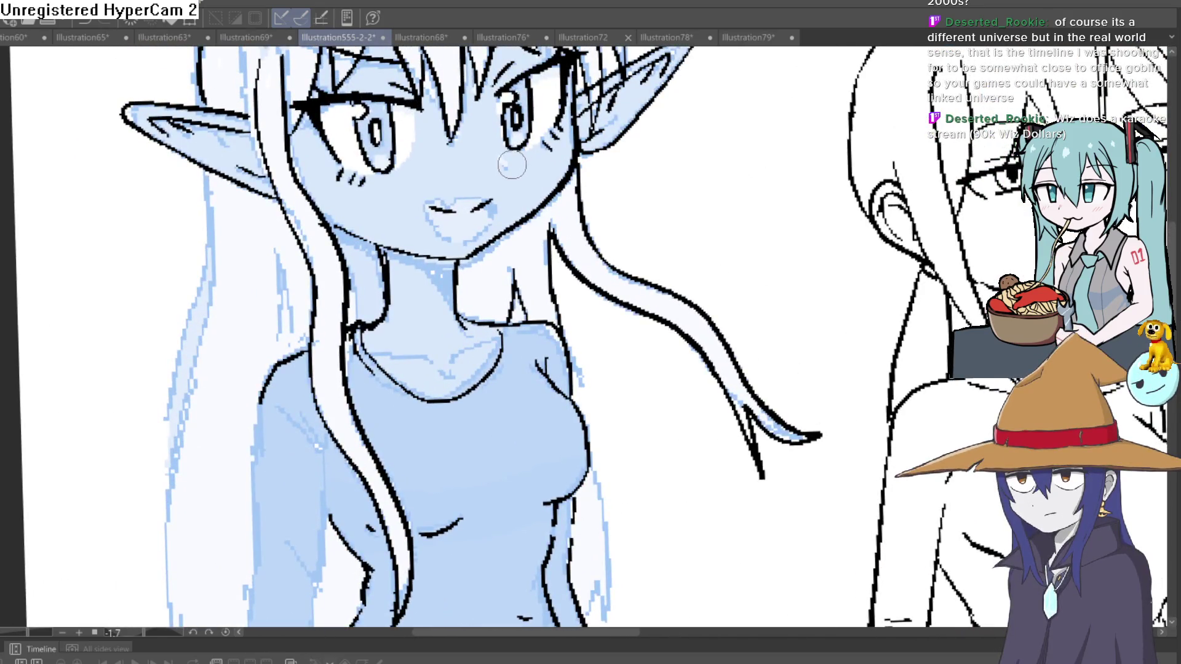
{"action": "scroll", "coordinate": [596, 203], "scroll_direction": "down", "scroll_amount": 8}
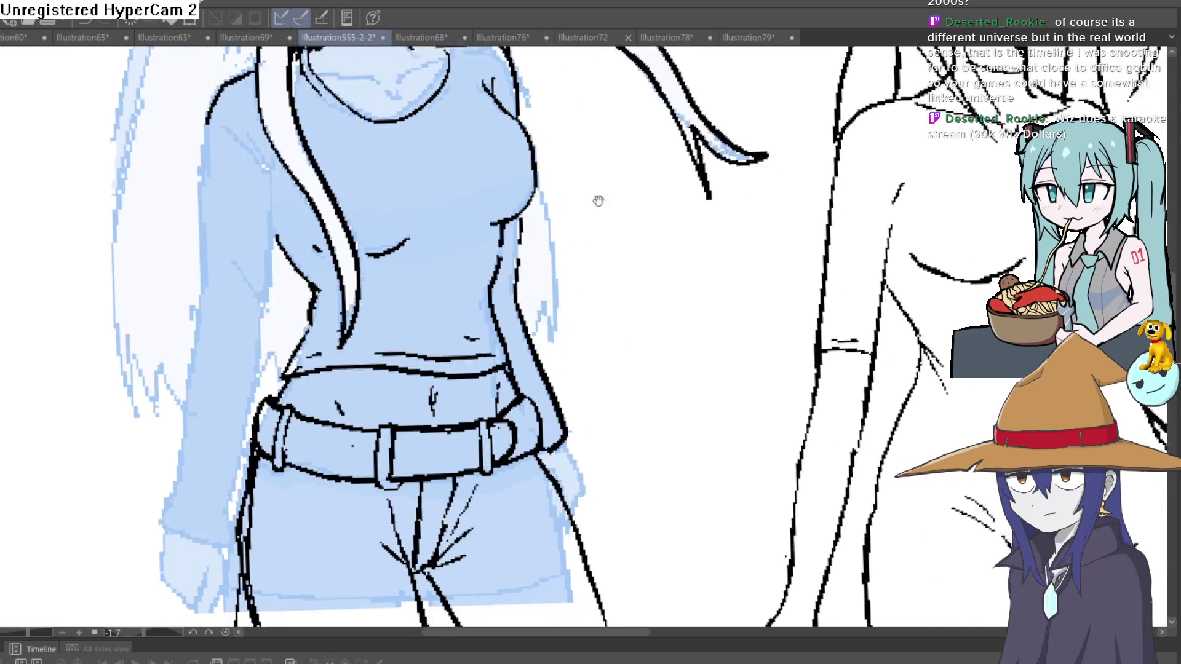
{"action": "scroll", "coordinate": [594, 209], "scroll_direction": "down", "scroll_amount": 6}
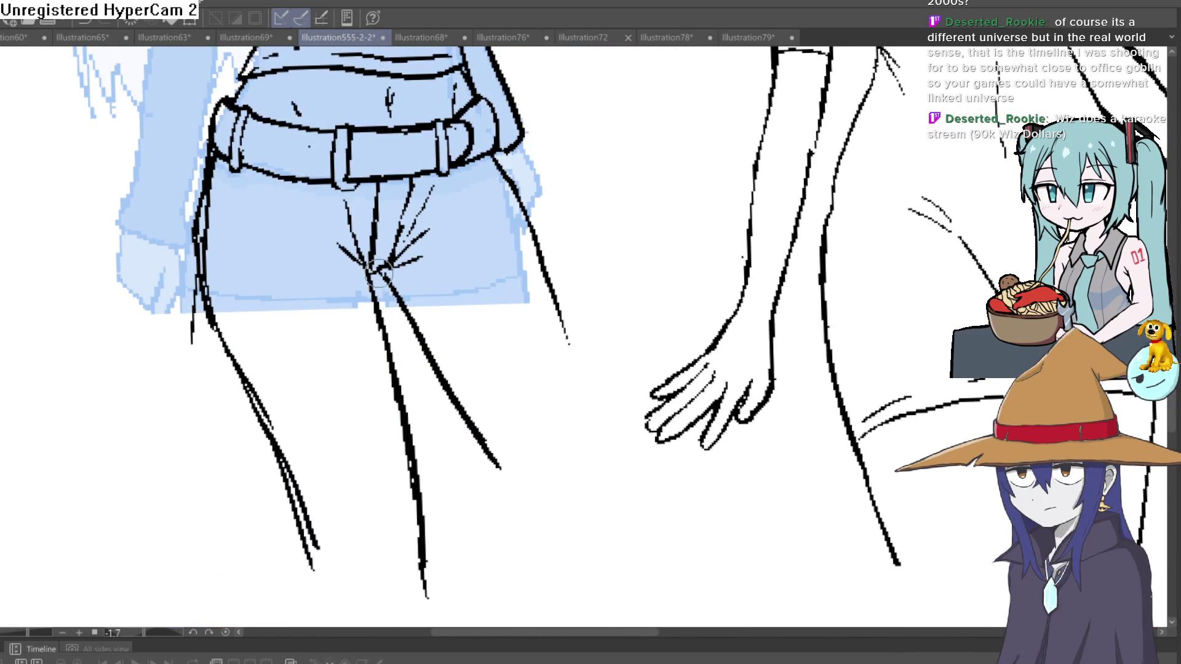
{"action": "left_click_drag", "start_coordinate": [396, 298], "coordinate": [476, 416]}
{"action": "scroll", "coordinate": [470, 321], "scroll_direction": "down", "scroll_amount": 3}
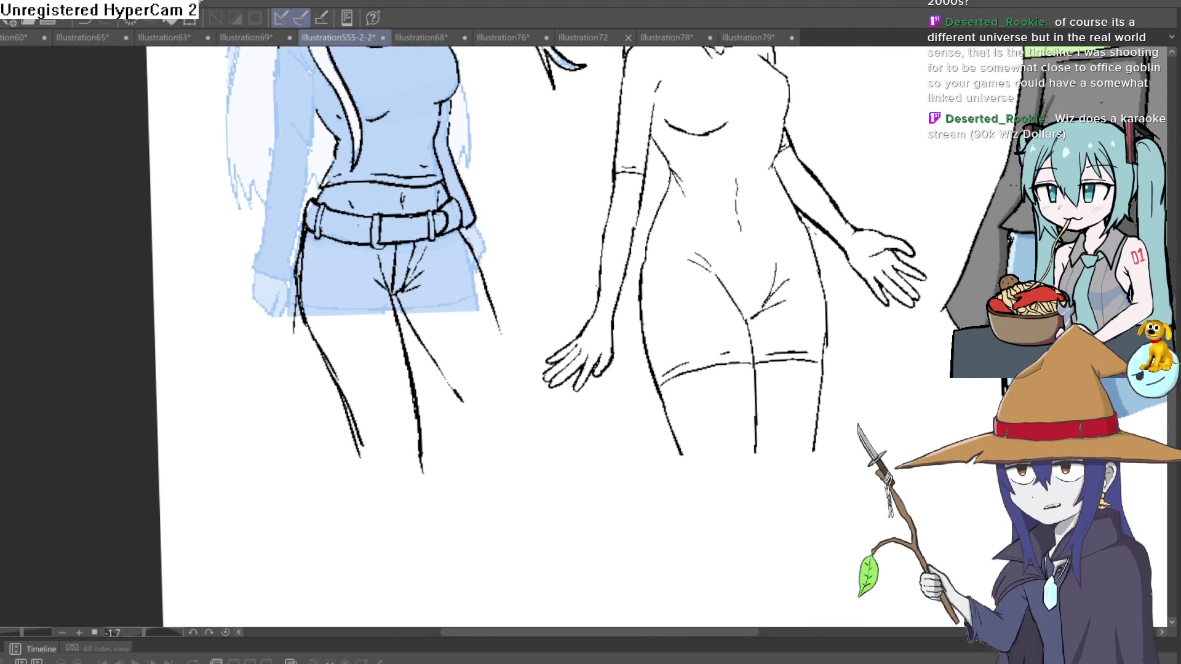
{"action": "scroll", "coordinate": [395, 275], "scroll_direction": "up", "scroll_amount": 3}
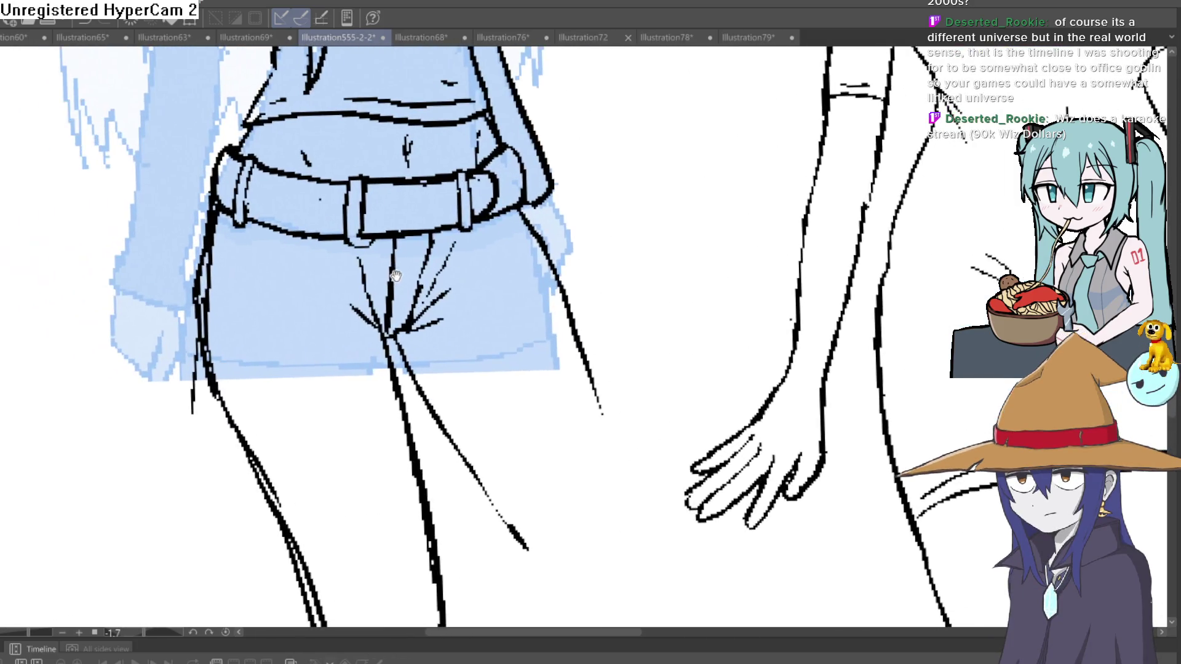
{"action": "left_click_drag", "start_coordinate": [259, 273], "coordinate": [279, 242]}
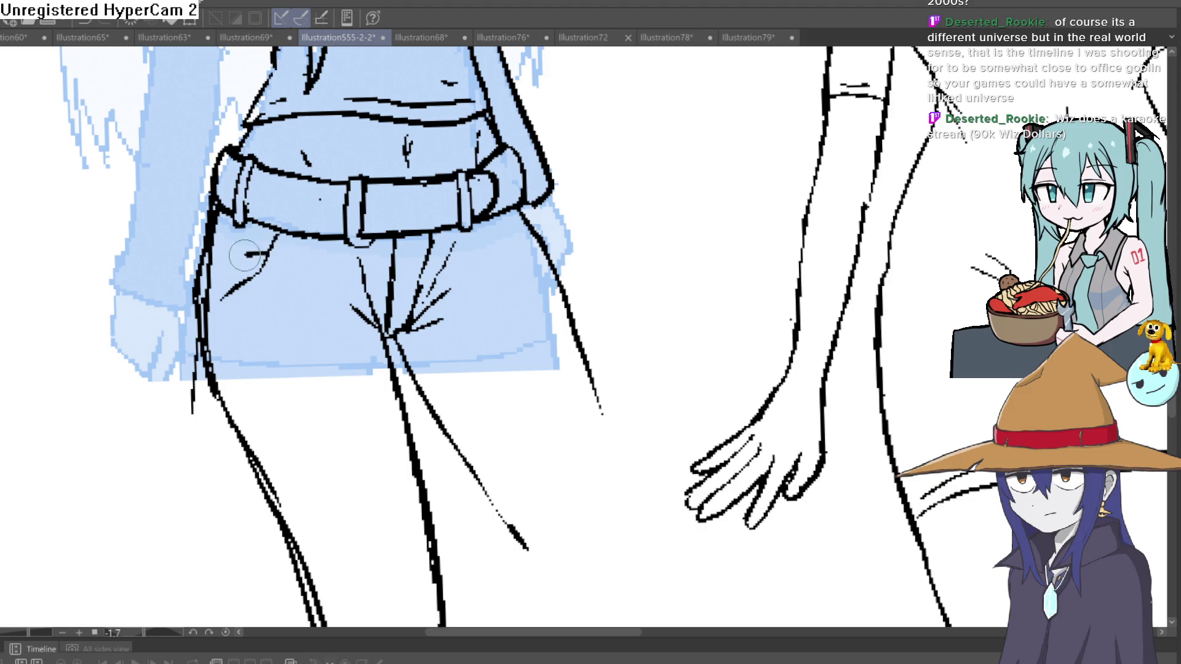
Undo the previous thigh stroke and redraw the elf's outer thigh line further down the leg
{"action": "scroll", "coordinate": [587, 335], "scroll_direction": "down", "scroll_amount": 2}
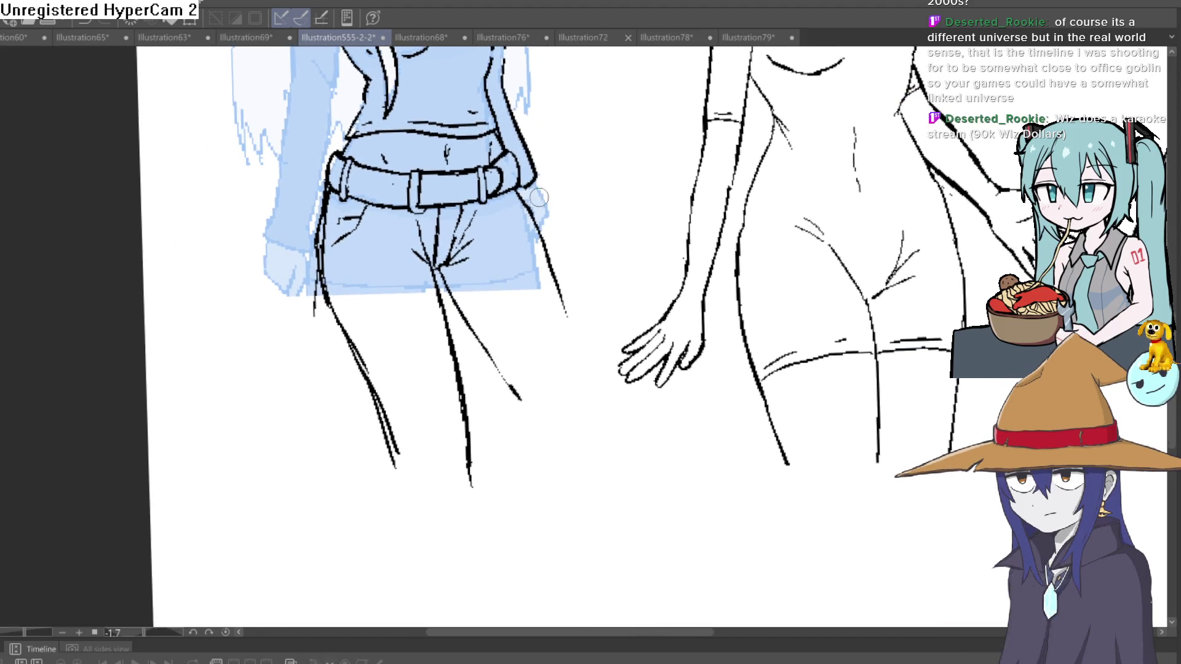
{"action": "key", "text": "ctrl+z"}
{"action": "left_click_drag", "start_coordinate": [550, 272], "coordinate": [578, 372]}
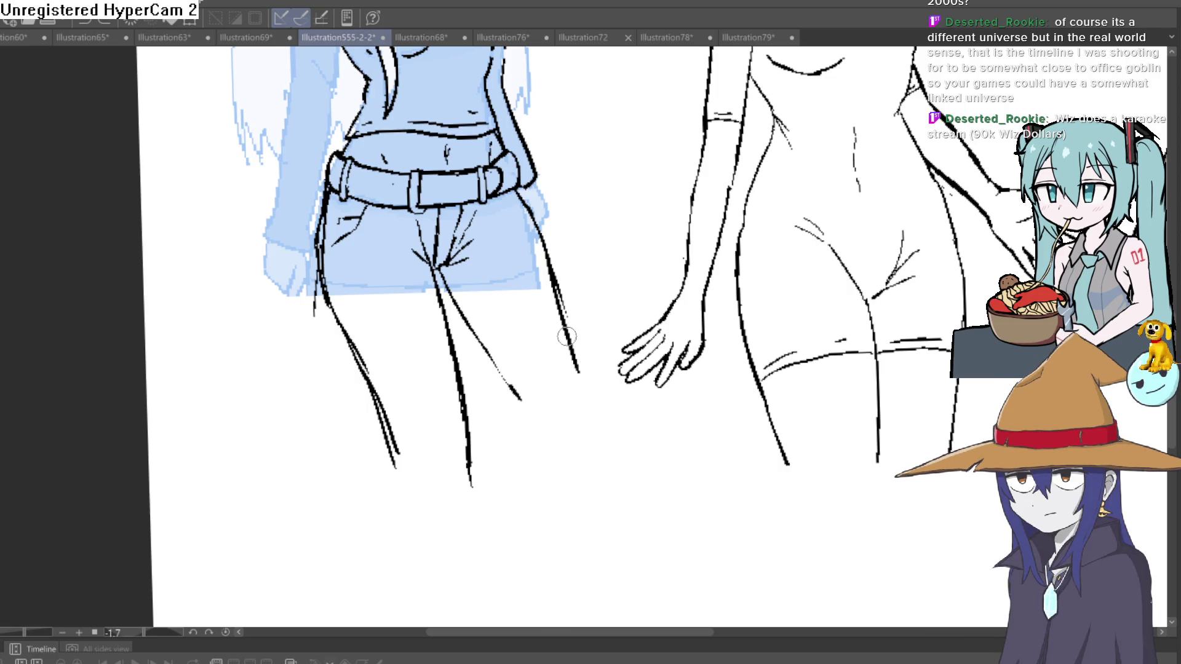
{"action": "scroll", "coordinate": [582, 415], "scroll_direction": "down", "scroll_amount": 4}
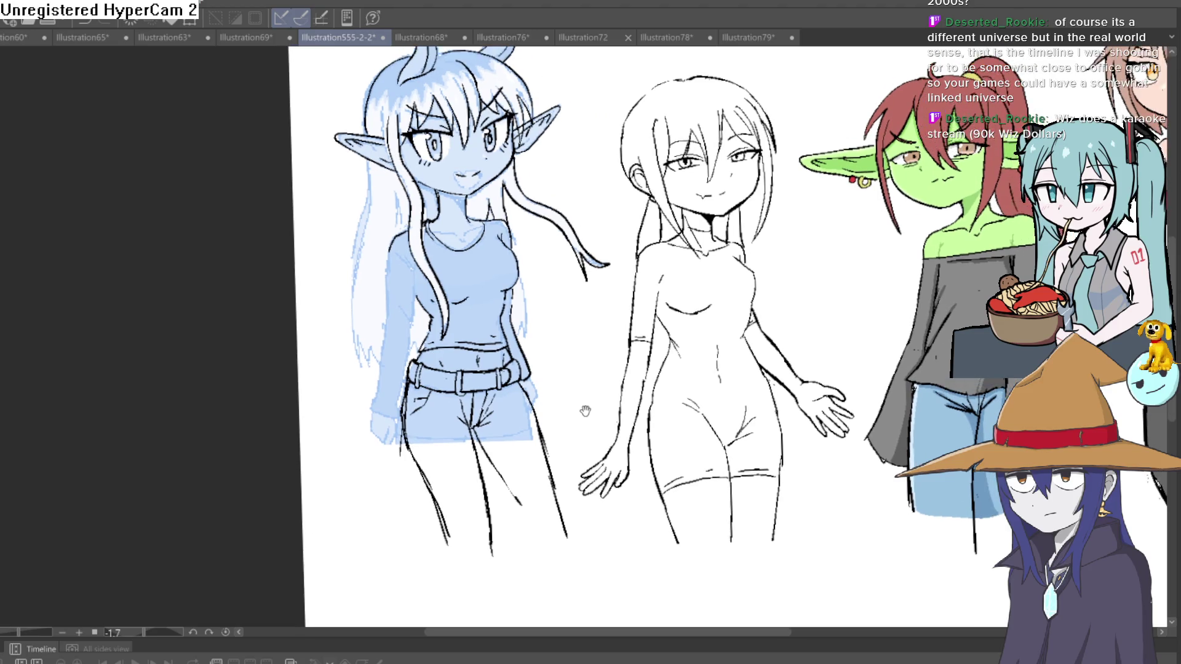
{"action": "scroll", "coordinate": [582, 416], "scroll_direction": "down", "scroll_amount": 1}
{"action": "scroll", "coordinate": [523, 357], "scroll_direction": "up", "scroll_amount": 5}
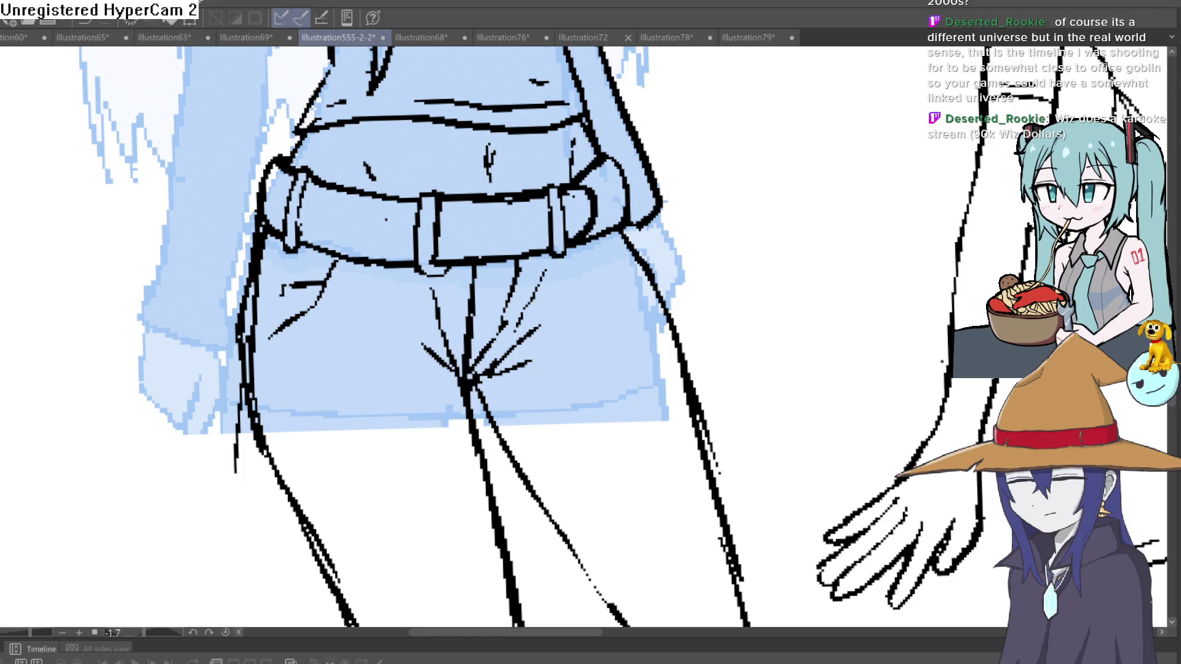
Add a short crease near the shorts' crotch, replacing an overly long fold stroke
{"action": "left_click_drag", "start_coordinate": [483, 394], "coordinate": [554, 307]}
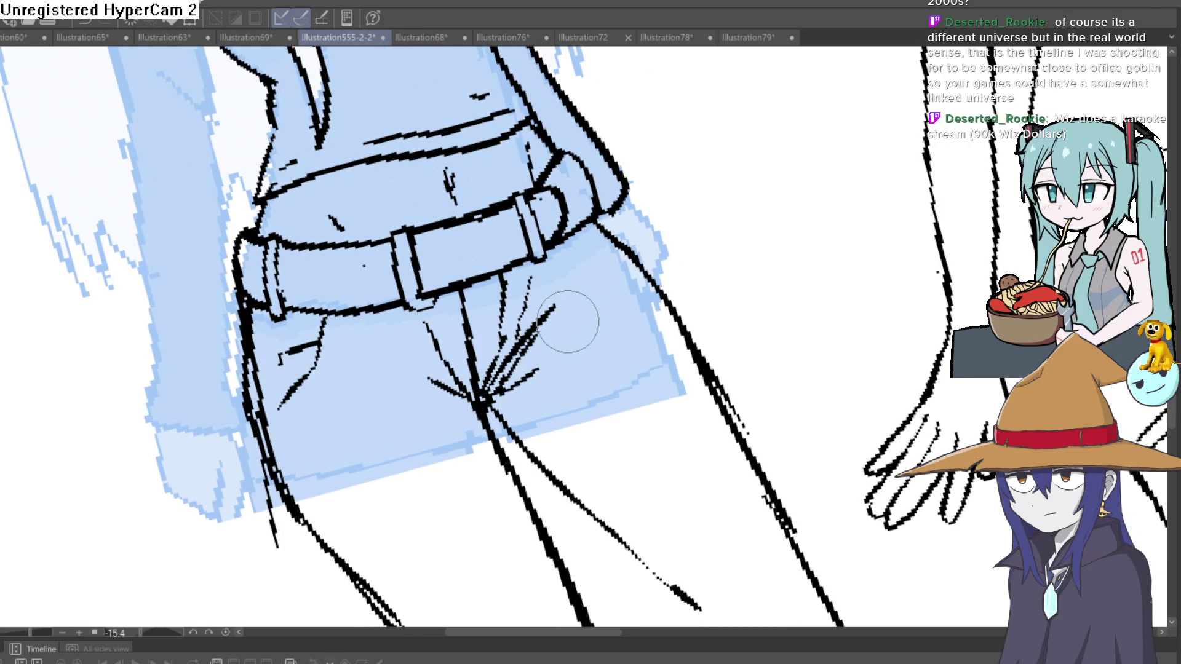
{"action": "key", "text": "ctrl+z"}
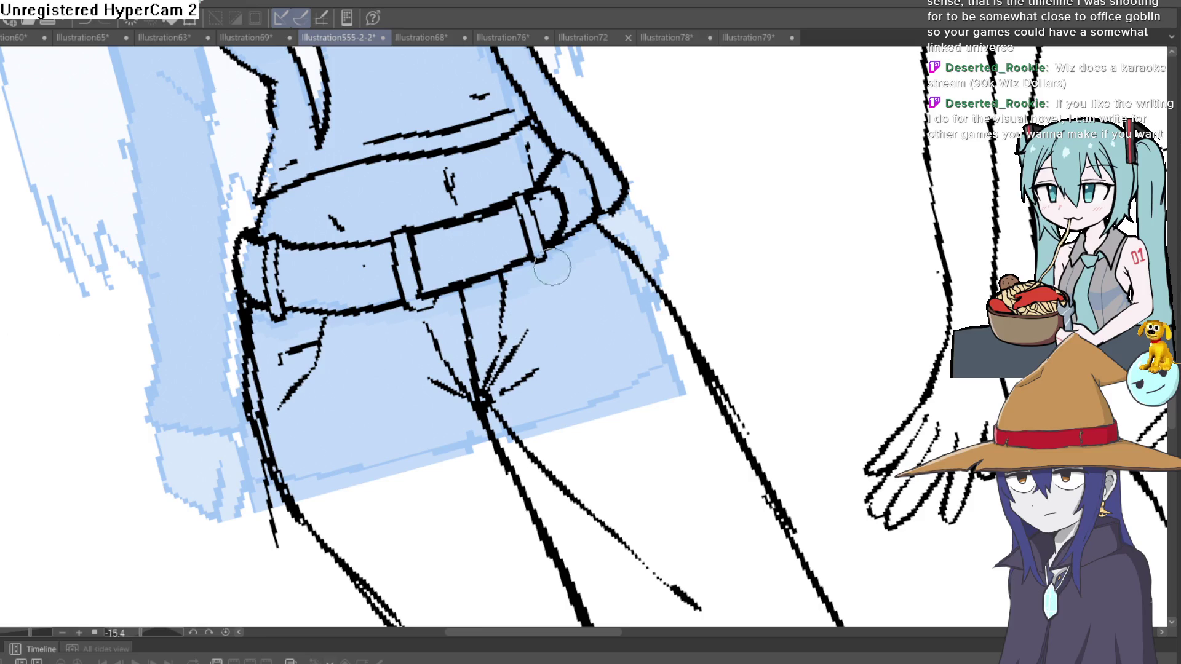
{"action": "left_click_drag", "start_coordinate": [506, 332], "coordinate": [575, 249]}
Draw round stud rings along the belt from the buckle to its left side and reink its left tip
{"action": "mouse_move", "coordinate": [607, 289]}
{"action": "left_mouse_down"}
{"action": "mouse_move", "coordinate": [722, 298]}
{"action": "mouse_move", "coordinate": [655, 247]}
{"action": "mouse_move", "coordinate": [615, 272]}
{"action": "mouse_move", "coordinate": [567, 245]}
{"action": "mouse_move", "coordinate": [563, 264]}
{"action": "left_mouse_up"}
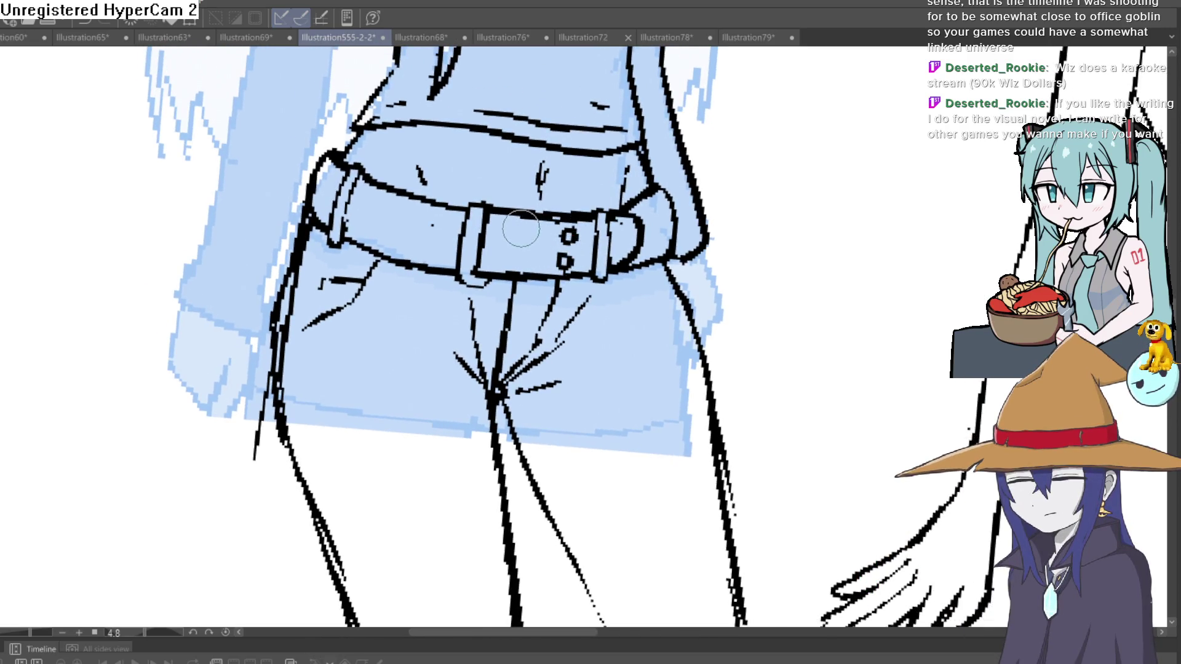
{"action": "left_click_drag", "start_coordinate": [515, 228], "coordinate": [522, 232]}
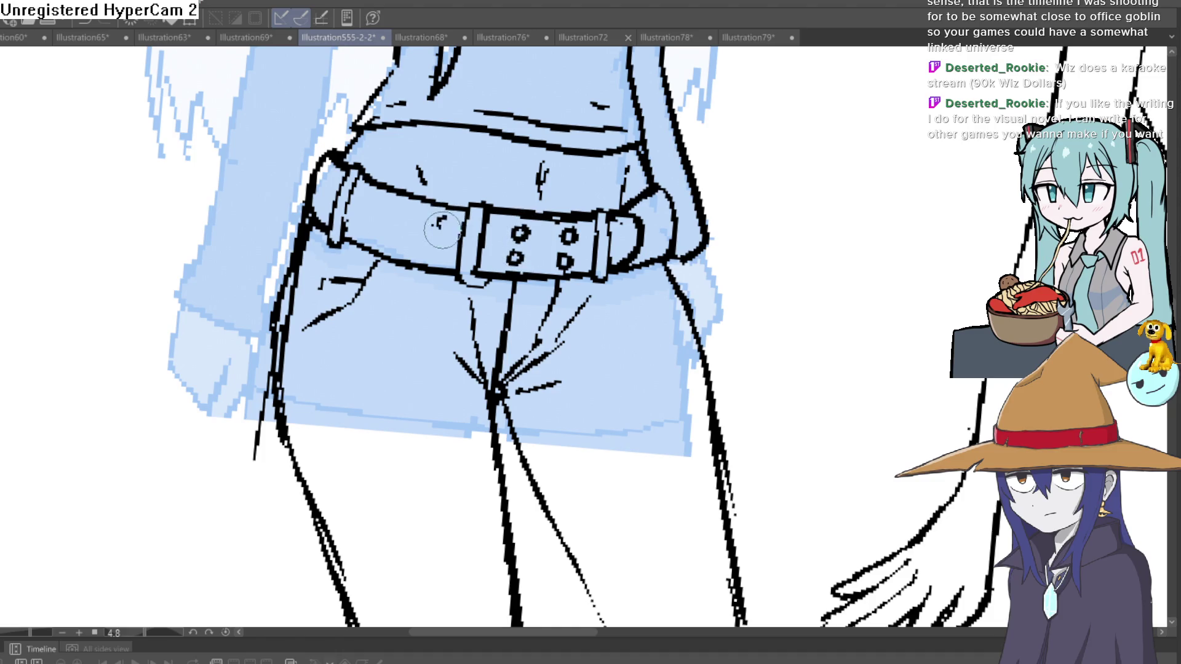
{"action": "left_click_drag", "start_coordinate": [441, 229], "coordinate": [438, 246]}
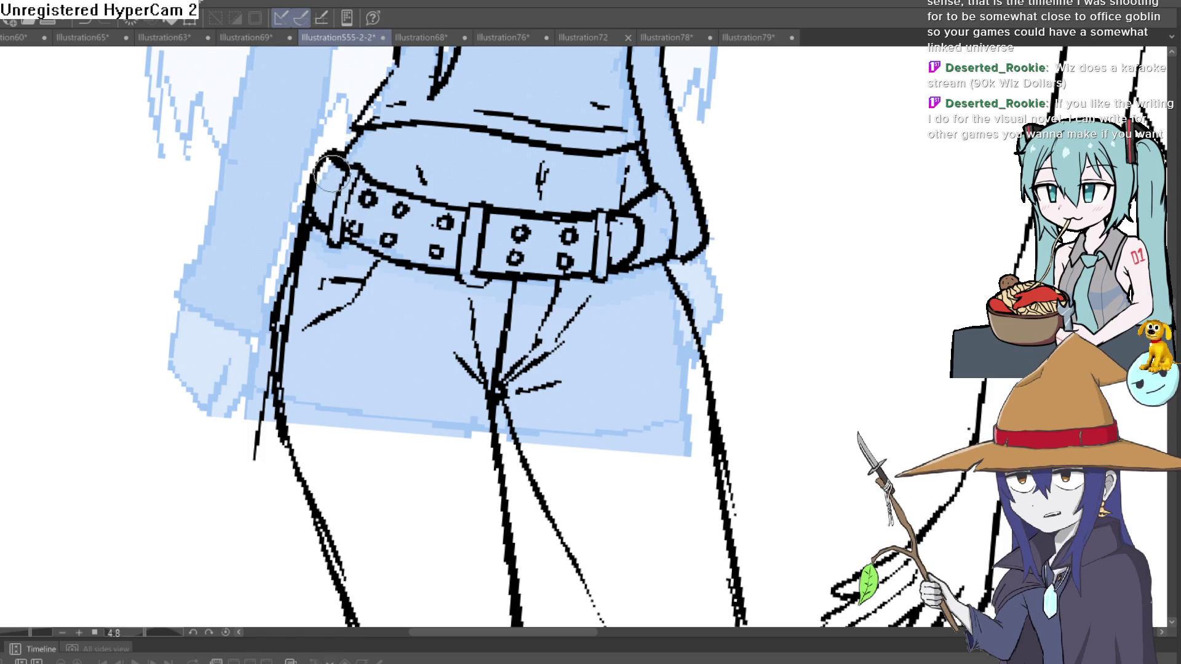
{"action": "left_click_drag", "start_coordinate": [335, 155], "coordinate": [324, 187]}
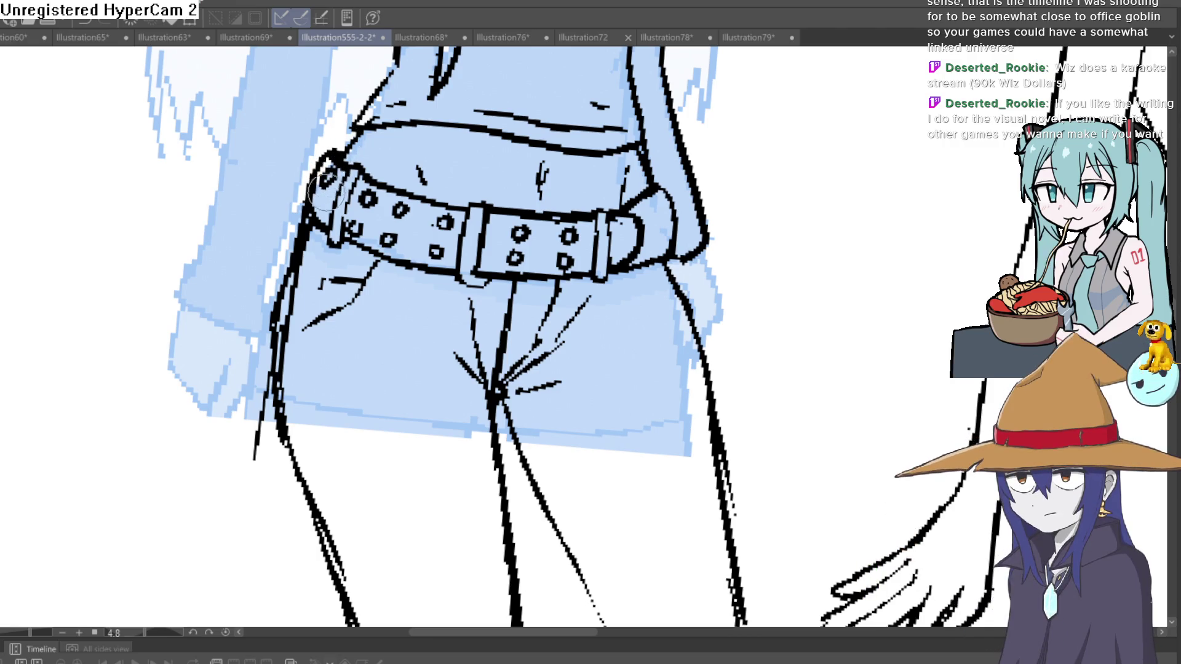
{"action": "scroll", "coordinate": [338, 178], "scroll_direction": "down", "scroll_amount": 3}
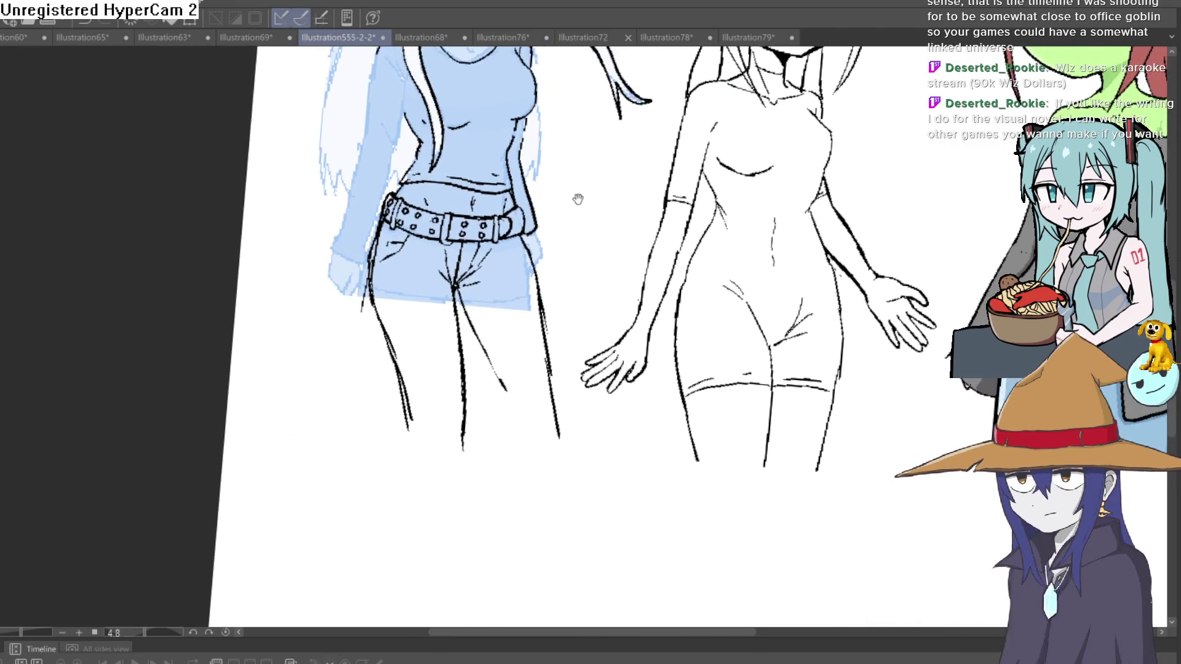
Undo the elf's blue sketch and fill, toggling redo to compare before removing it for good
{"action": "scroll", "coordinate": [575, 197], "scroll_direction": "up", "scroll_amount": 4}
{"action": "scroll", "coordinate": [506, 205], "scroll_direction": "down", "scroll_amount": 1}
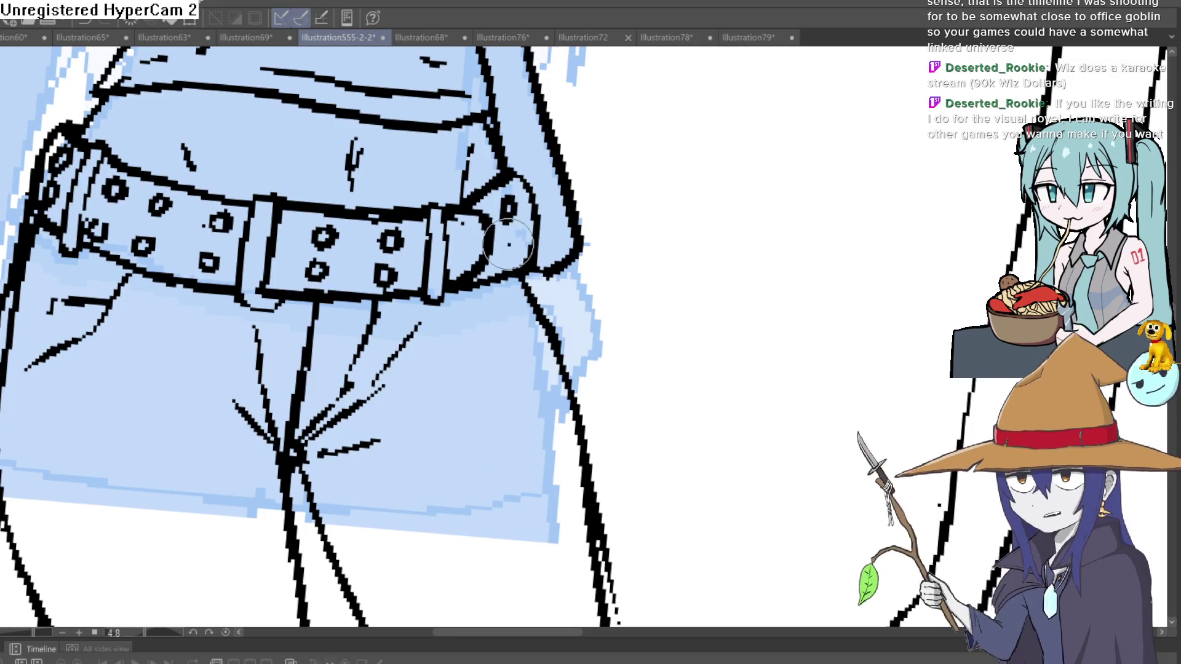
{"action": "scroll", "coordinate": [599, 218], "scroll_direction": "down", "scroll_amount": 3}
{"action": "scroll", "coordinate": [591, 231], "scroll_direction": "down", "scroll_amount": 4}
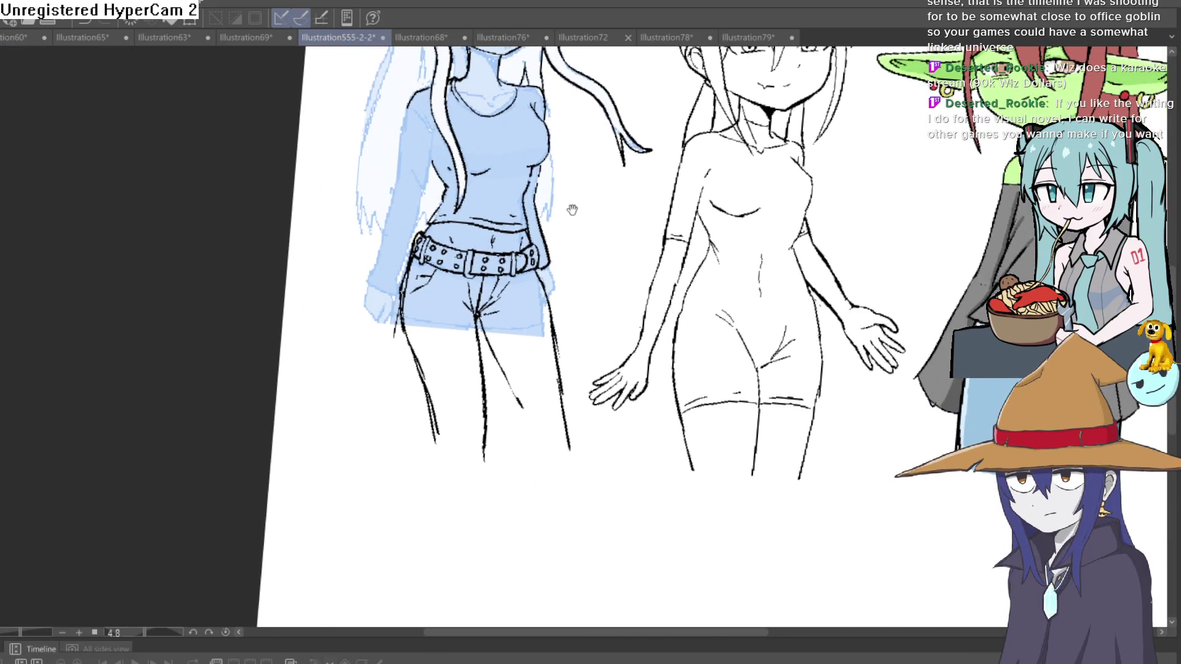
{"action": "left_click_drag", "start_coordinate": [585, 240], "coordinate": [565, 264]}
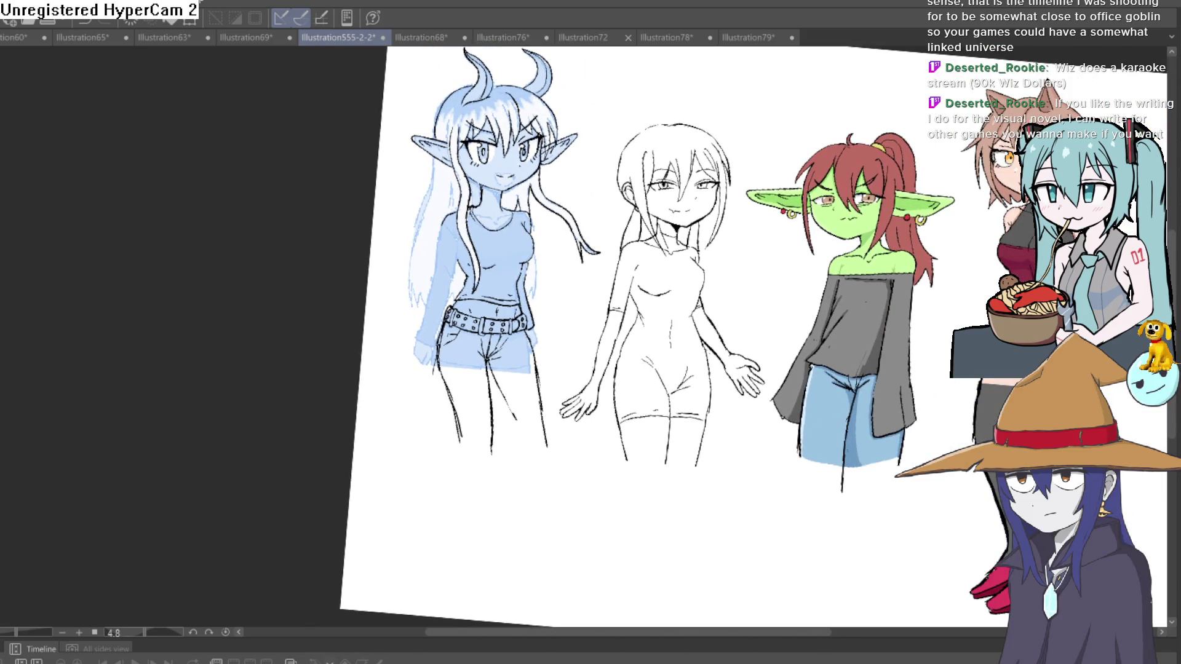
{"action": "key", "text": "ctrl+z"}
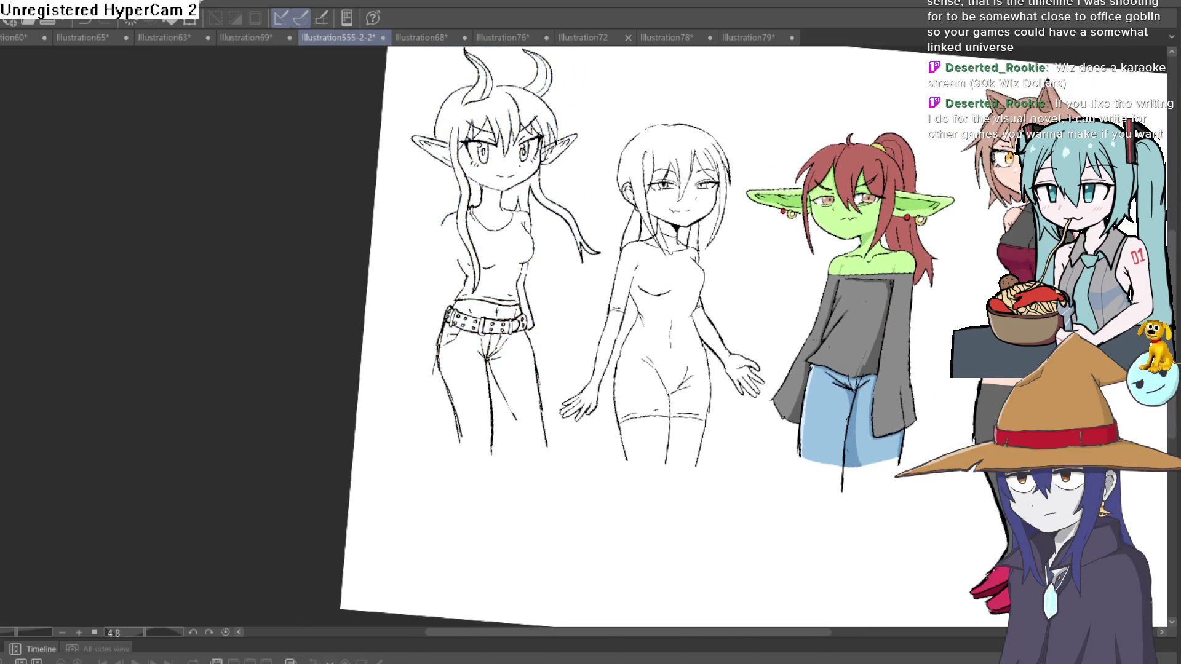
{"action": "key", "text": "ctrl+y"}
{"action": "key", "text": "ctrl+z"}
{"action": "key", "text": "ctrl+y"}
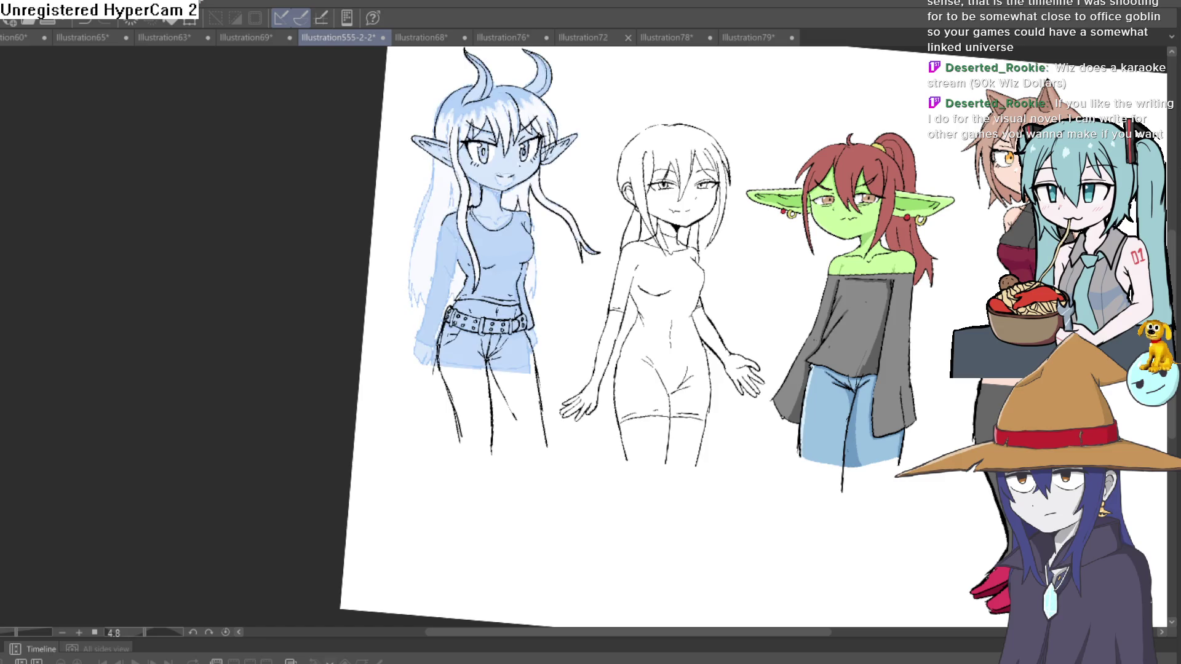
{"action": "key", "text": "ctrl+z"}
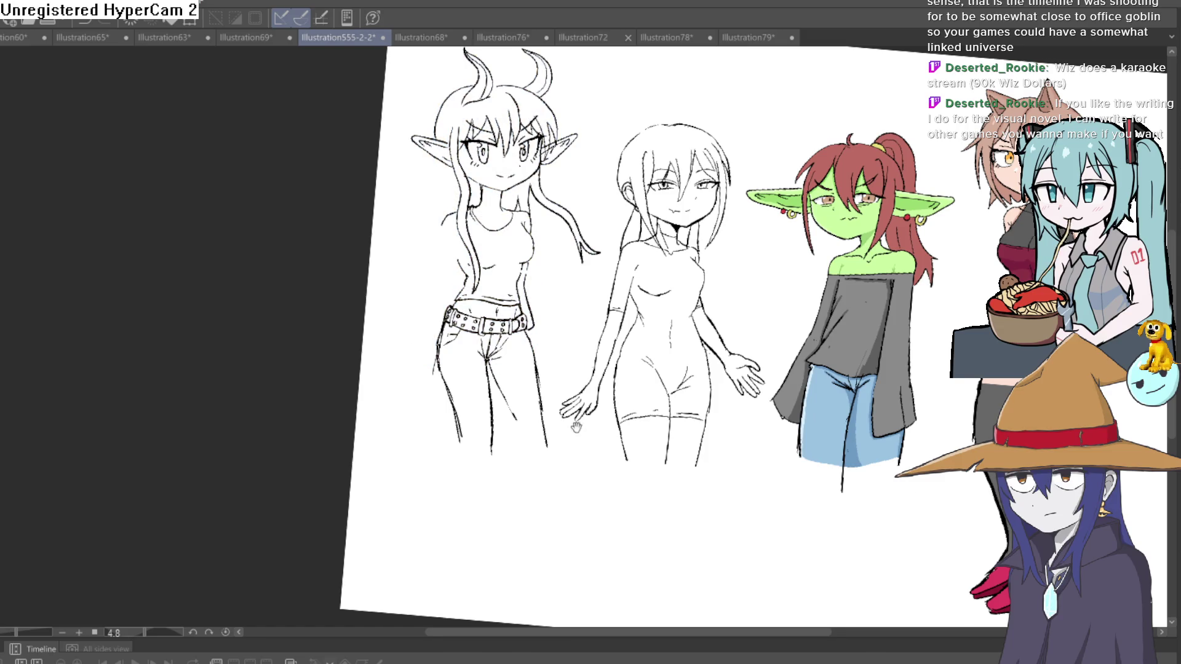
{"action": "scroll", "coordinate": [577, 426], "scroll_direction": "up", "scroll_amount": 3}
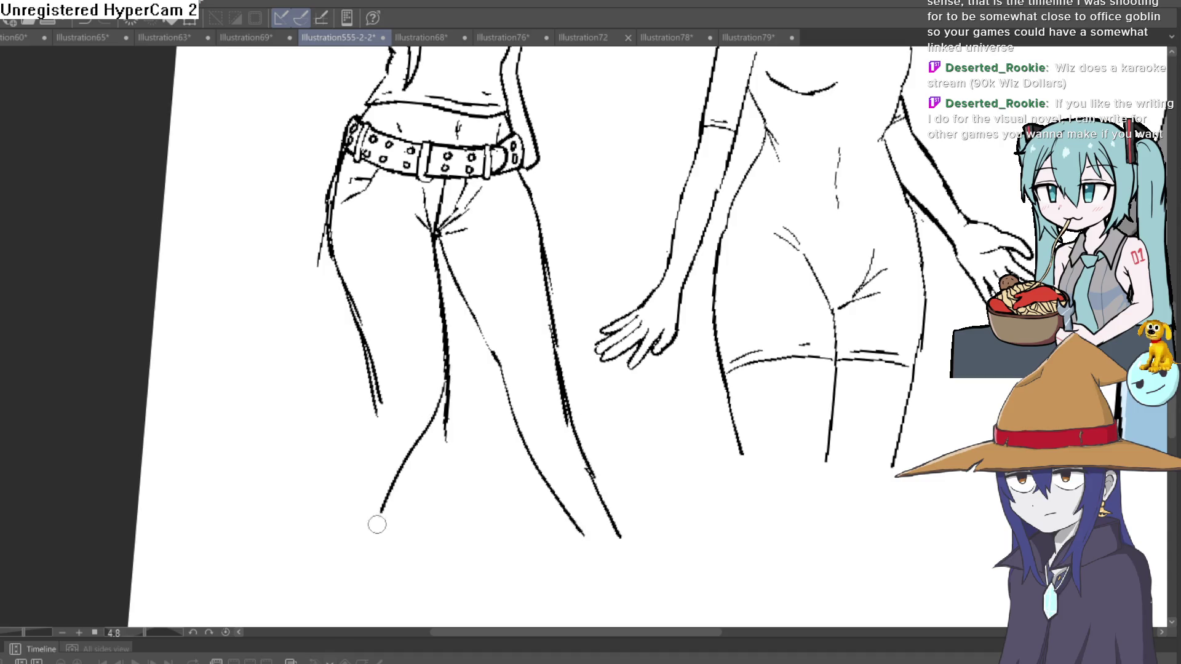
{"action": "scroll", "coordinate": [484, 357], "scroll_direction": "down", "scroll_amount": 5}
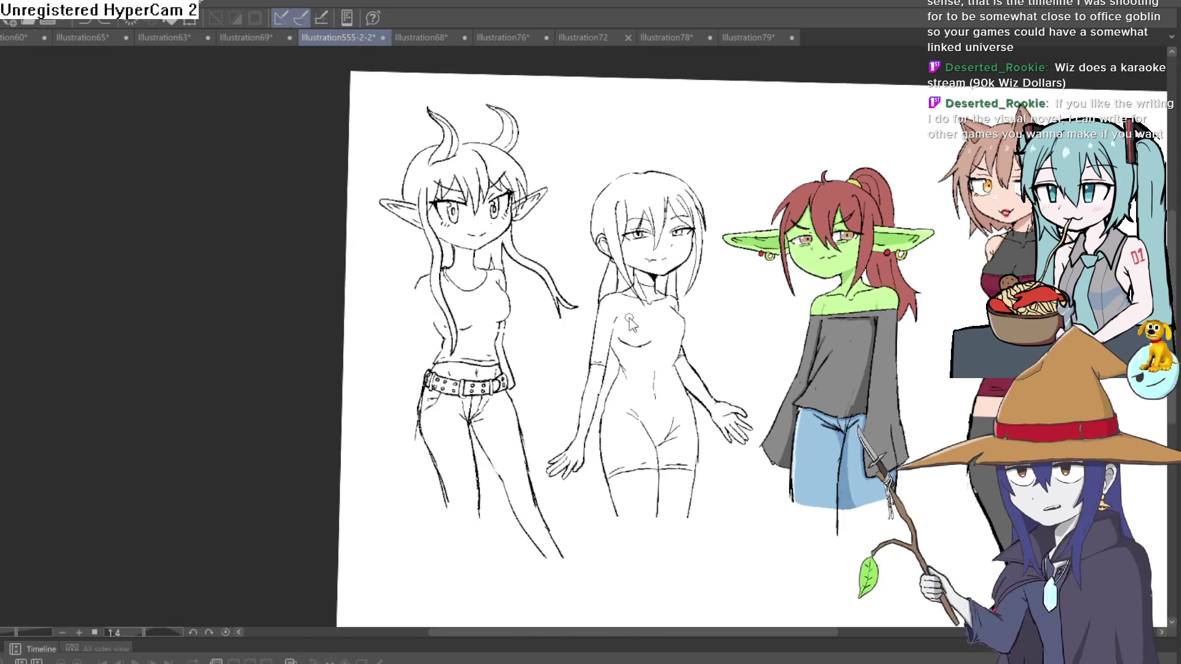
{"action": "scroll", "coordinate": [523, 381], "scroll_direction": "up", "scroll_amount": 2}
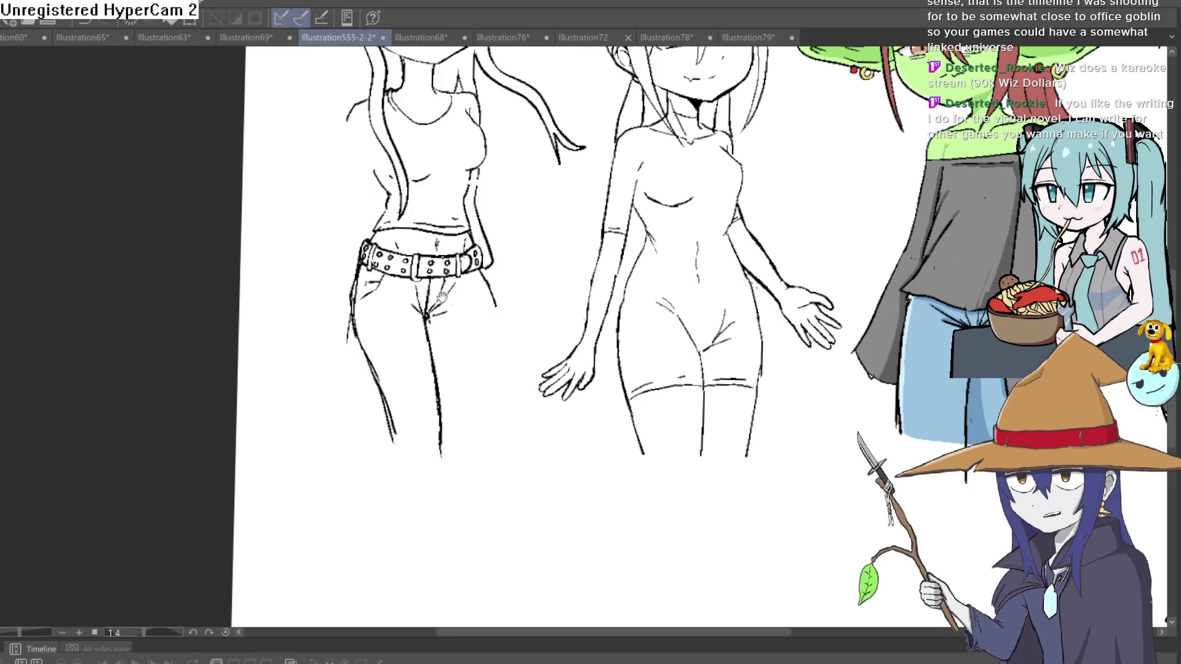
{"action": "left_click_drag", "start_coordinate": [593, 65], "coordinate": [578, 54]}
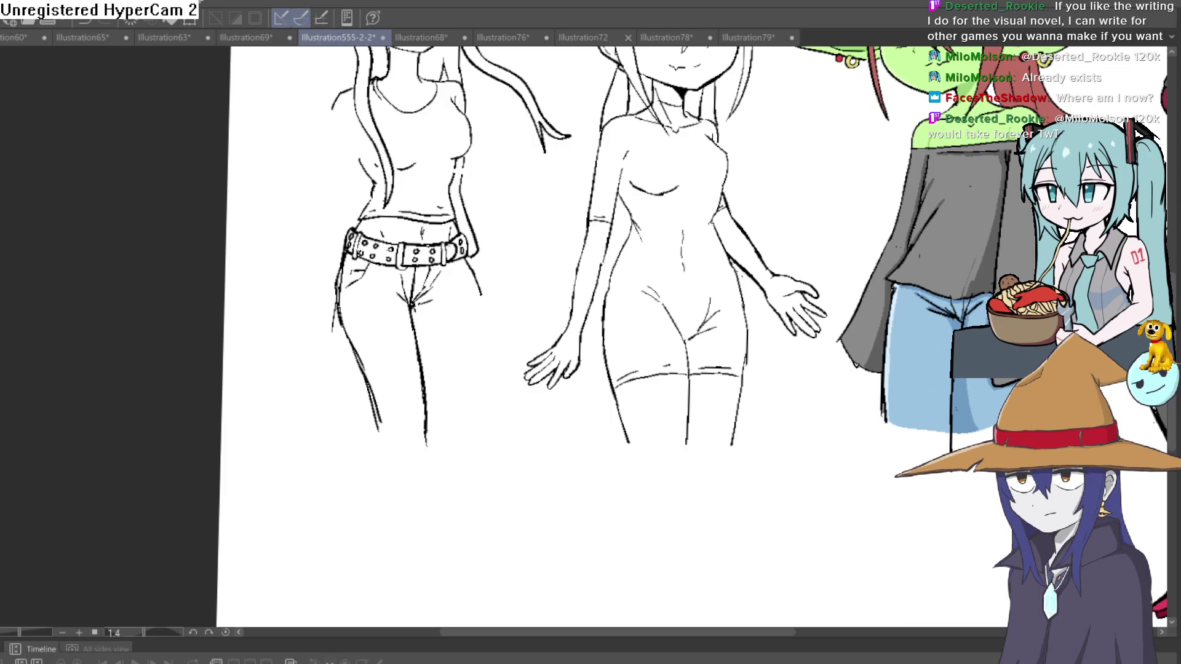
{"action": "scroll", "coordinate": [685, 330], "scroll_direction": "down", "scroll_amount": 2}
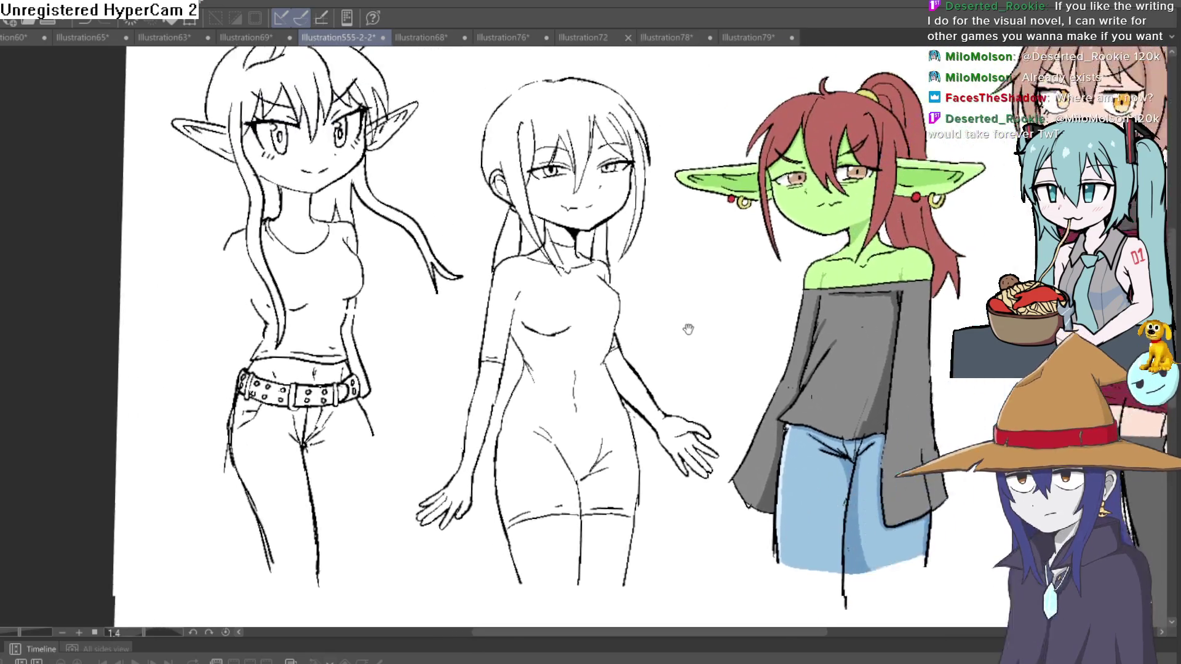
{"action": "left_click_drag", "start_coordinate": [711, 281], "coordinate": [792, 281]}
{"action": "scroll", "coordinate": [770, 319], "scroll_direction": "up", "scroll_amount": 4}
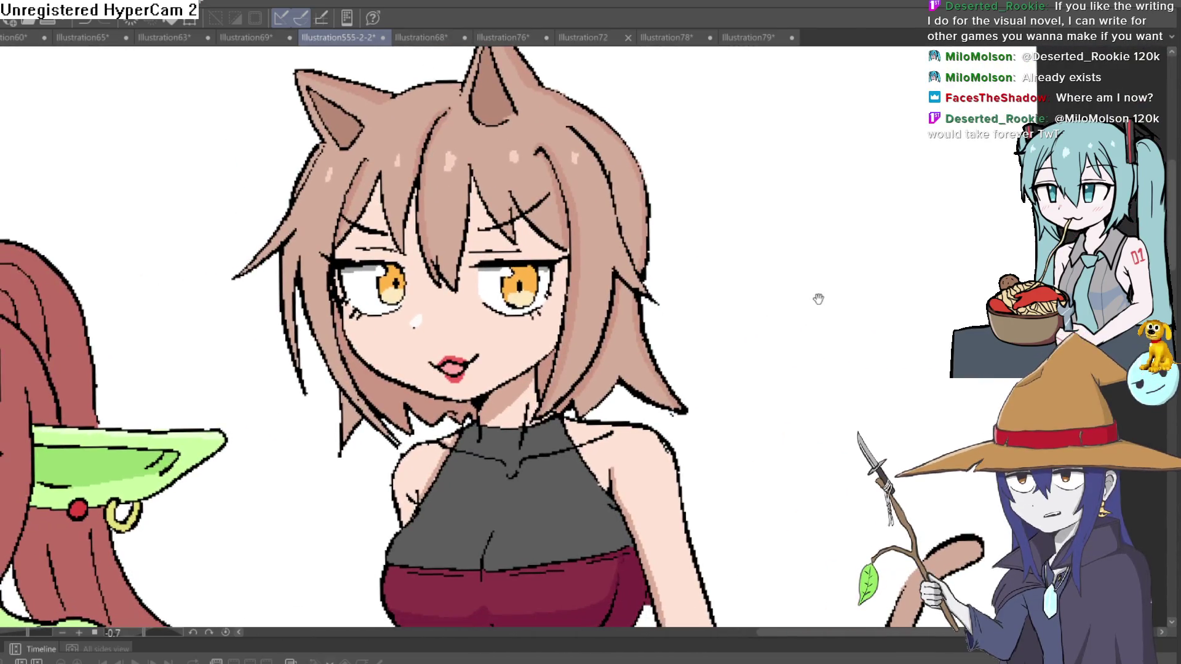
{"action": "left_click_drag", "start_coordinate": [579, 373], "coordinate": [996, 369]}
{"action": "scroll", "coordinate": [623, 350], "scroll_direction": "up", "scroll_amount": 1}
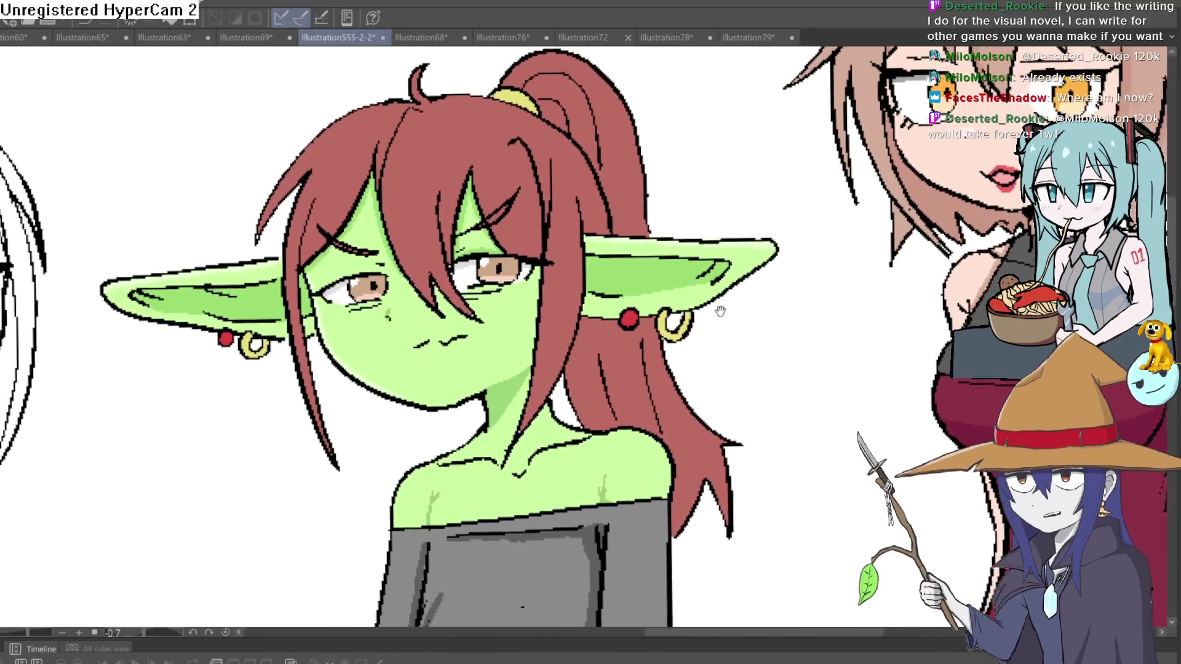
{"action": "scroll", "coordinate": [623, 350], "scroll_direction": "down", "scroll_amount": 2}
{"action": "left_click_drag", "start_coordinate": [476, 303], "coordinate": [758, 315]}
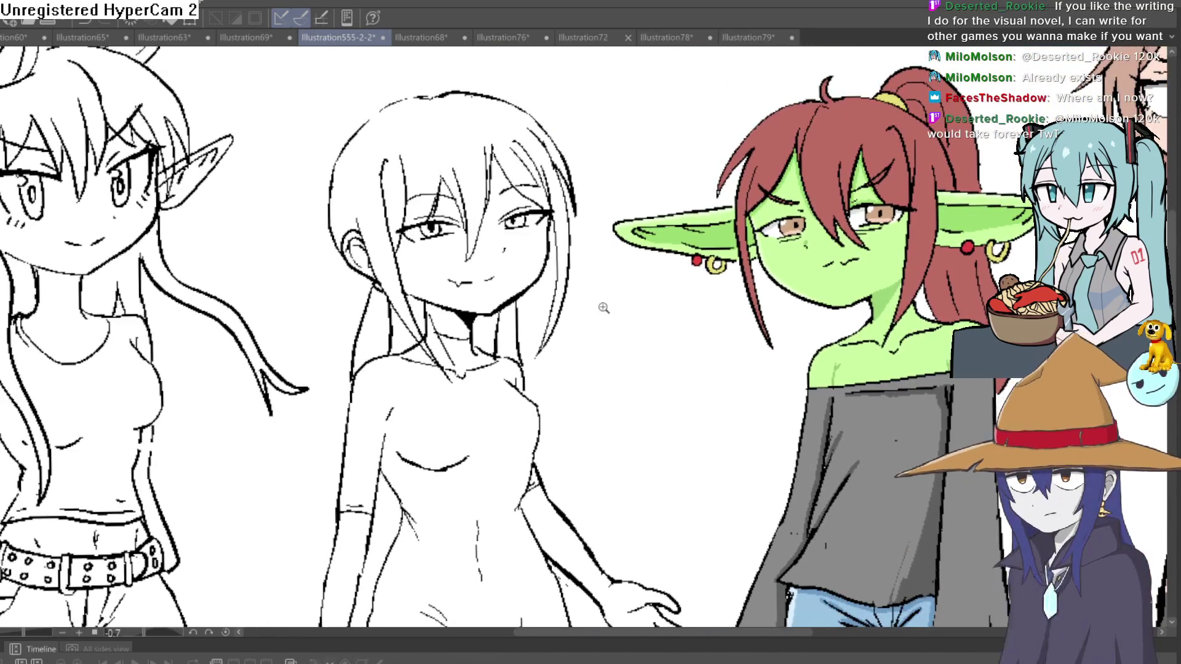
{"action": "scroll", "coordinate": [758, 315], "scroll_direction": "up", "scroll_amount": 2}
{"action": "scroll", "coordinate": [758, 315], "scroll_direction": "down", "scroll_amount": 2}
{"action": "scroll", "coordinate": [793, 369], "scroll_direction": "up", "scroll_amount": 1}
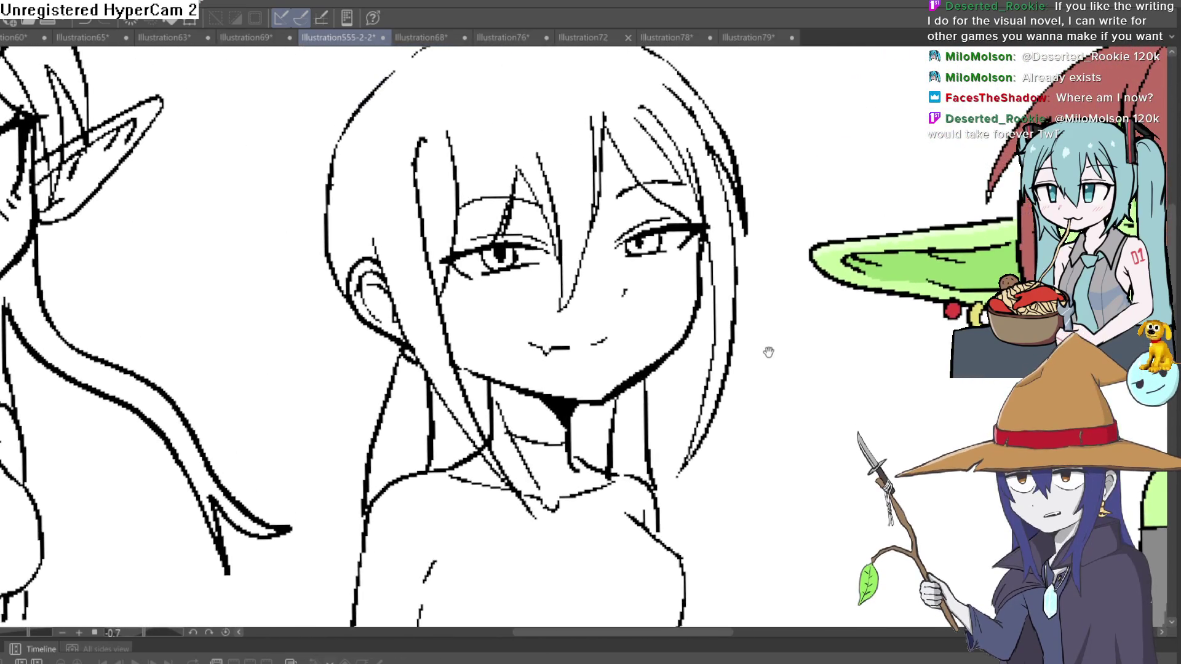
{"action": "scroll", "coordinate": [768, 345], "scroll_direction": "up", "scroll_amount": 1}
{"action": "scroll", "coordinate": [777, 326], "scroll_direction": "down", "scroll_amount": 1}
{"action": "scroll", "coordinate": [772, 356], "scroll_direction": "up", "scroll_amount": 1}
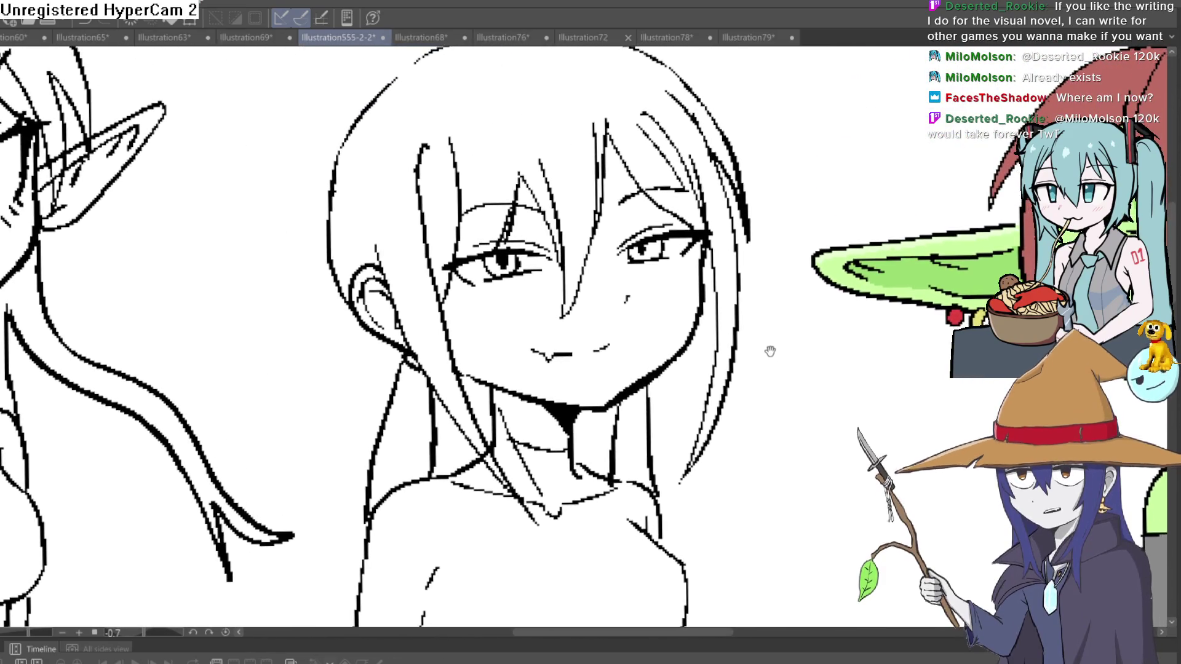
{"action": "scroll", "coordinate": [773, 335], "scroll_direction": "up", "scroll_amount": 1}
{"action": "scroll", "coordinate": [769, 326], "scroll_direction": "down", "scroll_amount": 1}
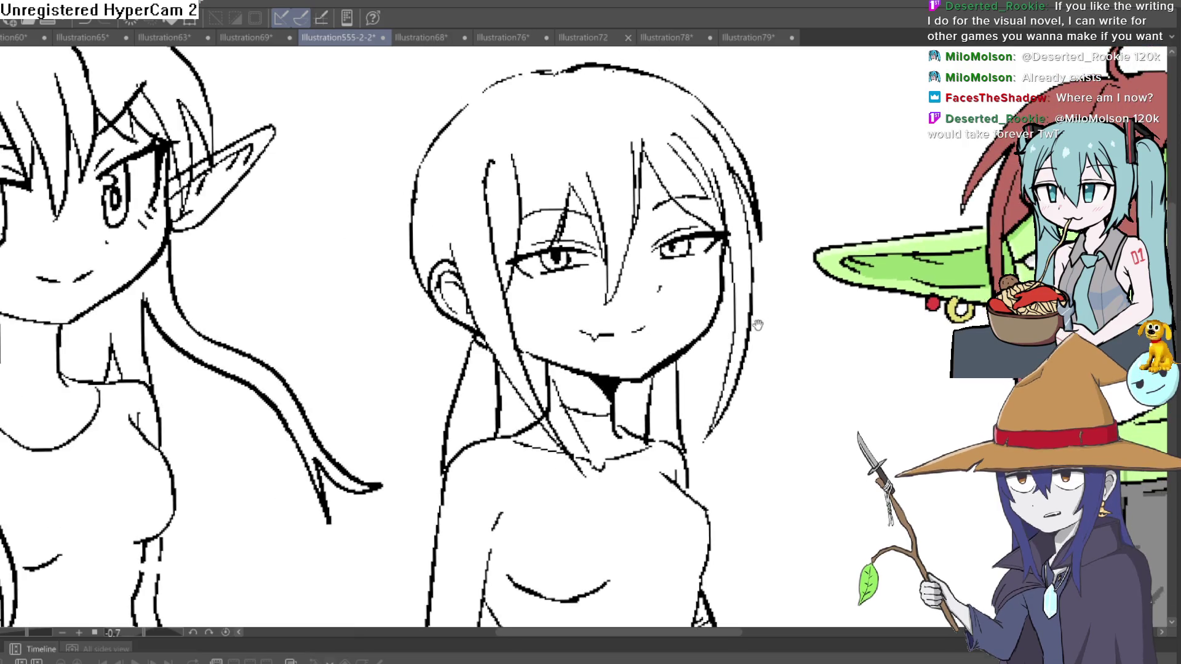
{"action": "scroll", "coordinate": [758, 324], "scroll_direction": "down", "scroll_amount": 1}
{"action": "scroll", "coordinate": [711, 304], "scroll_direction": "up", "scroll_amount": 1}
{"action": "mouse_move", "coordinate": [711, 303]}
{"action": "left_mouse_down"}
{"action": "mouse_move", "coordinate": [759, 356]}
{"action": "mouse_move", "coordinate": [729, 407]}
{"action": "left_mouse_up"}
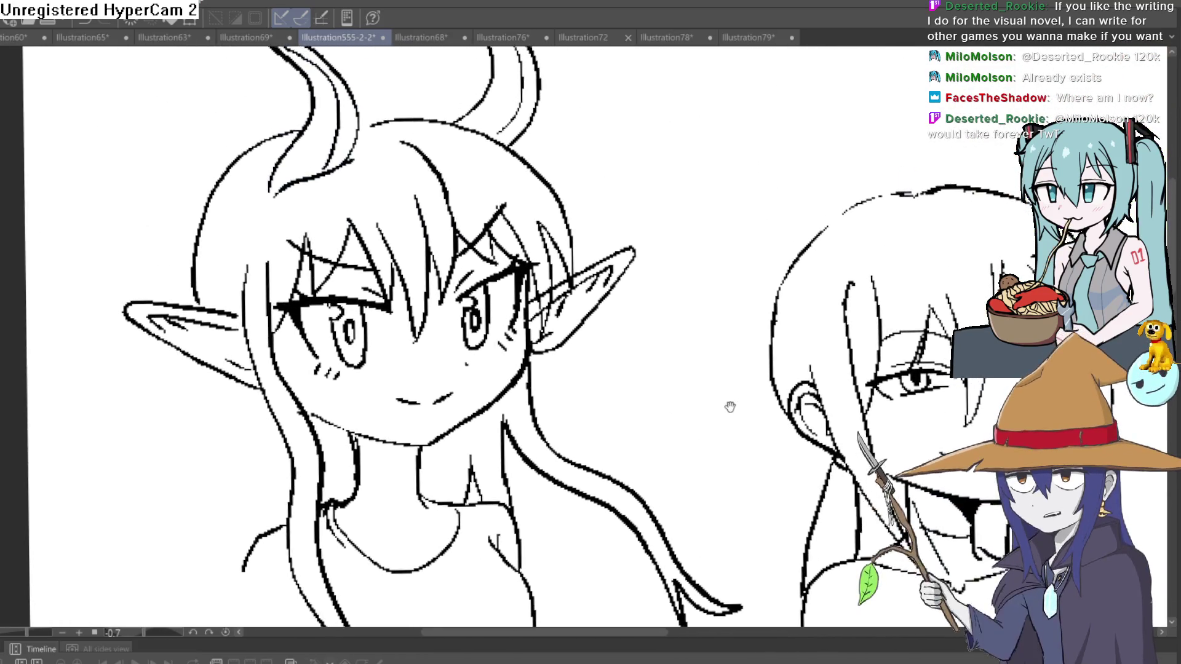
{"action": "scroll", "coordinate": [730, 407], "scroll_direction": "down", "scroll_amount": 2}
{"action": "scroll", "coordinate": [706, 278], "scroll_direction": "up", "scroll_amount": 1}
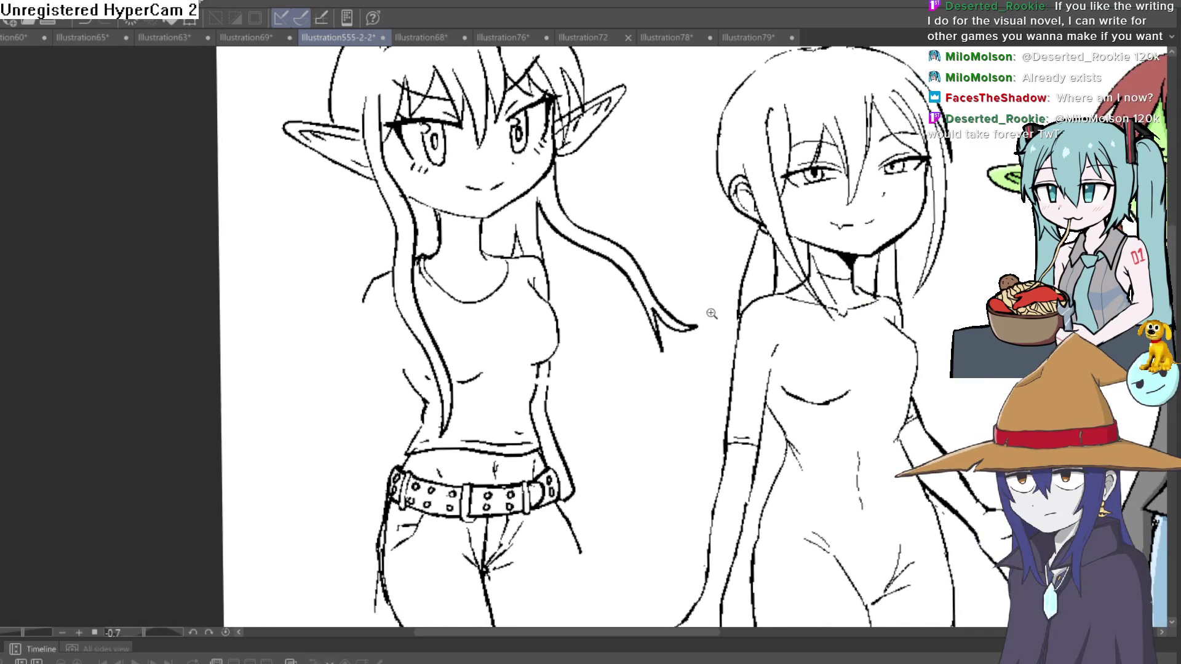
{"action": "scroll", "coordinate": [711, 313], "scroll_direction": "down", "scroll_amount": 1}
{"action": "scroll", "coordinate": [699, 317], "scroll_direction": "up", "scroll_amount": 1}
{"action": "scroll", "coordinate": [698, 326], "scroll_direction": "down", "scroll_amount": 1}
{"action": "scroll", "coordinate": [657, 354], "scroll_direction": "up", "scroll_amount": 1}
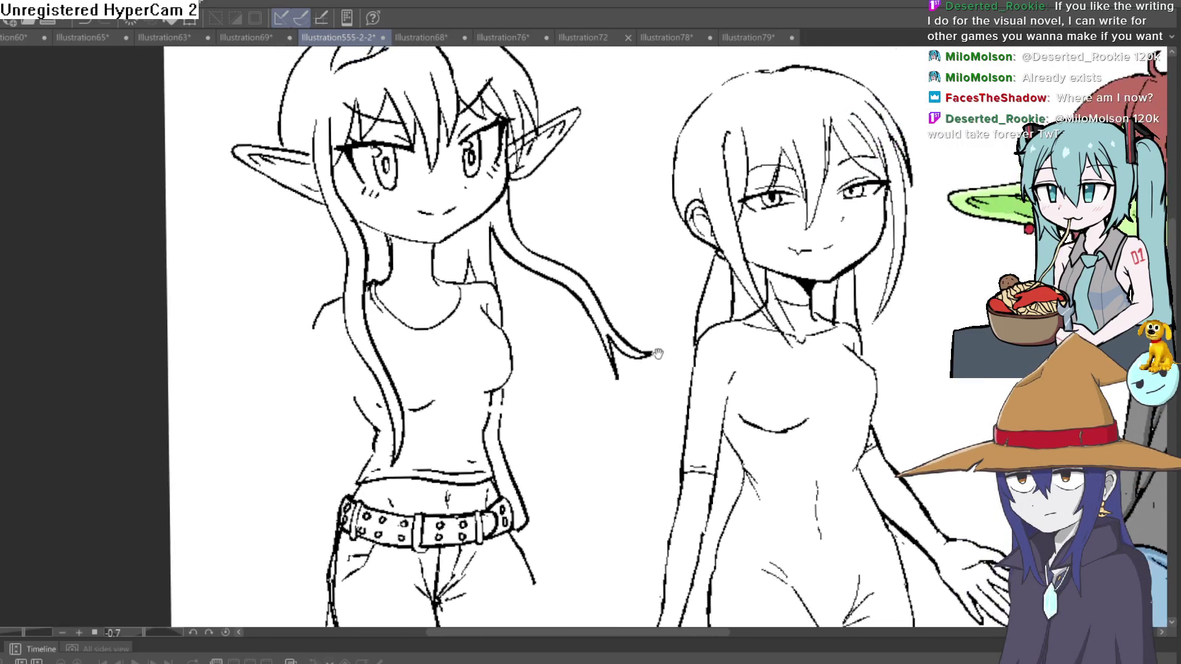
{"action": "scroll", "coordinate": [657, 354], "scroll_direction": "down", "scroll_amount": 1}
{"action": "scroll", "coordinate": [640, 371], "scroll_direction": "up", "scroll_amount": 1}
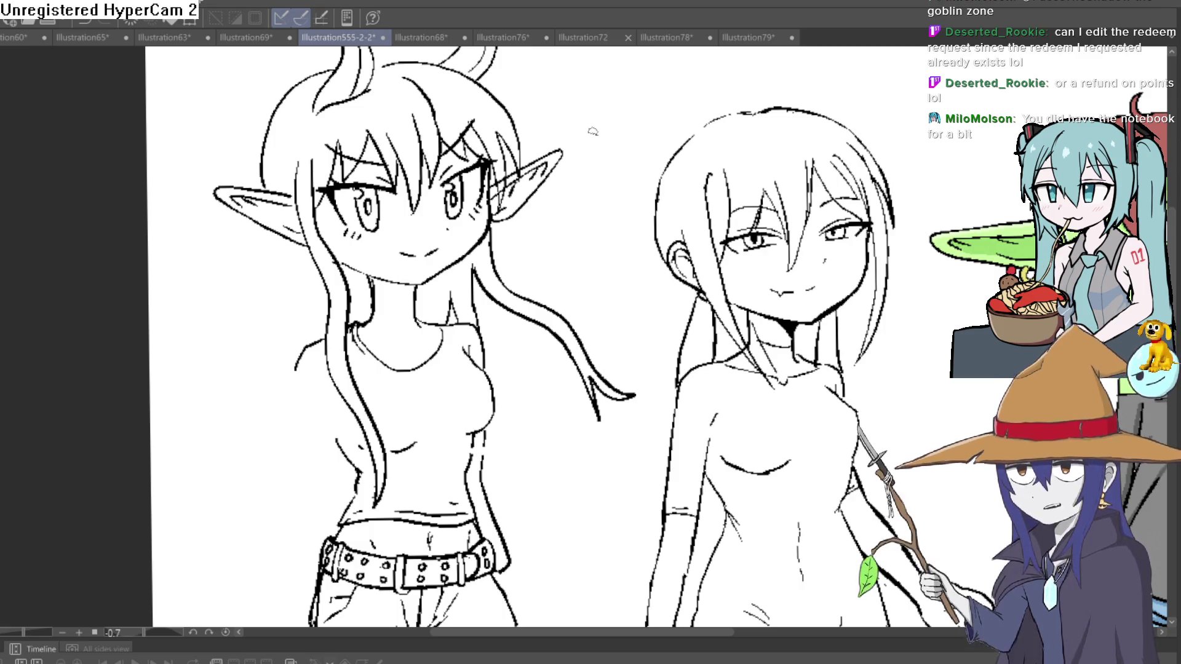
Ink a line down the inner leg of the elf girl's jeans
{"action": "mouse_move", "coordinate": [520, 472]}
{"action": "left_mouse_down"}
{"action": "mouse_move", "coordinate": [540, 266]}
{"action": "mouse_move", "coordinate": [527, 214]}
{"action": "left_mouse_up"}
{"action": "mouse_move", "coordinate": [544, 277]}
{"action": "left_mouse_down"}
{"action": "mouse_move", "coordinate": [532, 270]}
{"action": "mouse_move", "coordinate": [506, 311]}
{"action": "mouse_move", "coordinate": [469, 288]}
{"action": "left_mouse_up"}
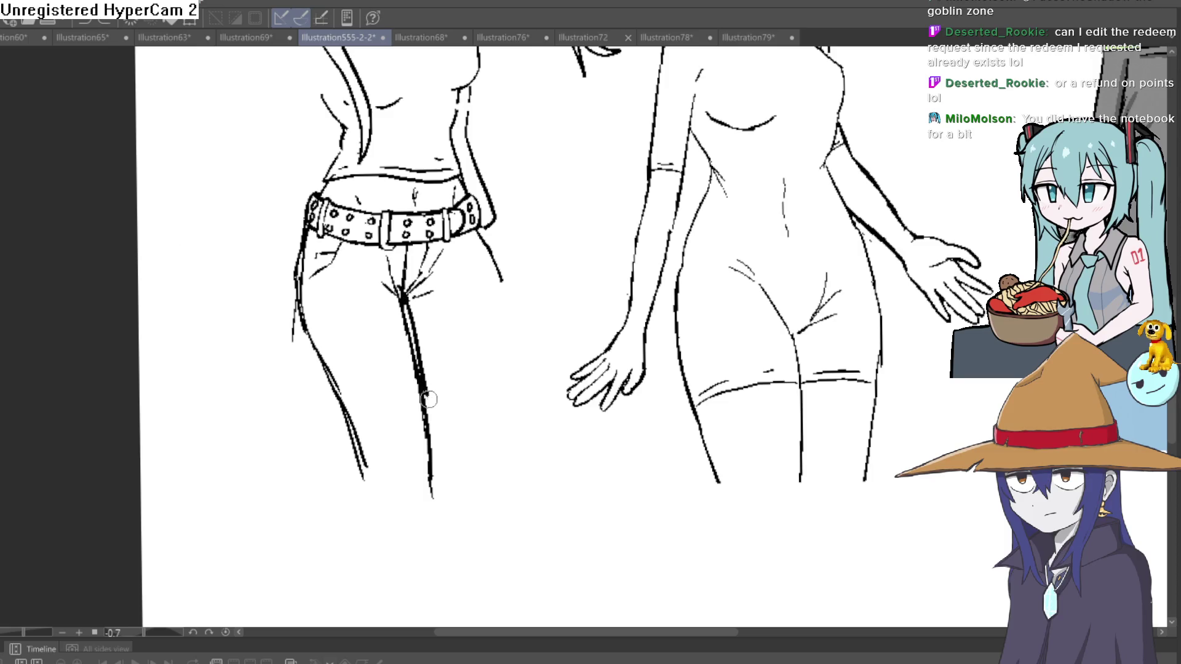
{"action": "left_click_drag", "start_coordinate": [406, 300], "coordinate": [439, 473]}
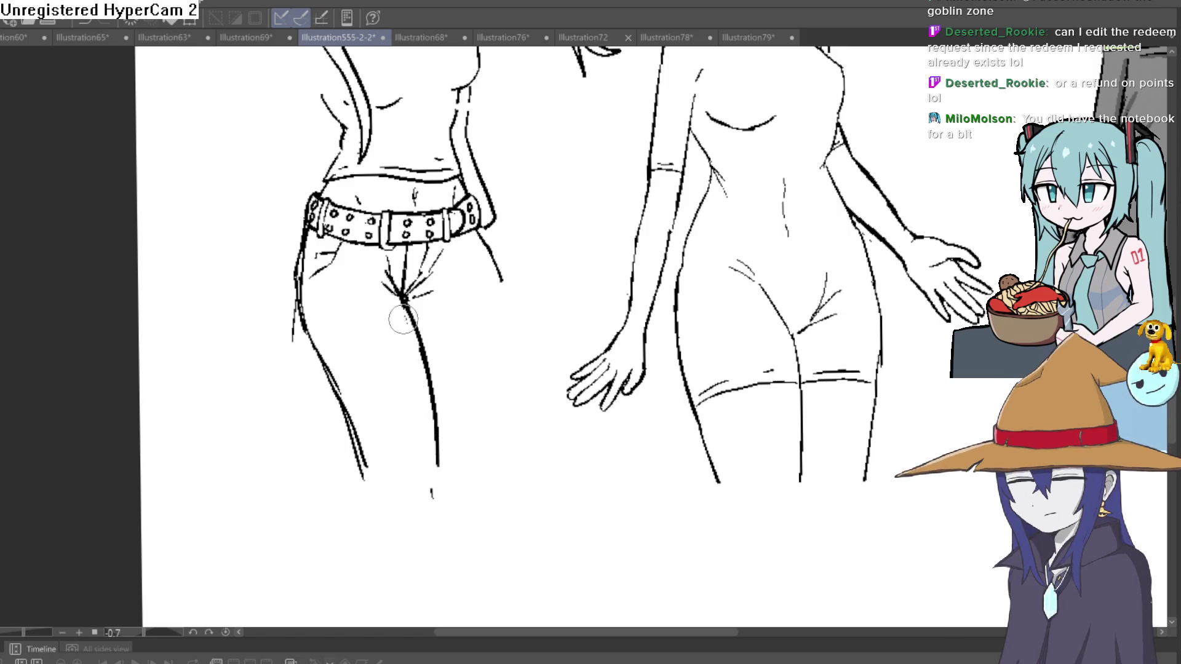
{"action": "scroll", "coordinate": [570, 256], "scroll_direction": "down", "scroll_amount": 2}
Ink the elf's bent arm from shoulder down, redrawing one stroke, with her hand at her hip
{"action": "mouse_move", "coordinate": [571, 257]}
{"action": "left_mouse_down"}
{"action": "mouse_move", "coordinate": [569, 374]}
{"action": "mouse_move", "coordinate": [529, 387]}
{"action": "left_mouse_up"}
{"action": "scroll", "coordinate": [487, 390], "scroll_direction": "up", "scroll_amount": 2}
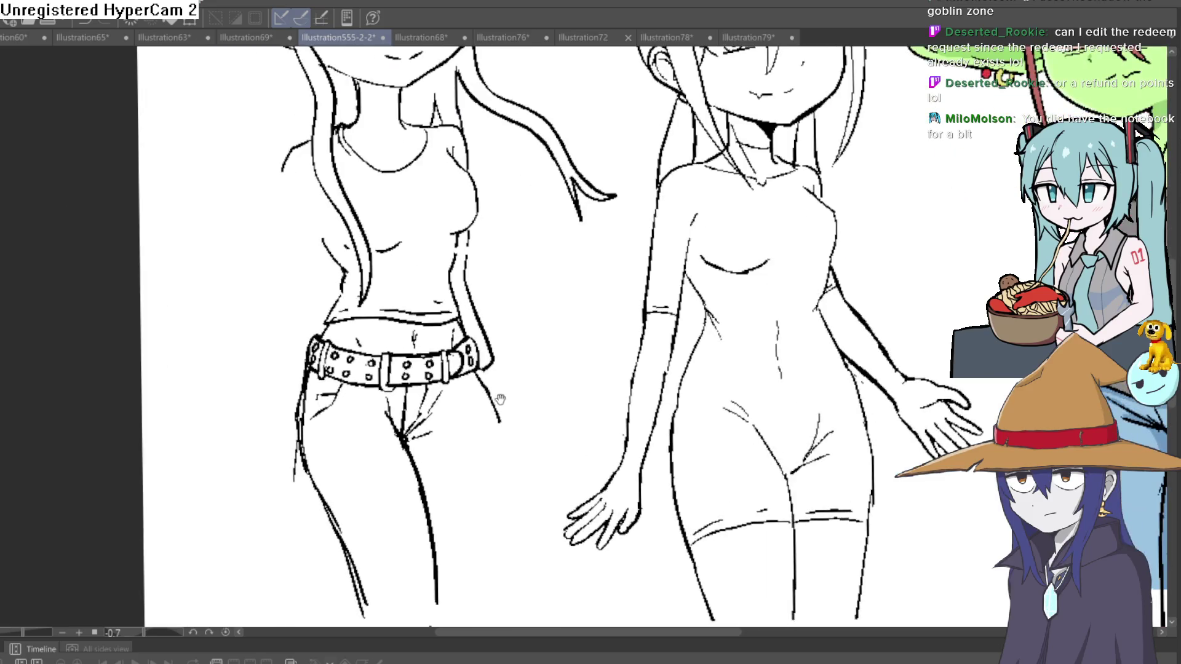
{"action": "scroll", "coordinate": [572, 486], "scroll_direction": "down", "scroll_amount": 2}
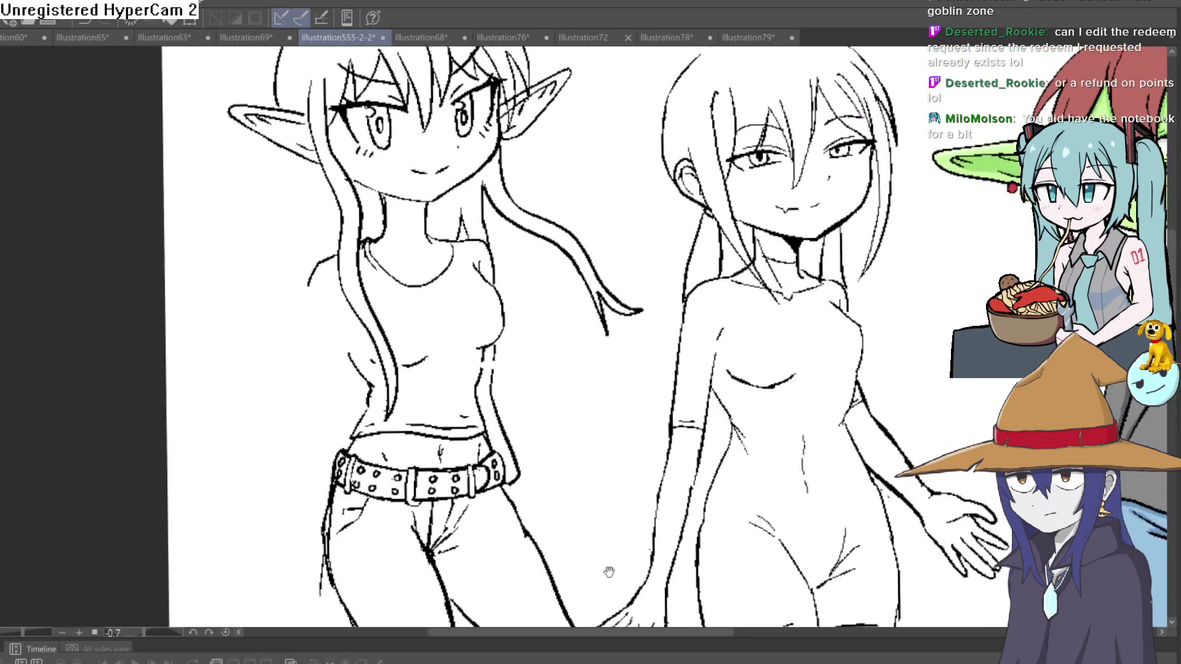
{"action": "scroll", "coordinate": [572, 486], "scroll_direction": "up", "scroll_amount": 2}
{"action": "mouse_move", "coordinate": [495, 416]}
{"action": "left_mouse_down"}
{"action": "mouse_move", "coordinate": [583, 487]}
{"action": "mouse_move", "coordinate": [583, 392]}
{"action": "left_mouse_up"}
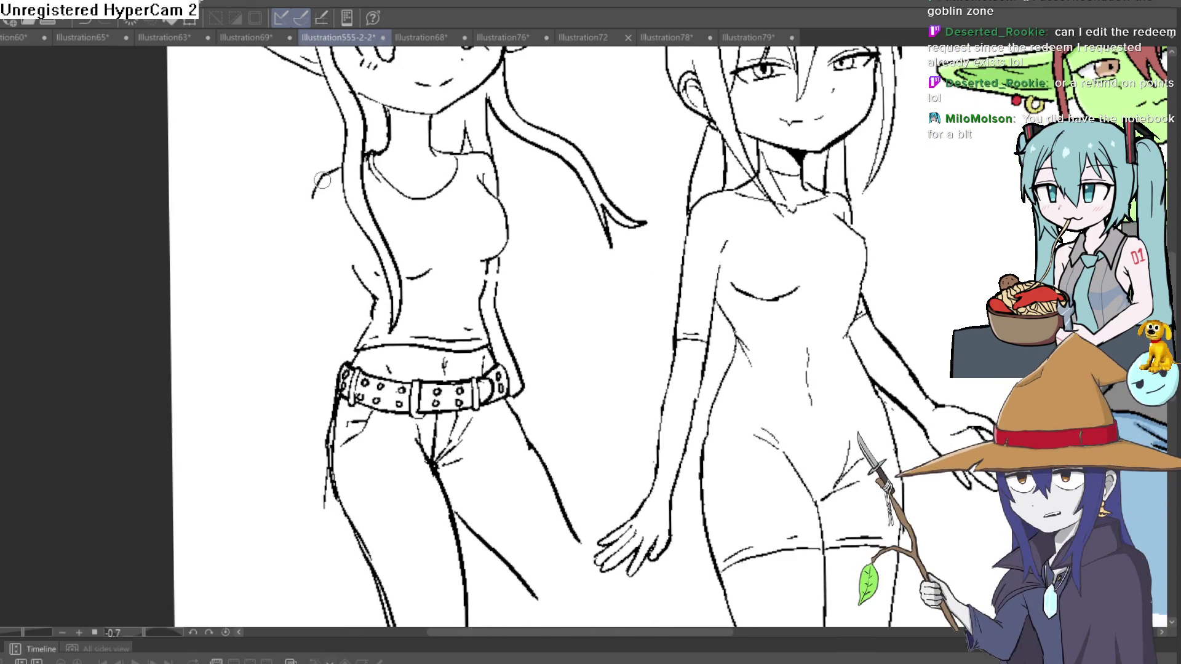
{"action": "mouse_move", "coordinate": [326, 174]}
{"action": "left_mouse_down"}
{"action": "mouse_move", "coordinate": [277, 290]}
{"action": "mouse_move", "coordinate": [323, 439]}
{"action": "left_mouse_up"}
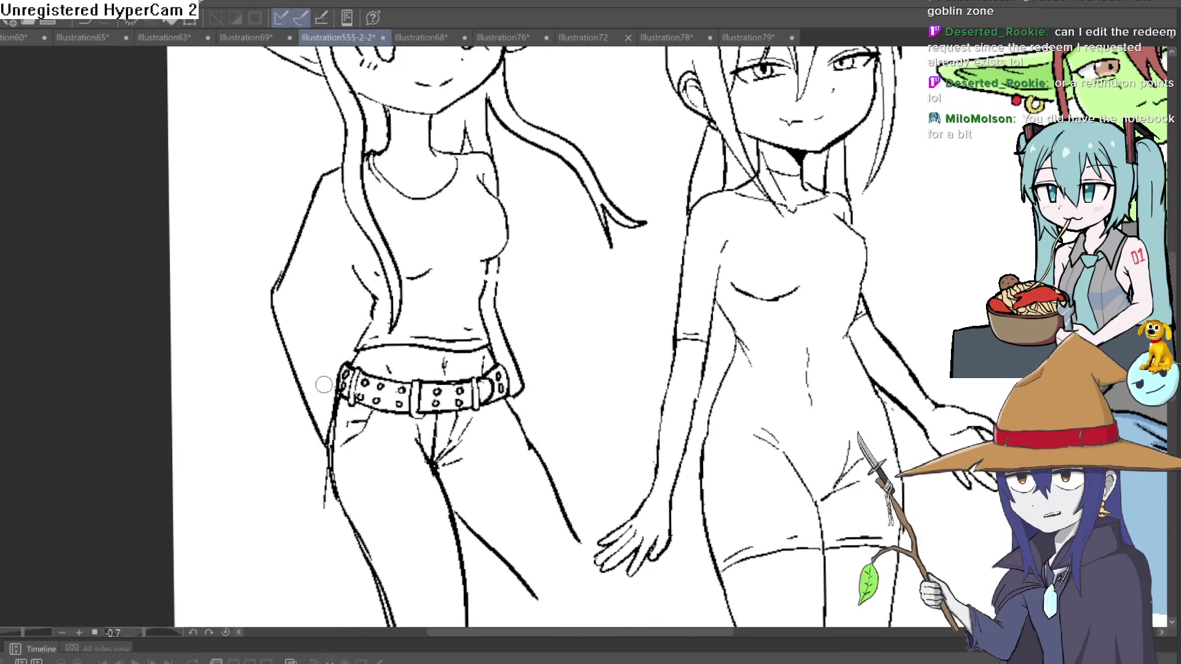
{"action": "scroll", "coordinate": [346, 280], "scroll_direction": "up", "scroll_amount": 2}
{"action": "left_click_drag", "start_coordinate": [356, 268], "coordinate": [330, 312]}
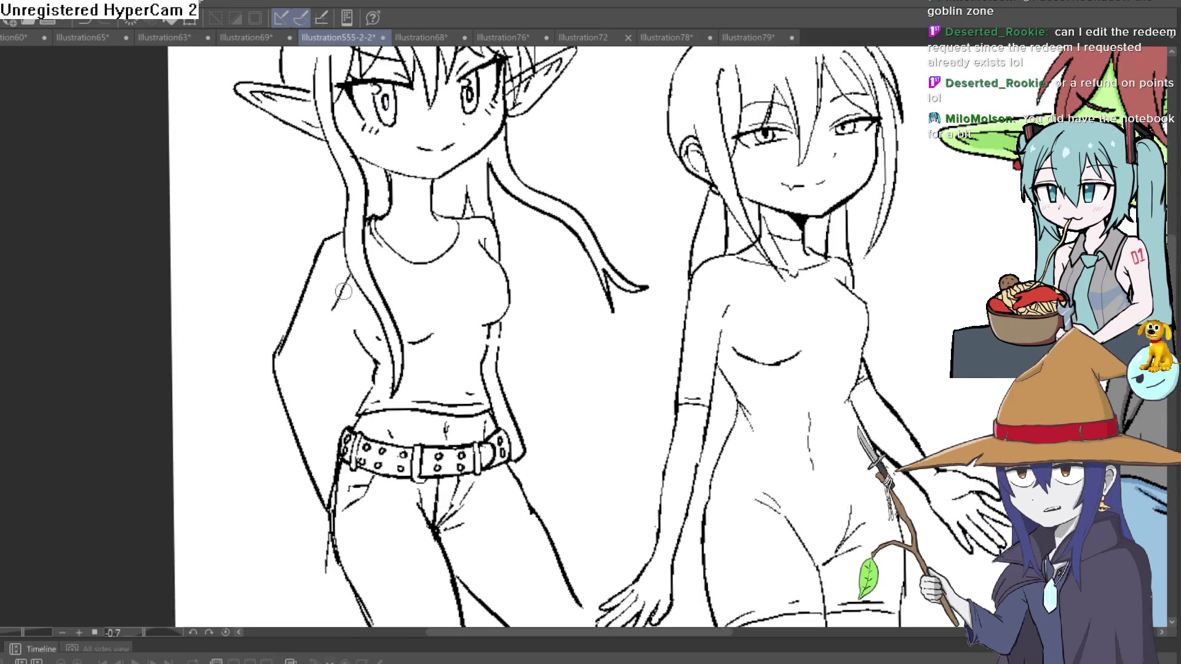
{"action": "left_click_drag", "start_coordinate": [359, 272], "coordinate": [310, 352]}
{"action": "key", "text": "ctrl+z"}
{"action": "mouse_move", "coordinate": [362, 269]}
{"action": "left_mouse_down"}
{"action": "mouse_move", "coordinate": [310, 363]}
{"action": "mouse_move", "coordinate": [335, 434]}
{"action": "left_mouse_up"}
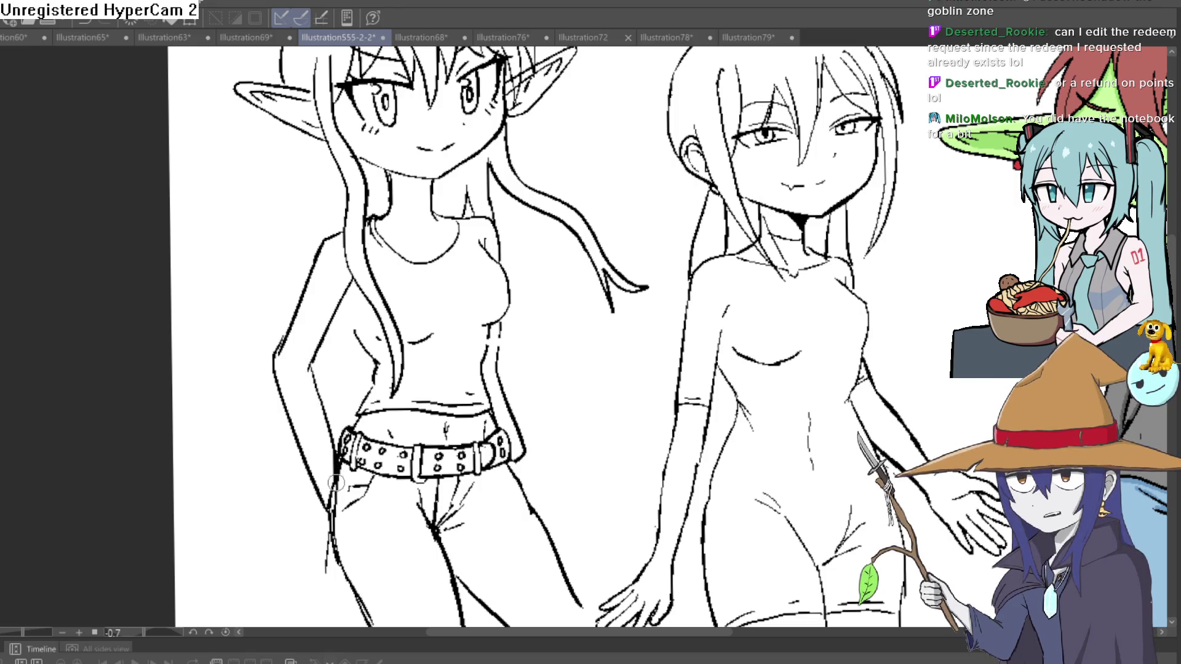
{"action": "mouse_move", "coordinate": [327, 475]}
{"action": "left_mouse_down"}
{"action": "mouse_move", "coordinate": [344, 495]}
{"action": "mouse_move", "coordinate": [318, 465]}
{"action": "left_mouse_up"}
Zoom out to frame the whole character sheet
{"action": "key", "text": "ctrl+minus"}
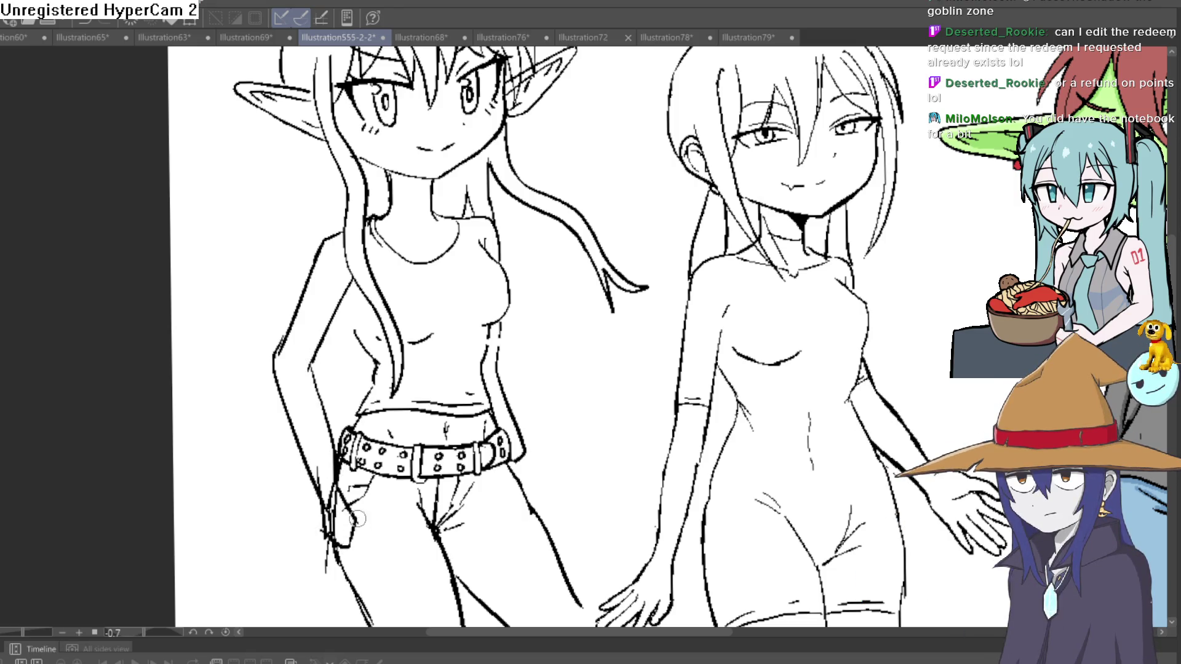
{"action": "key", "text": "ctrl+minus"}
{"action": "left_click_drag", "start_coordinate": [411, 364], "coordinate": [383, 341]}
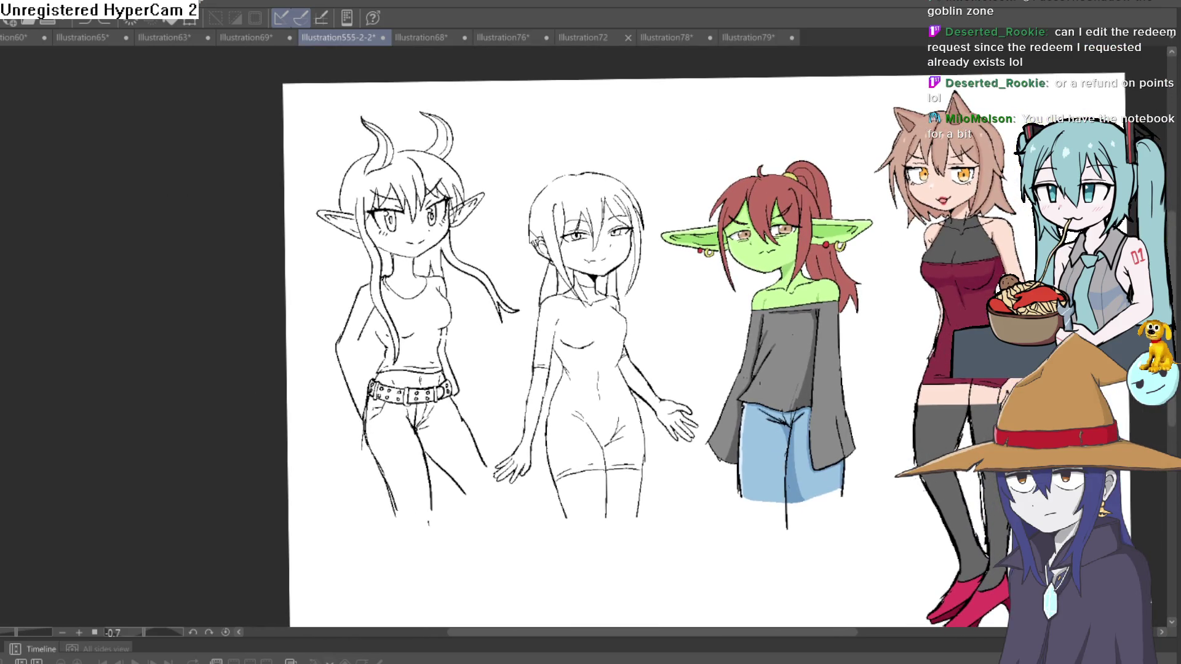
Undo the last stroke on the elf's arm, then switch over to Construct 3
{"action": "key", "text": "ctrl+z"}
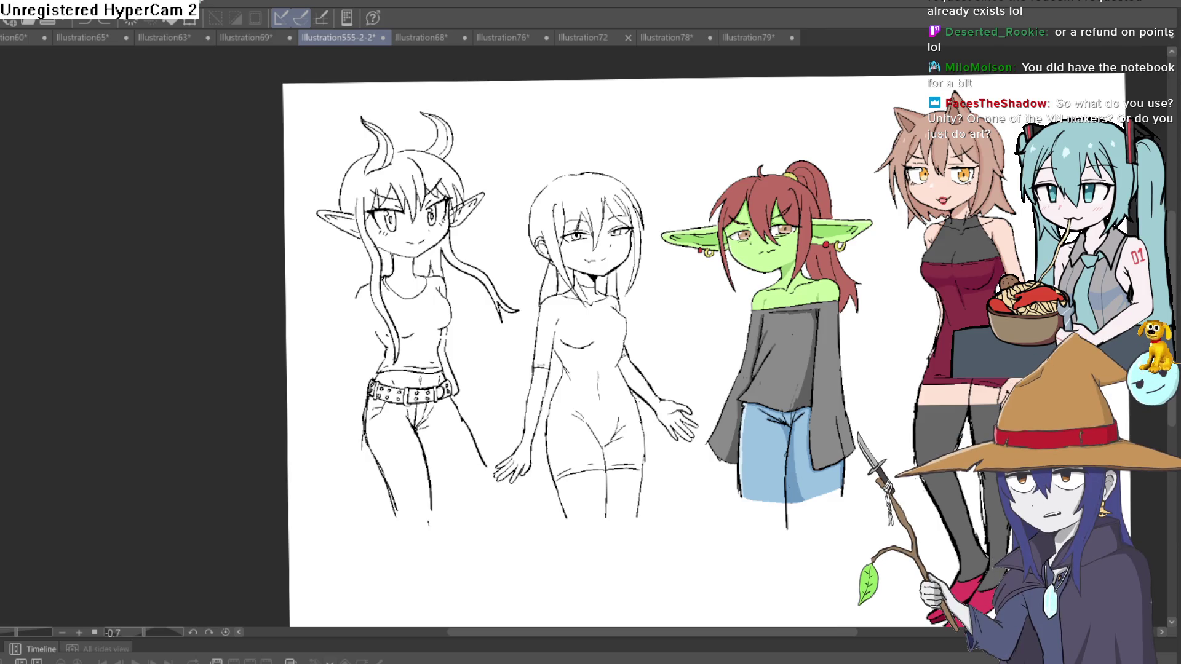
{"action": "key", "text": "alt+Tab"}
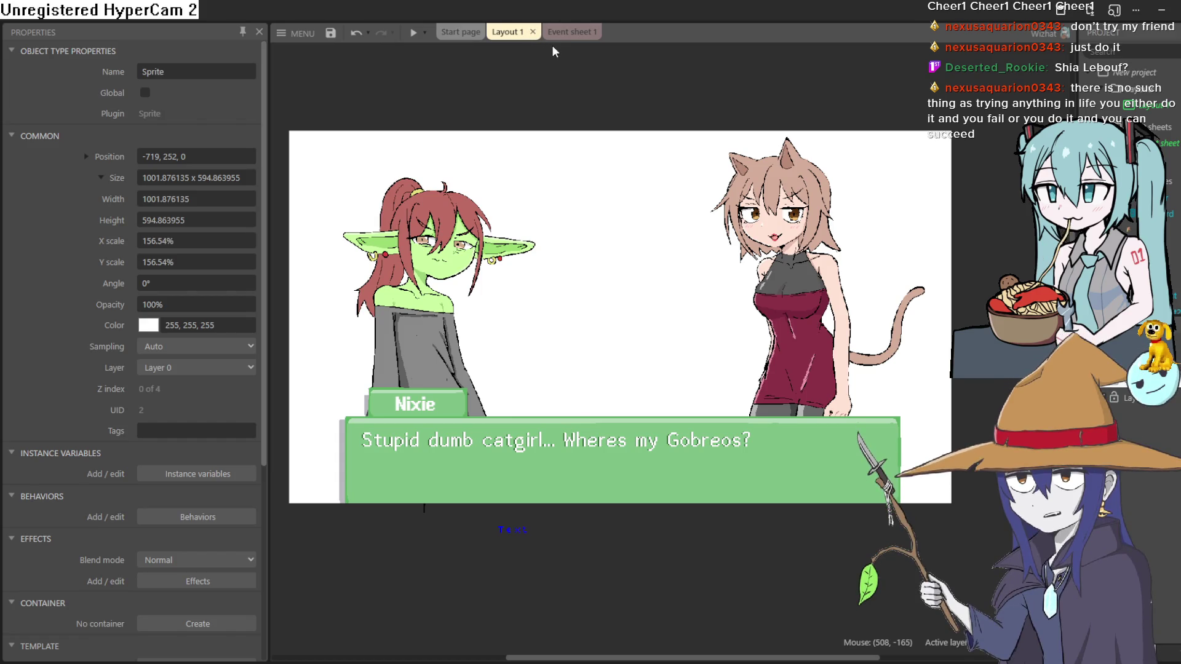
Review Event sheet 1's fullscreen request and typewriter text actions
{"action": "mouse_move", "coordinate": [509, 101]}
{"action": "left_mouse_down"}
{"action": "mouse_move", "coordinate": [564, 137]}
{"action": "mouse_move", "coordinate": [582, 178]}
{"action": "left_mouse_up"}
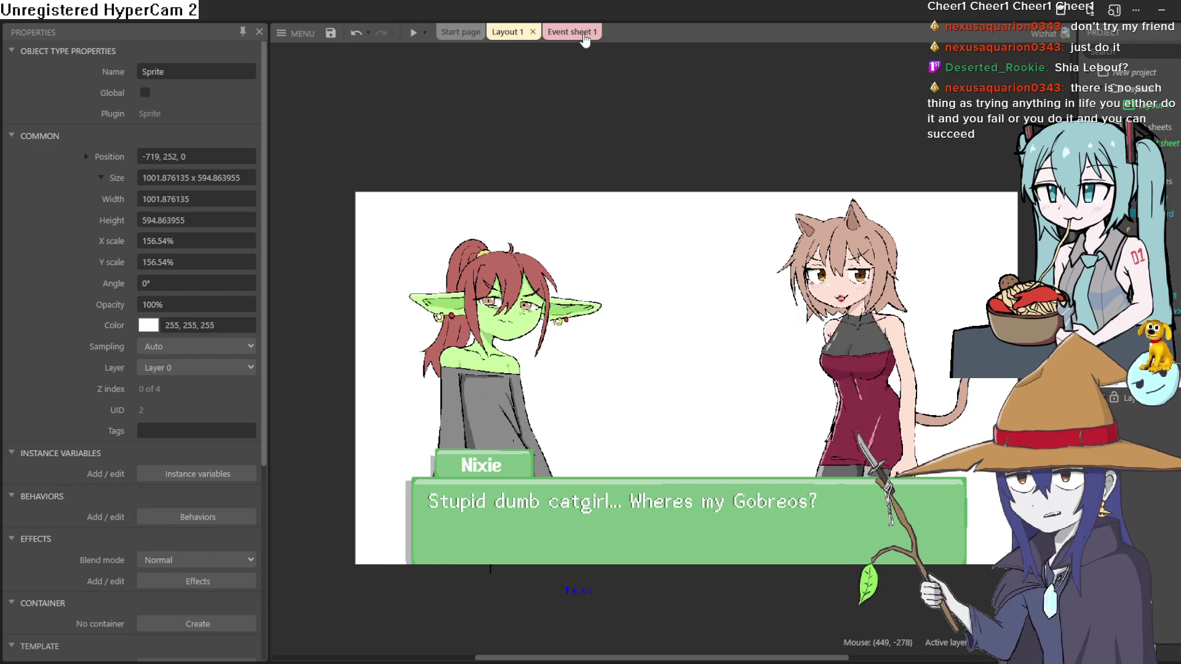
{"action": "left_click", "coordinate": [584, 39]}
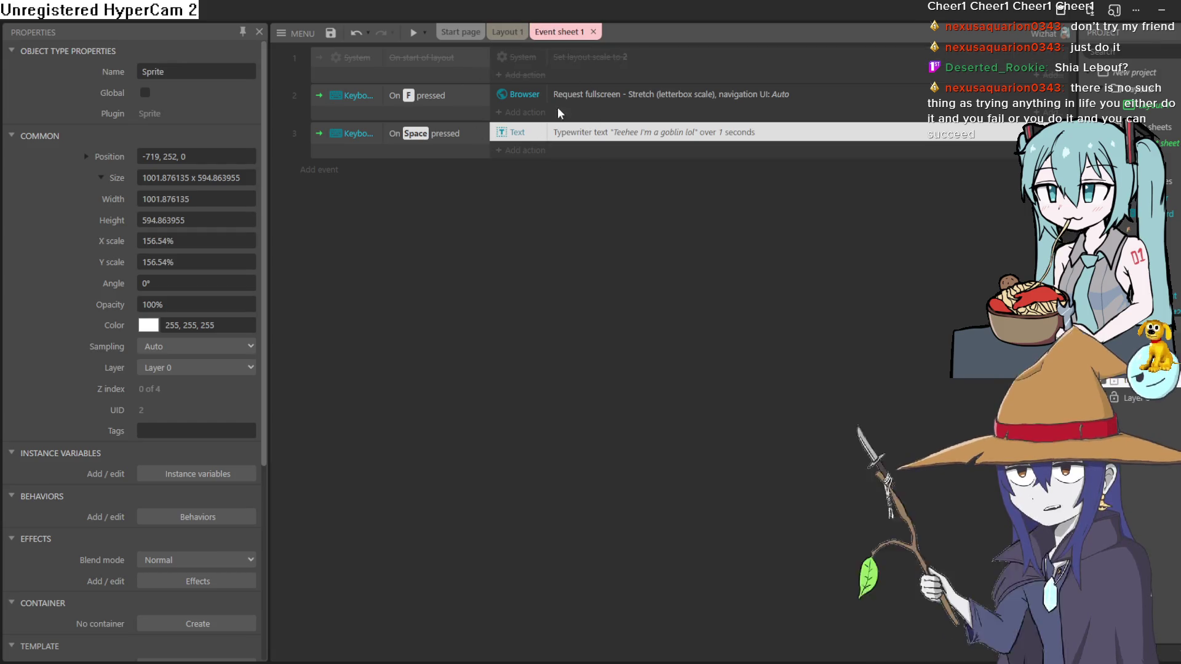
{"action": "left_click", "coordinate": [577, 102]}
{"action": "left_click", "coordinate": [595, 139]}
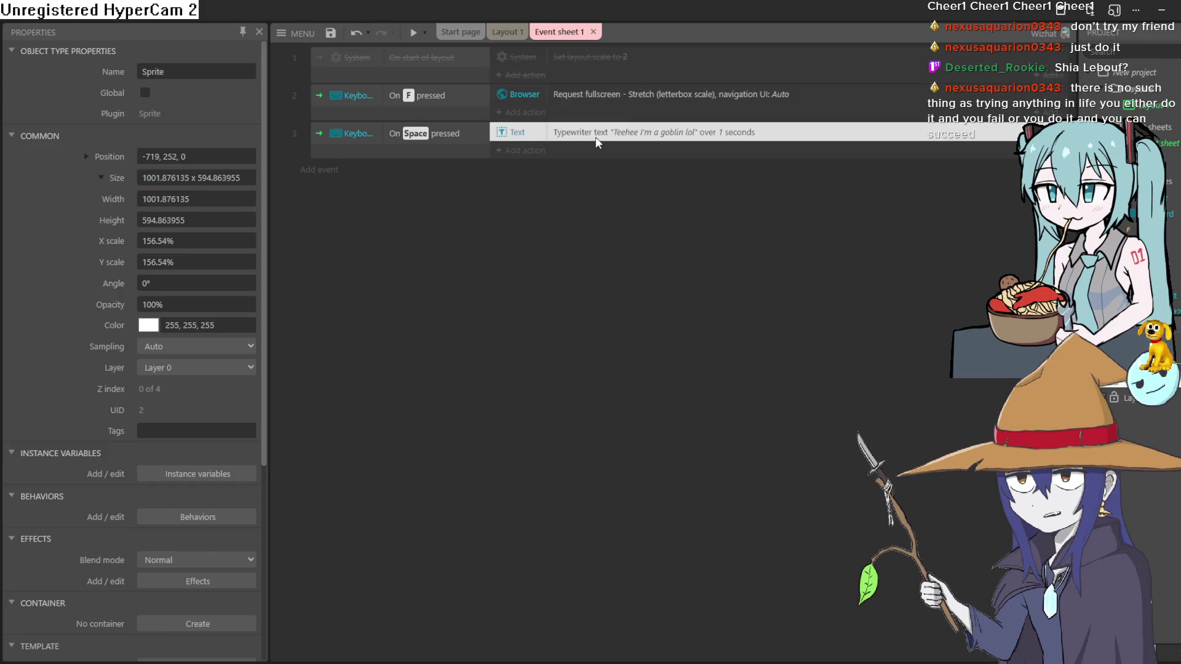
{"action": "left_click", "coordinate": [600, 194]}
{"action": "left_click", "coordinate": [579, 132]}
{"action": "left_click", "coordinate": [589, 94]}
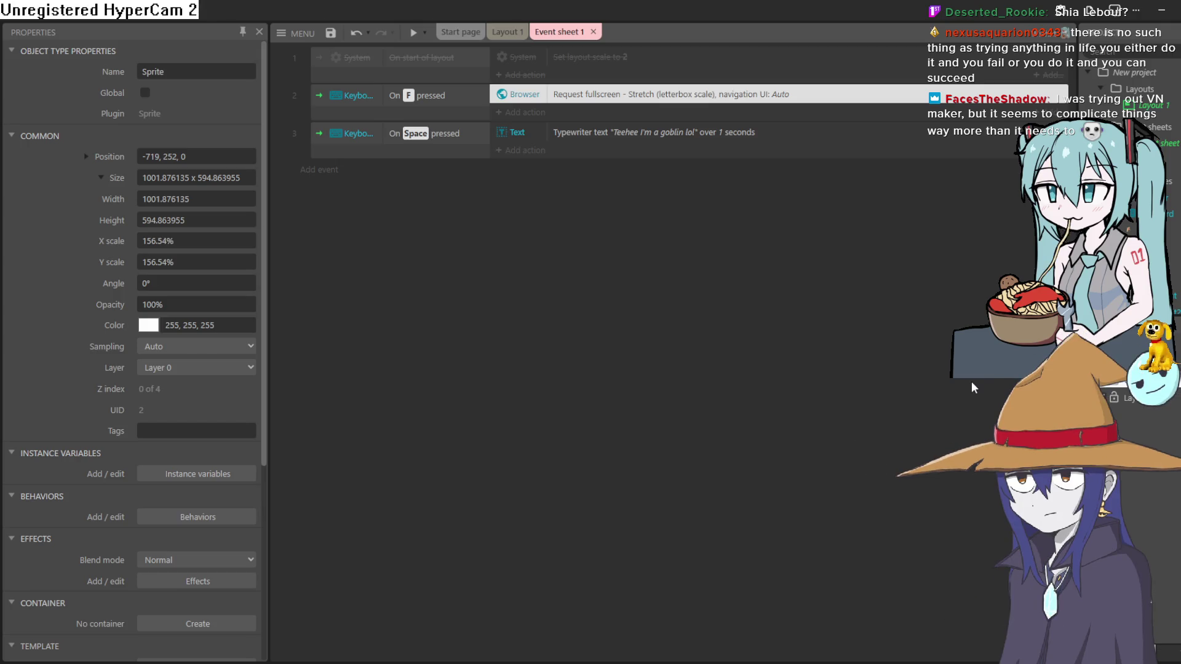
Return to Layout 1 with the goblin and catgirl and launch a preview
{"action": "left_click", "coordinate": [509, 35]}
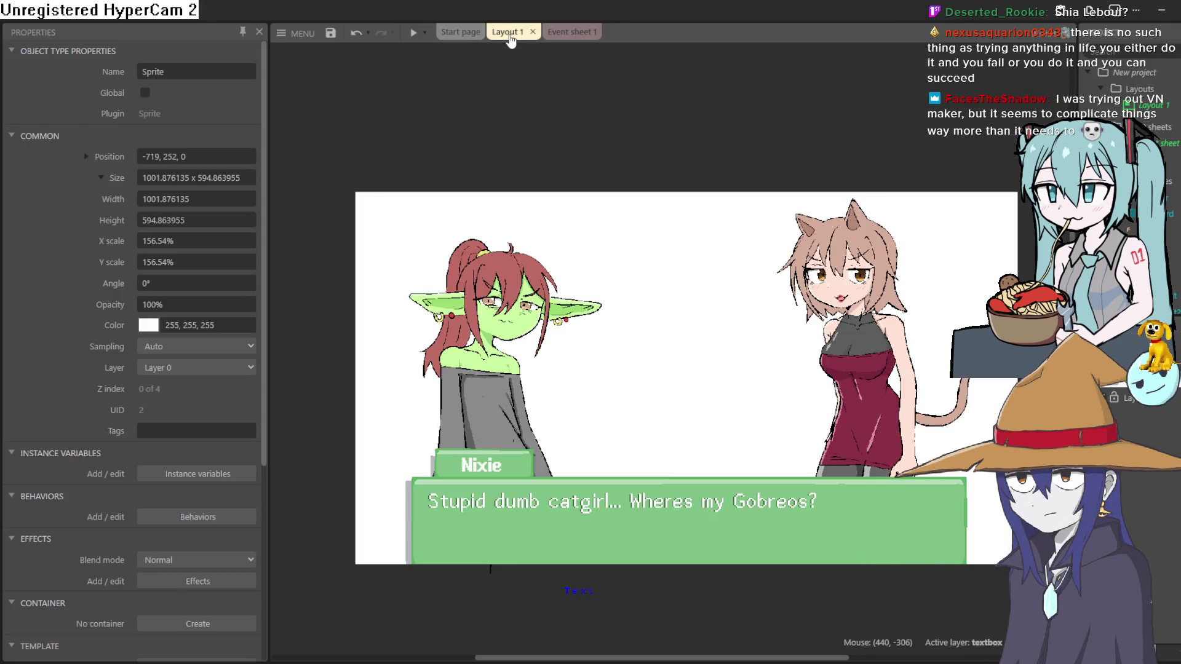
{"action": "mouse_move", "coordinate": [580, 145]}
{"action": "left_mouse_down"}
{"action": "mouse_move", "coordinate": [533, 91]}
{"action": "mouse_move", "coordinate": [566, 108]}
{"action": "mouse_move", "coordinate": [567, 96]}
{"action": "mouse_move", "coordinate": [570, 127]}
{"action": "mouse_move", "coordinate": [592, 121]}
{"action": "mouse_move", "coordinate": [585, 43]}
{"action": "mouse_move", "coordinate": [589, 131]}
{"action": "left_mouse_up"}
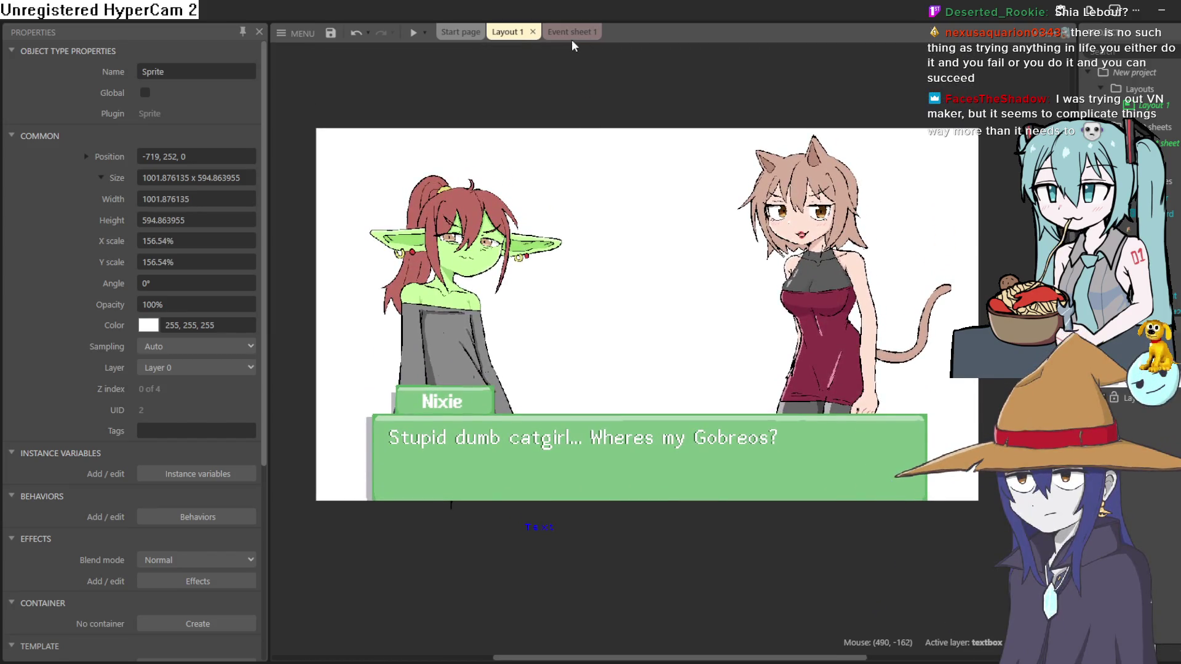
{"action": "left_click", "coordinate": [571, 34]}
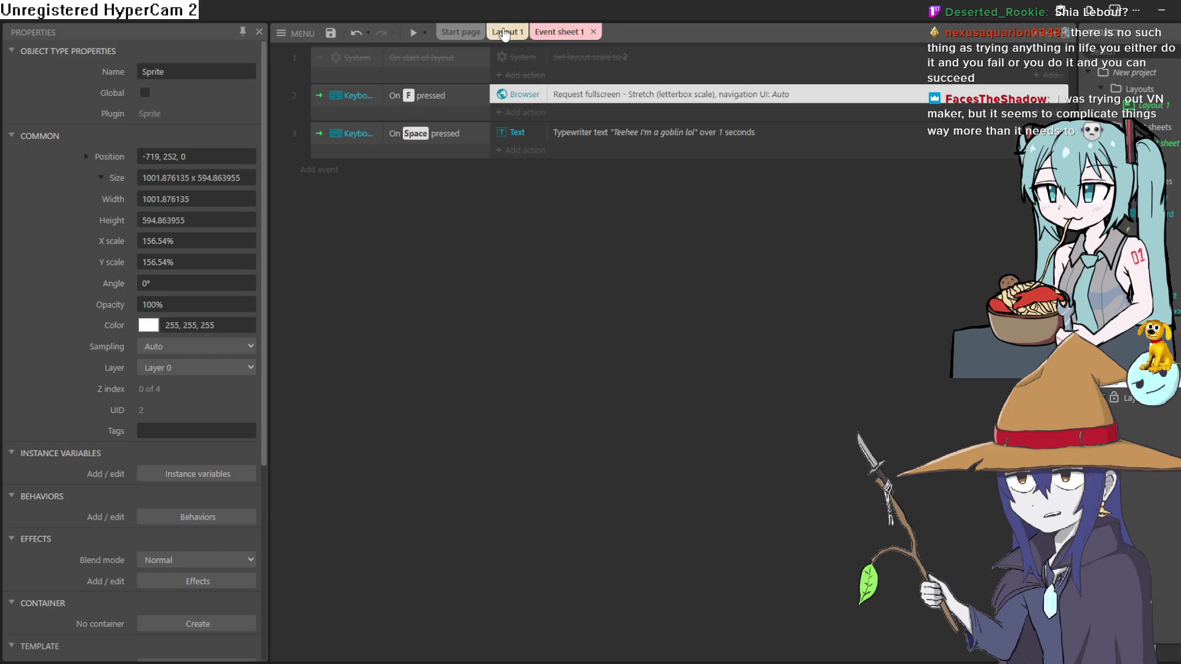
{"action": "left_click", "coordinate": [505, 33]}
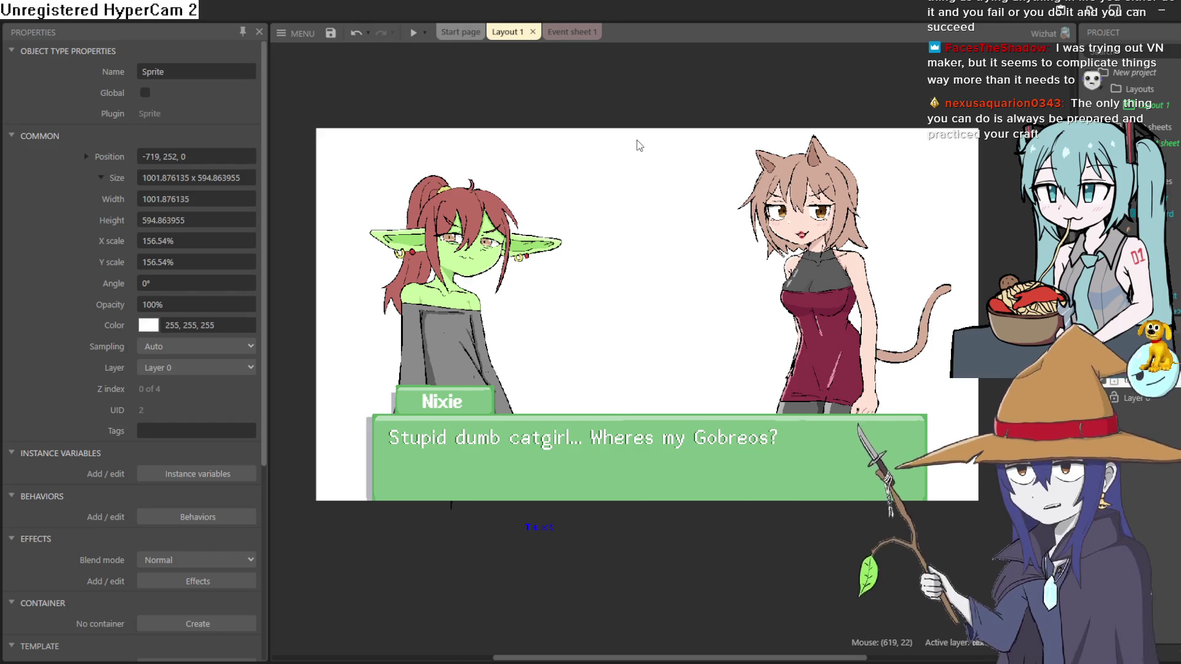
{"action": "left_click", "coordinate": [413, 34]}
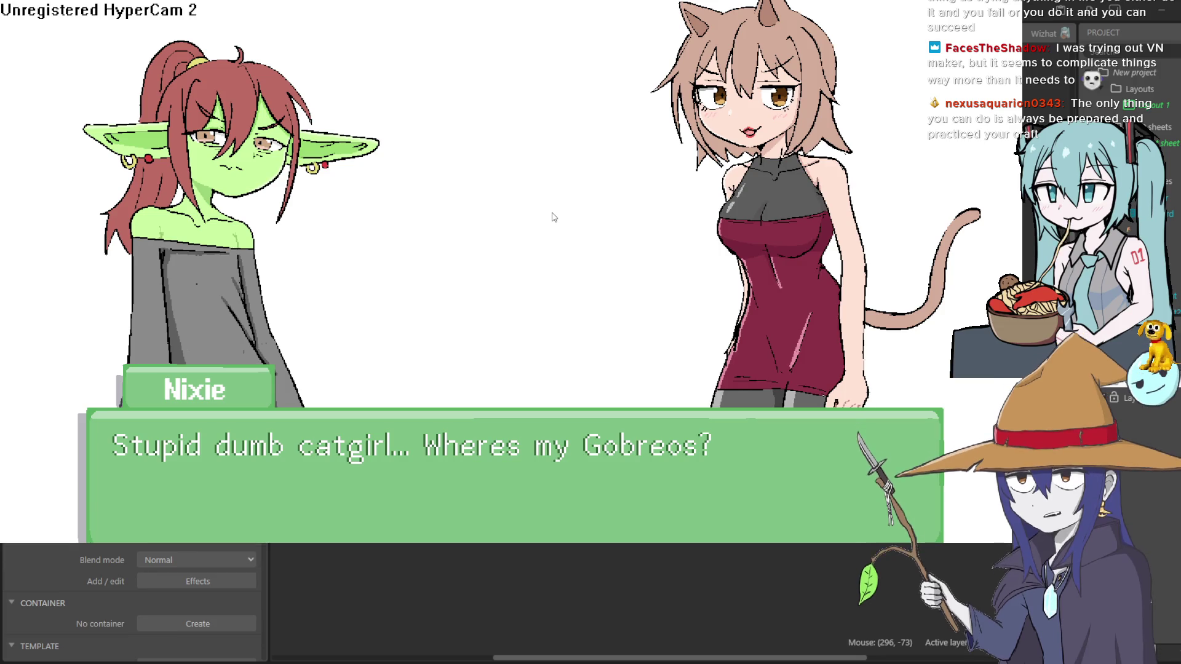
Advance Nixie's dialogue to 'Teehee I'm a goblin lol' and take the preview out of full screen
{"action": "left_click", "coordinate": [554, 217]}
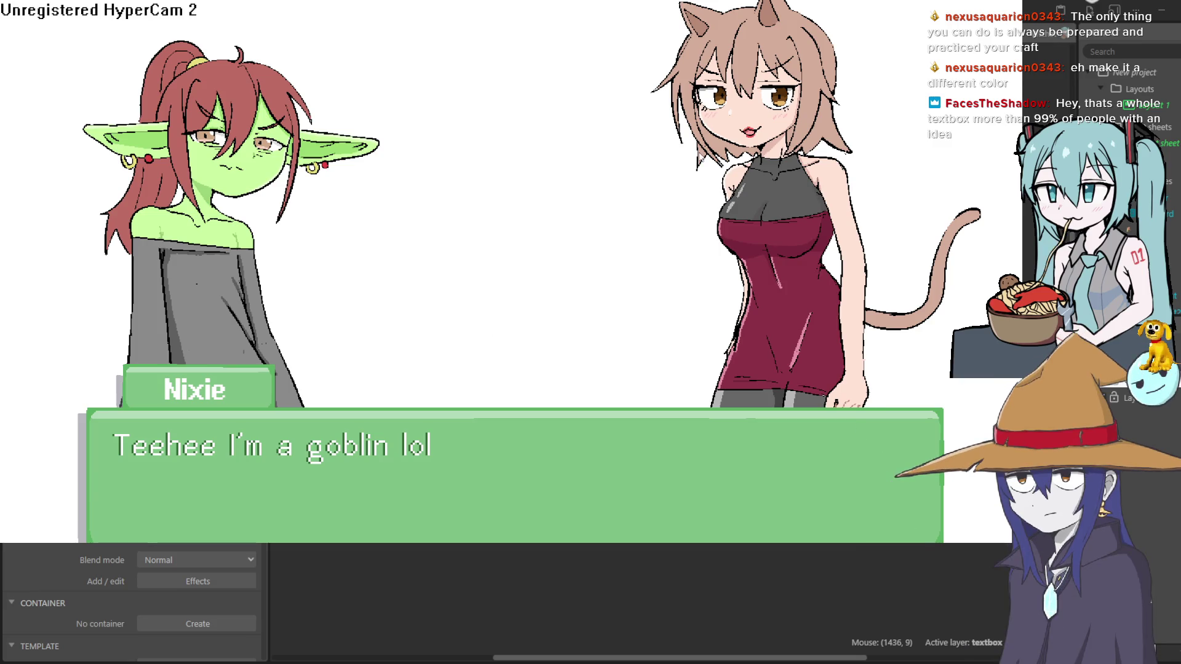
{"action": "key", "text": "F11"}
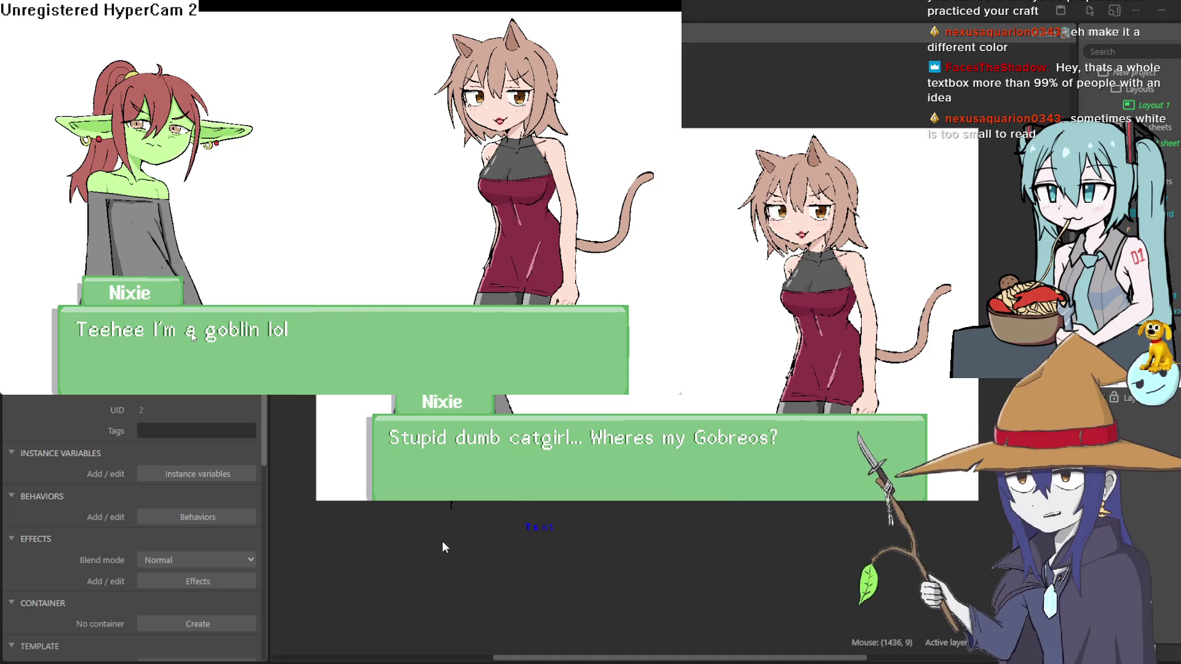
Close the preview and switch the dialogue Text object's font from Abaddon Light to Abaddon Bold
{"action": "left_click", "coordinate": [869, 237]}
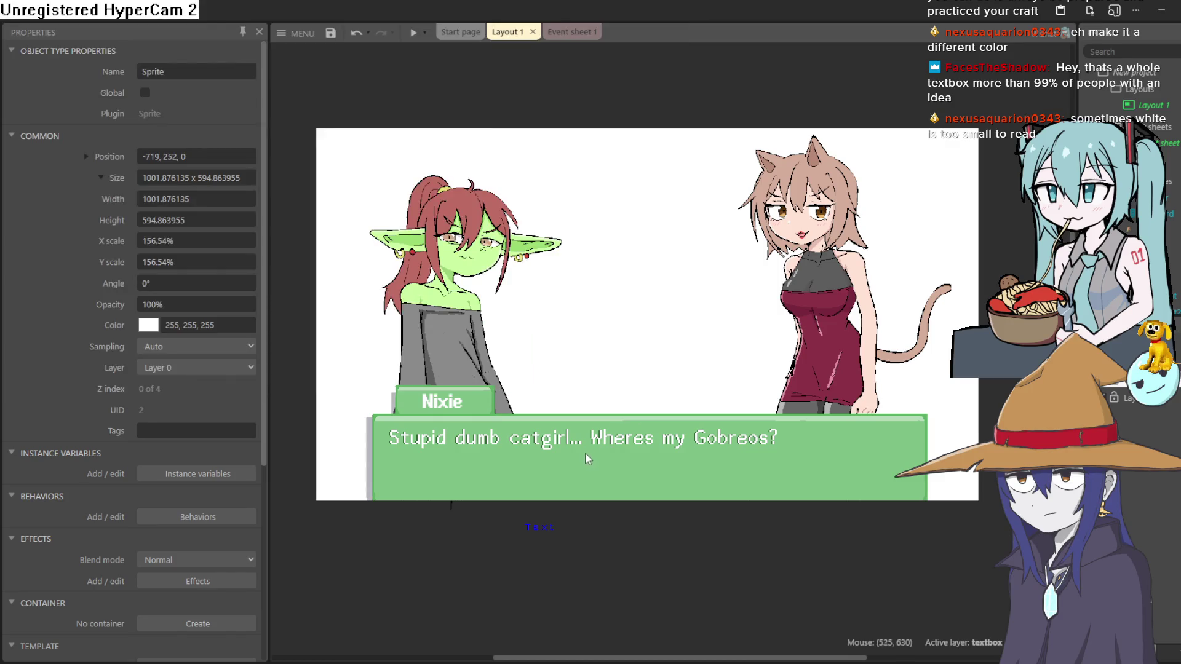
{"action": "left_click", "coordinate": [566, 441]}
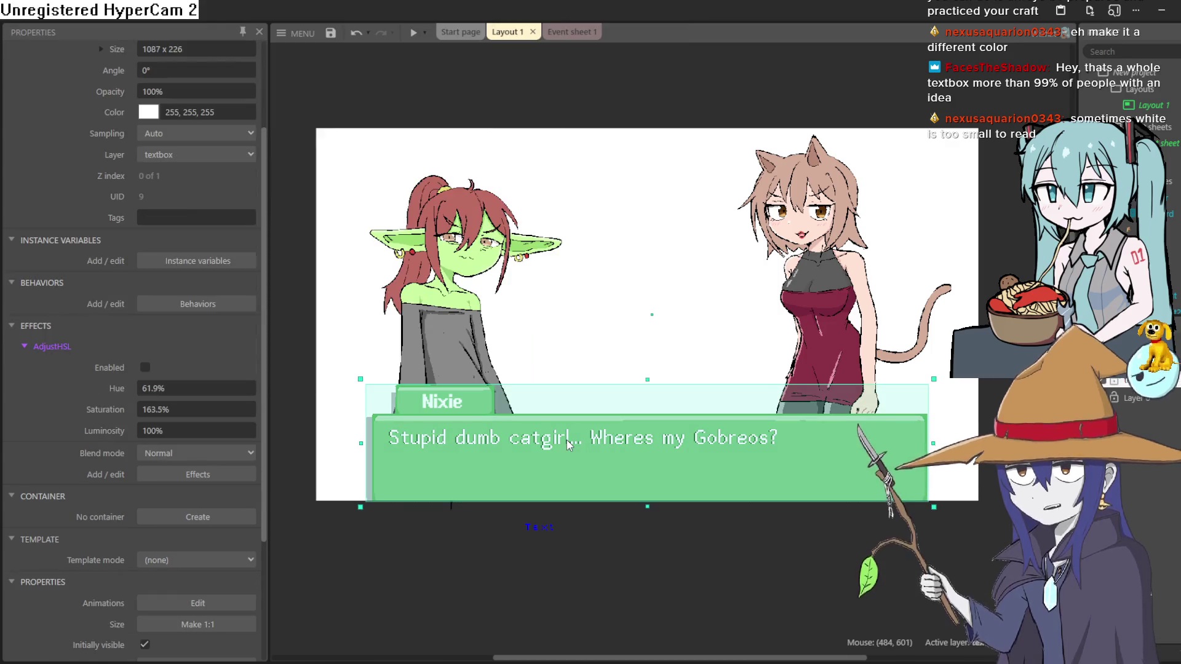
{"action": "left_click", "coordinate": [1116, 394]}
{"action": "left_click", "coordinate": [629, 438]}
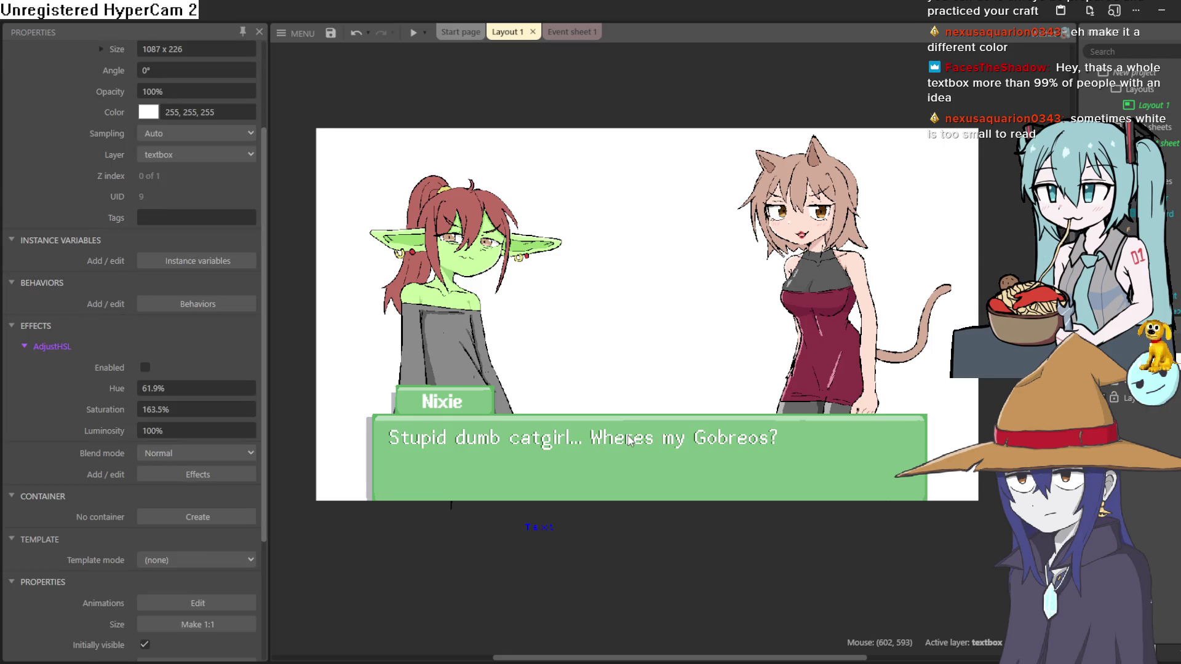
{"action": "left_click", "coordinate": [1116, 393]}
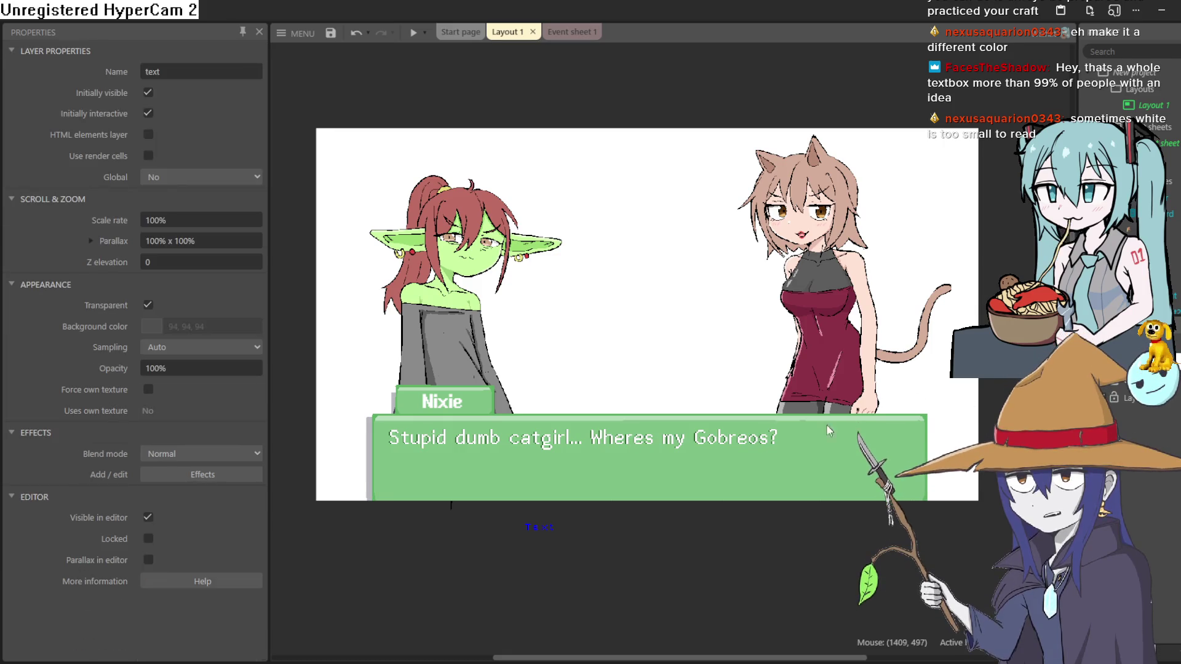
{"action": "left_click", "coordinate": [643, 442]}
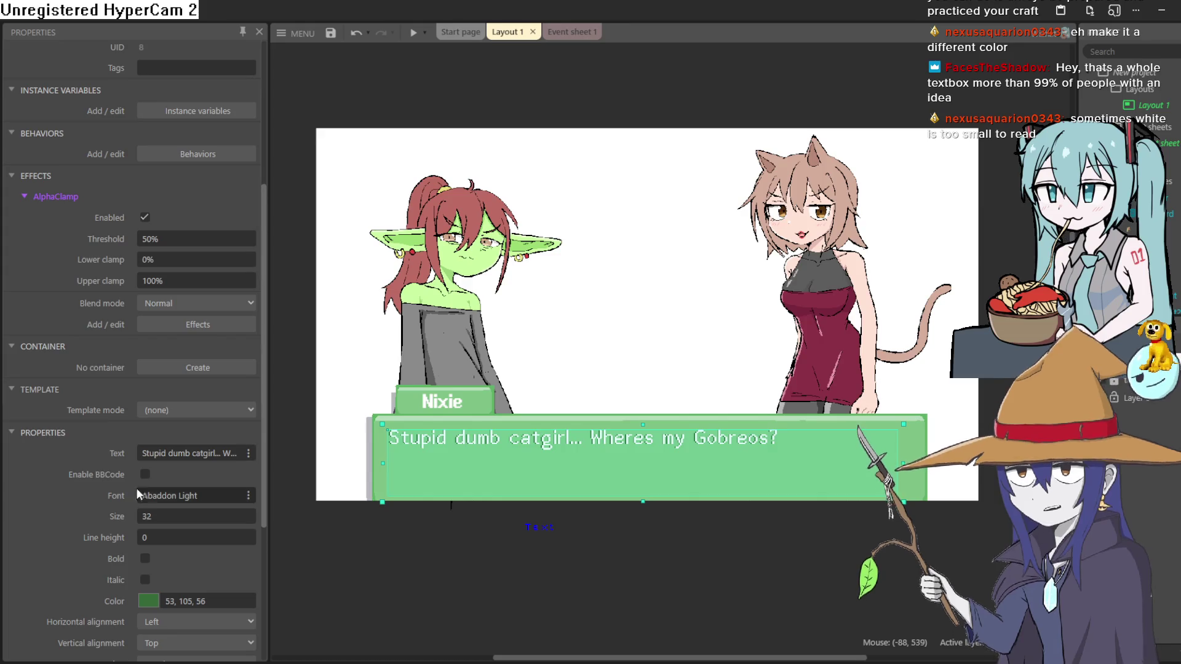
{"action": "left_click", "coordinate": [248, 497]}
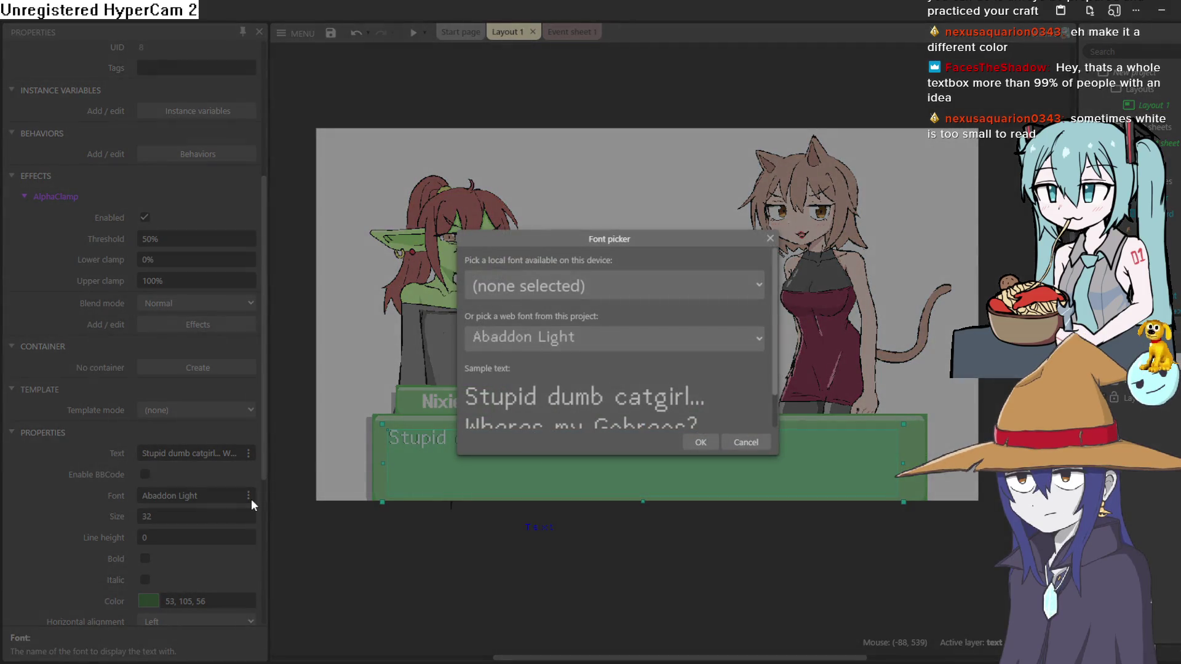
{"action": "left_click", "coordinate": [588, 337]}
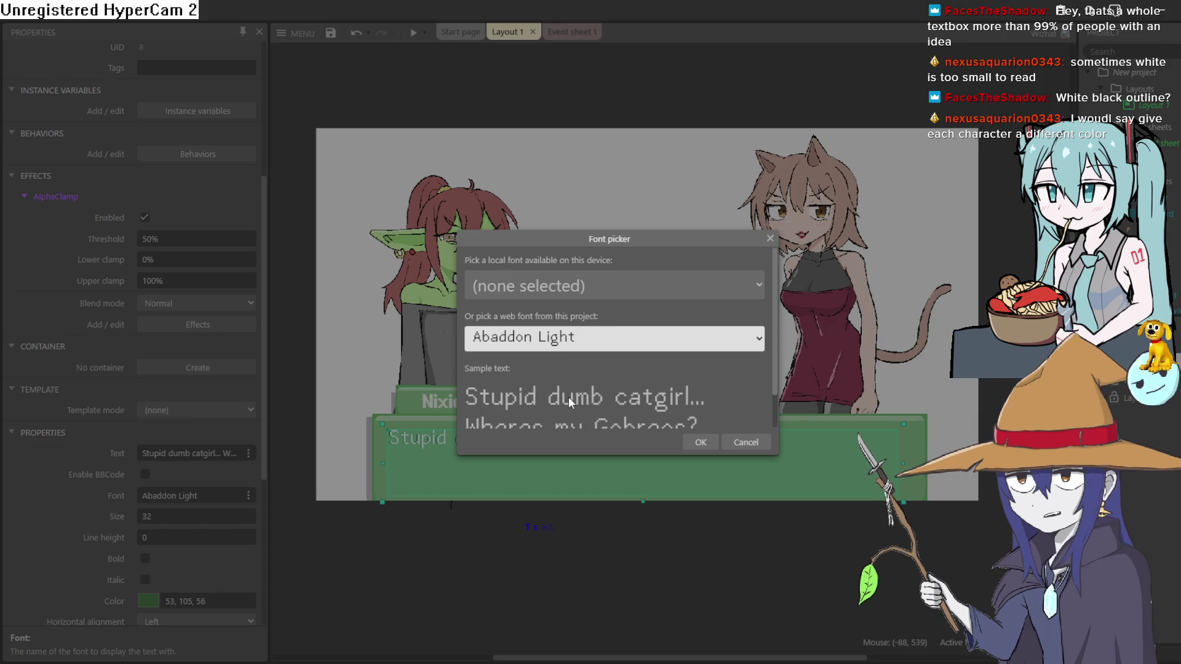
{"action": "key", "text": "Down"}
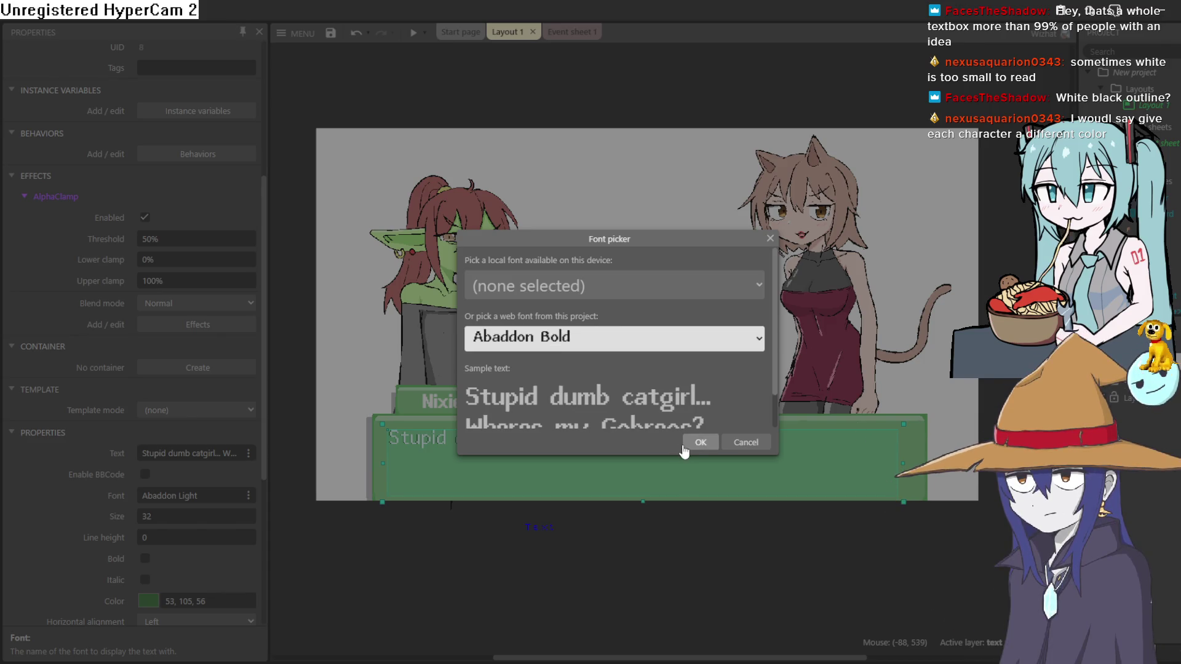
{"action": "left_click", "coordinate": [704, 439]}
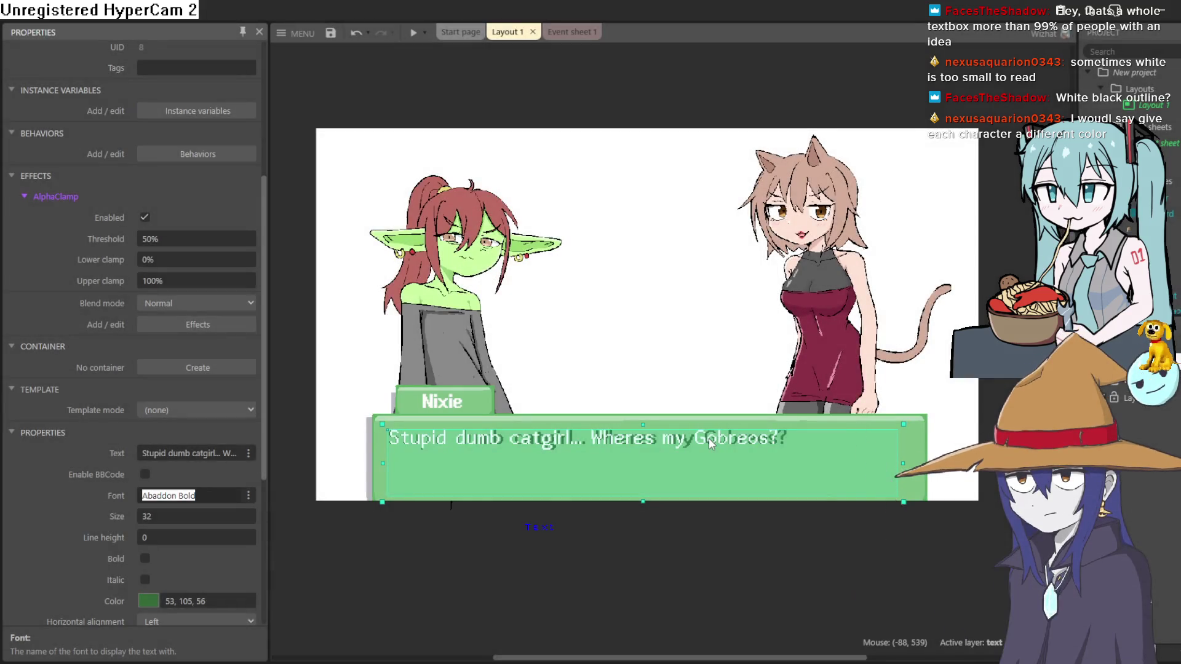
{"action": "scroll", "coordinate": [573, 440], "scroll_direction": "up", "scroll_amount": 4}
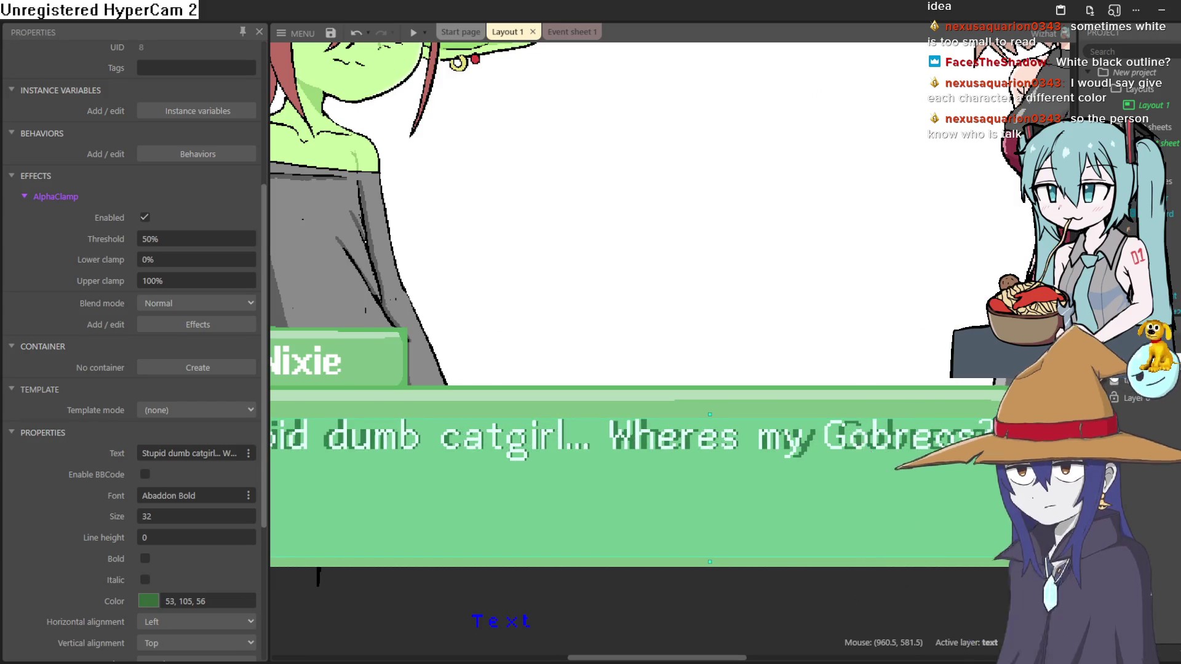
Set the shadow text's font to Abaddon Bold and nudge it up and right
{"action": "left_click", "coordinate": [1143, 418]}
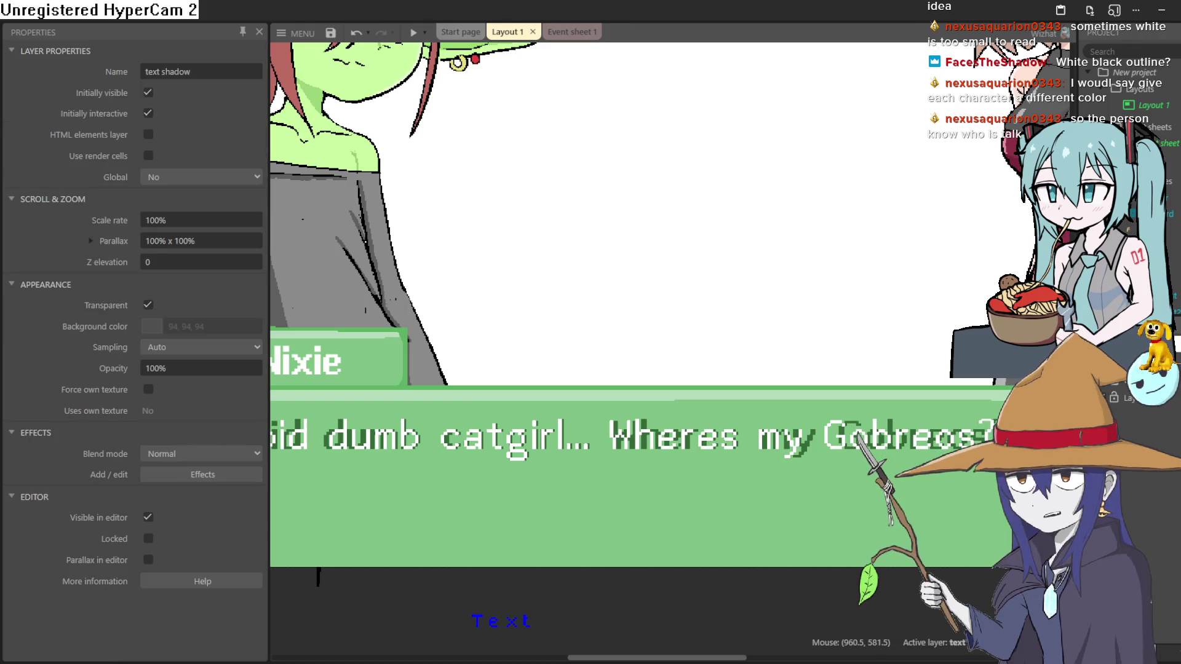
{"action": "left_click", "coordinate": [749, 461]}
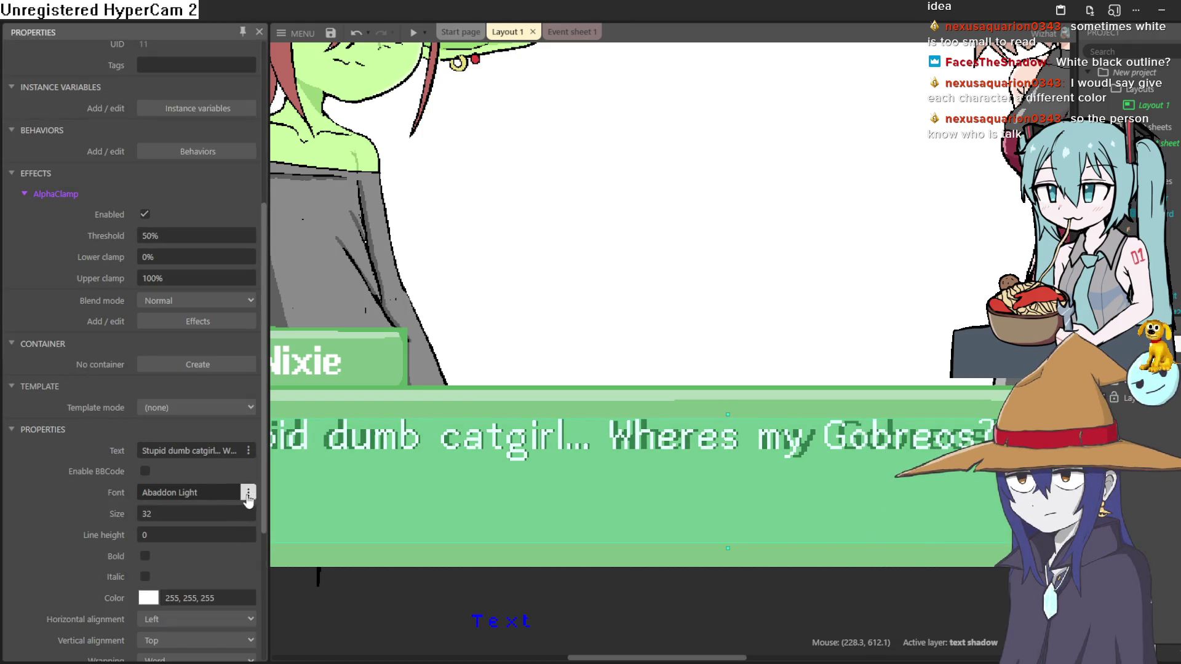
{"action": "left_click", "coordinate": [247, 493]}
{"action": "key", "text": "Down"}
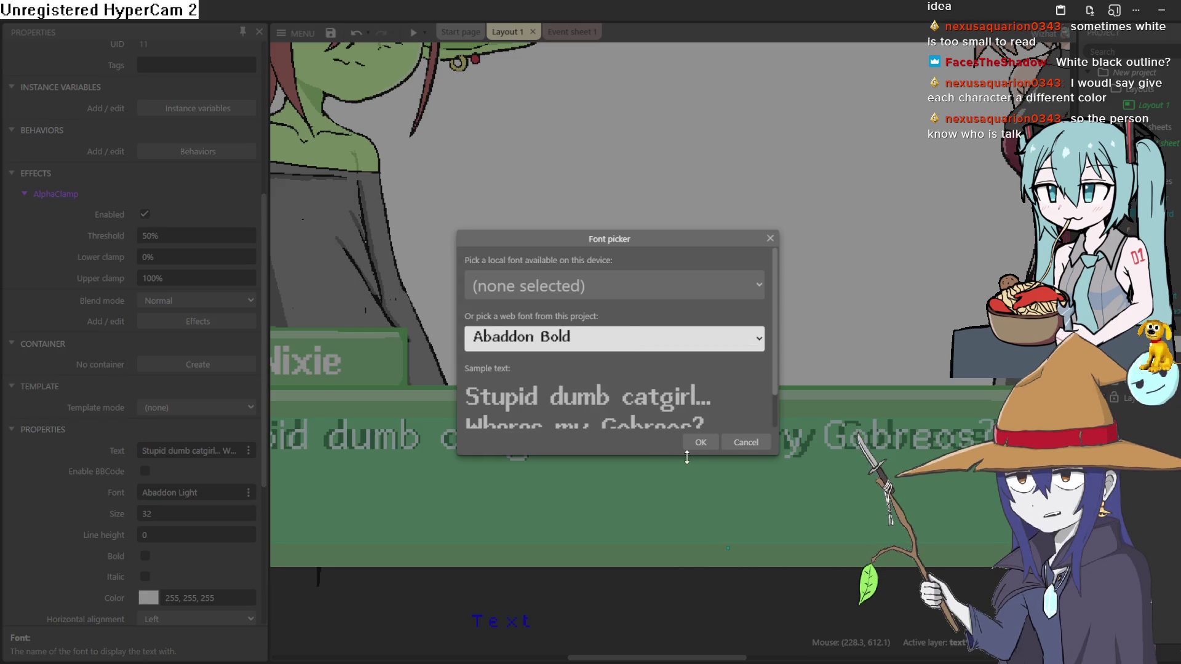
{"action": "left_click", "coordinate": [700, 442]}
{"action": "left_click_drag", "start_coordinate": [517, 438], "coordinate": [521, 434]}
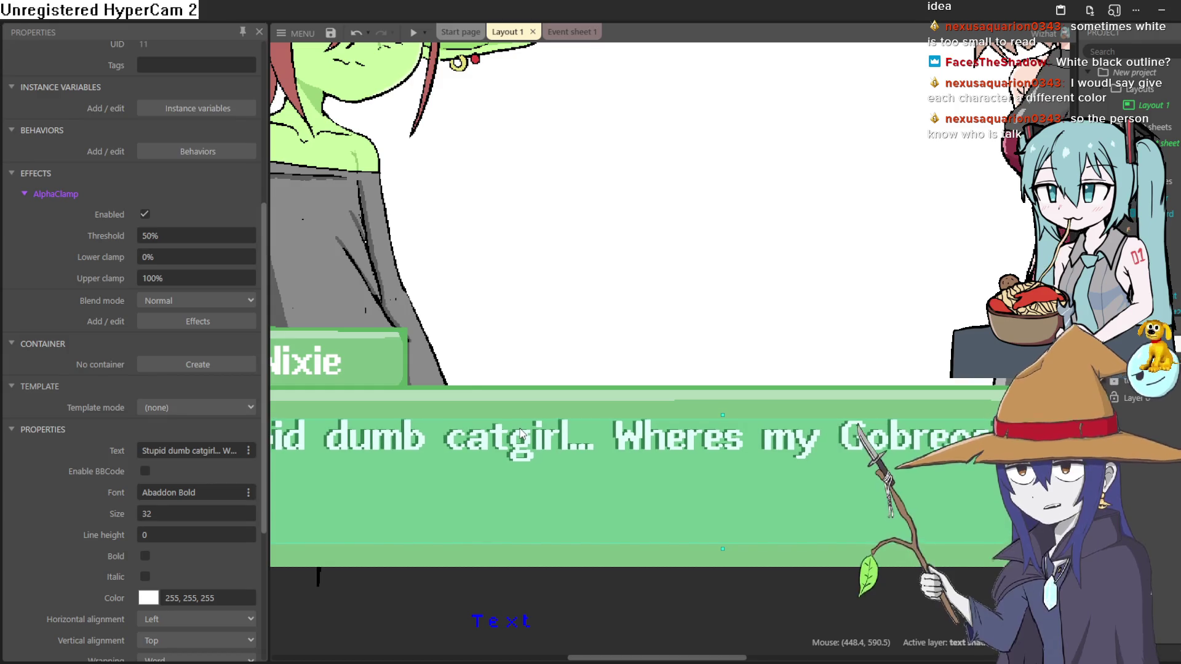
Darken the shadow text and nudge it slightly up and left behind the white text
{"action": "scroll", "coordinate": [521, 434], "scroll_direction": "down", "scroll_amount": 3}
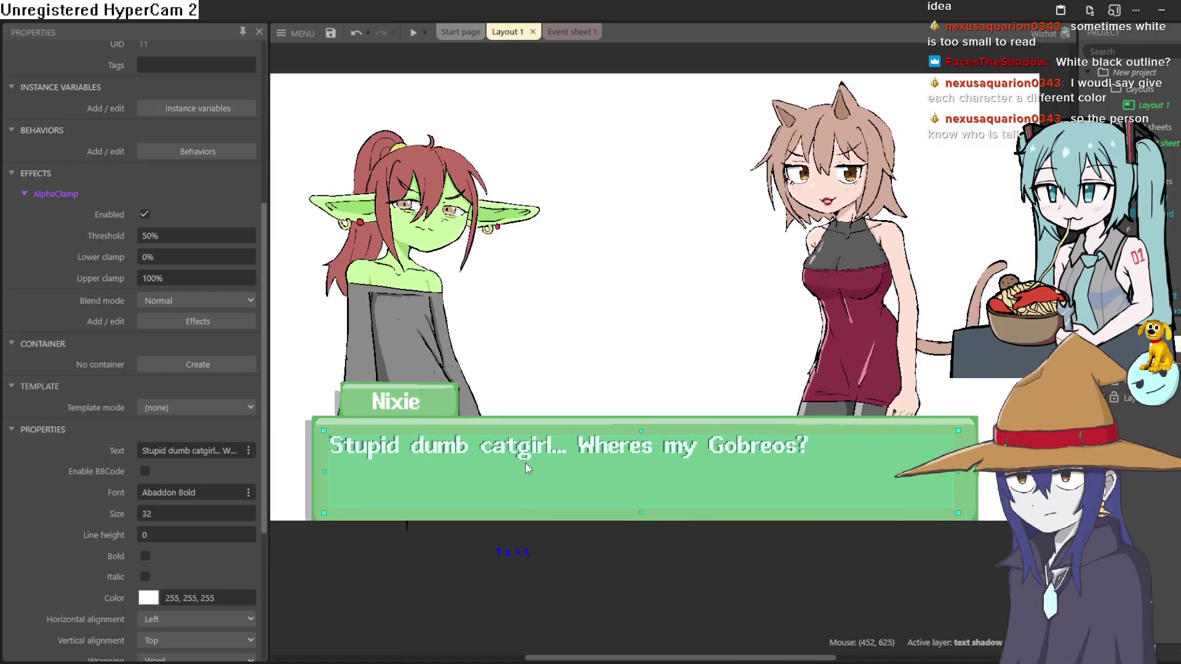
{"action": "scroll", "coordinate": [524, 464], "scroll_direction": "up", "scroll_amount": 5}
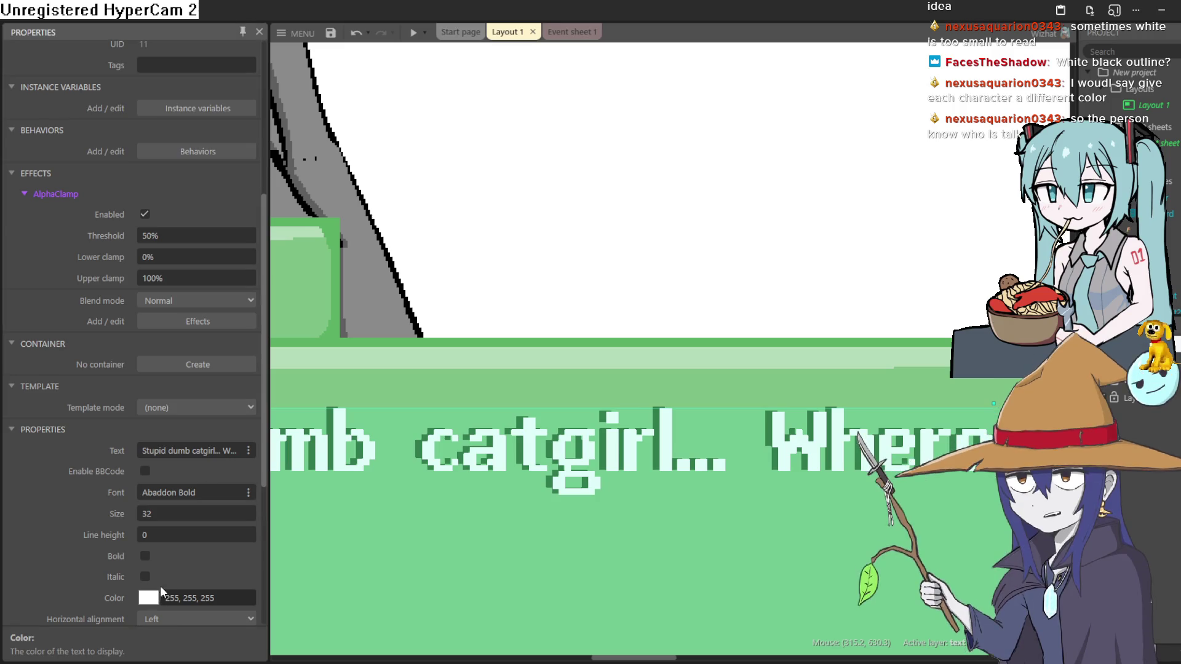
{"action": "key", "text": "ctrl+z"}
{"action": "scroll", "coordinate": [533, 433], "scroll_direction": "down", "scroll_amount": 2}
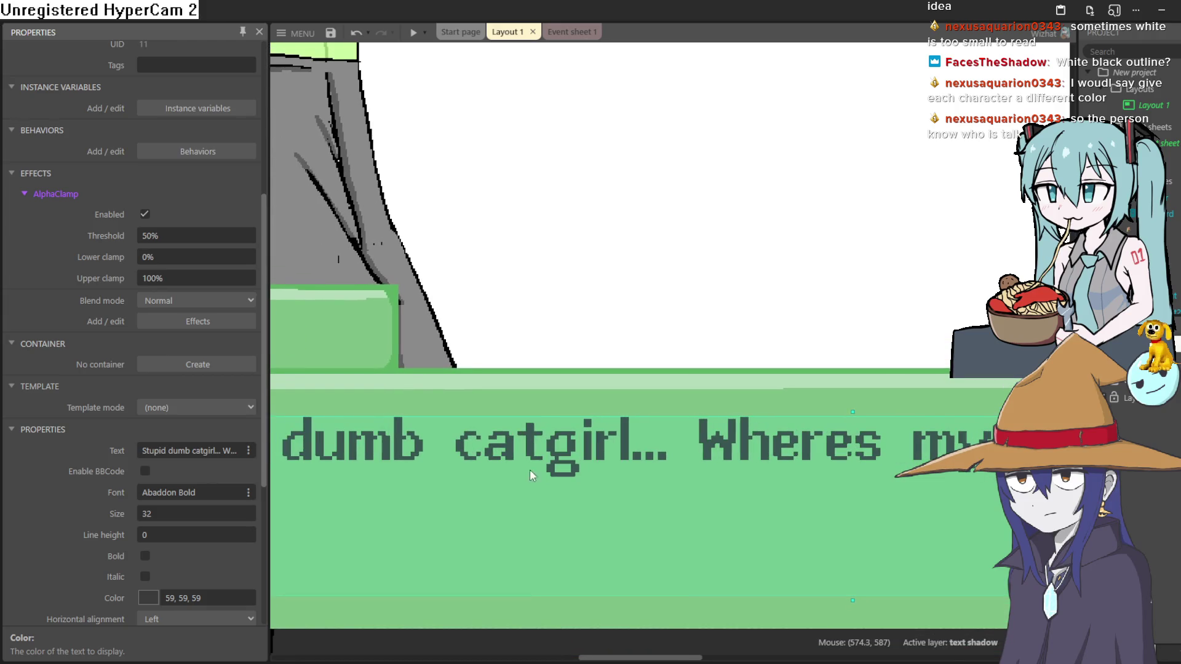
{"action": "scroll", "coordinate": [529, 470], "scroll_direction": "down", "scroll_amount": 3}
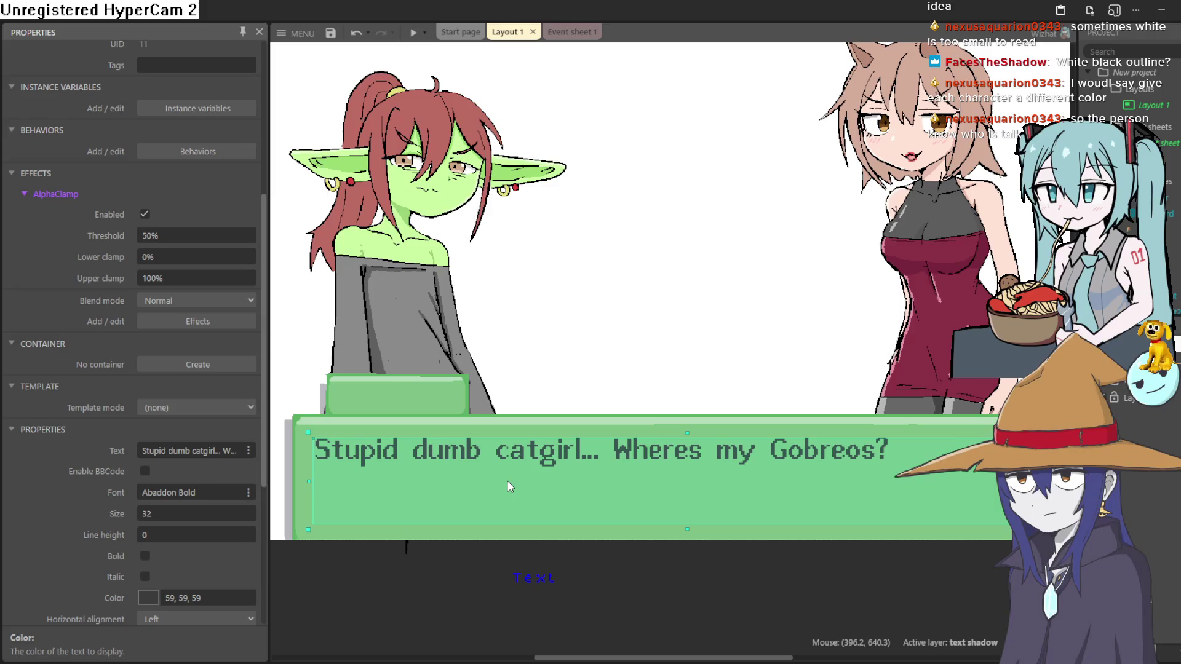
{"action": "scroll", "coordinate": [507, 481], "scroll_direction": "down", "scroll_amount": 1}
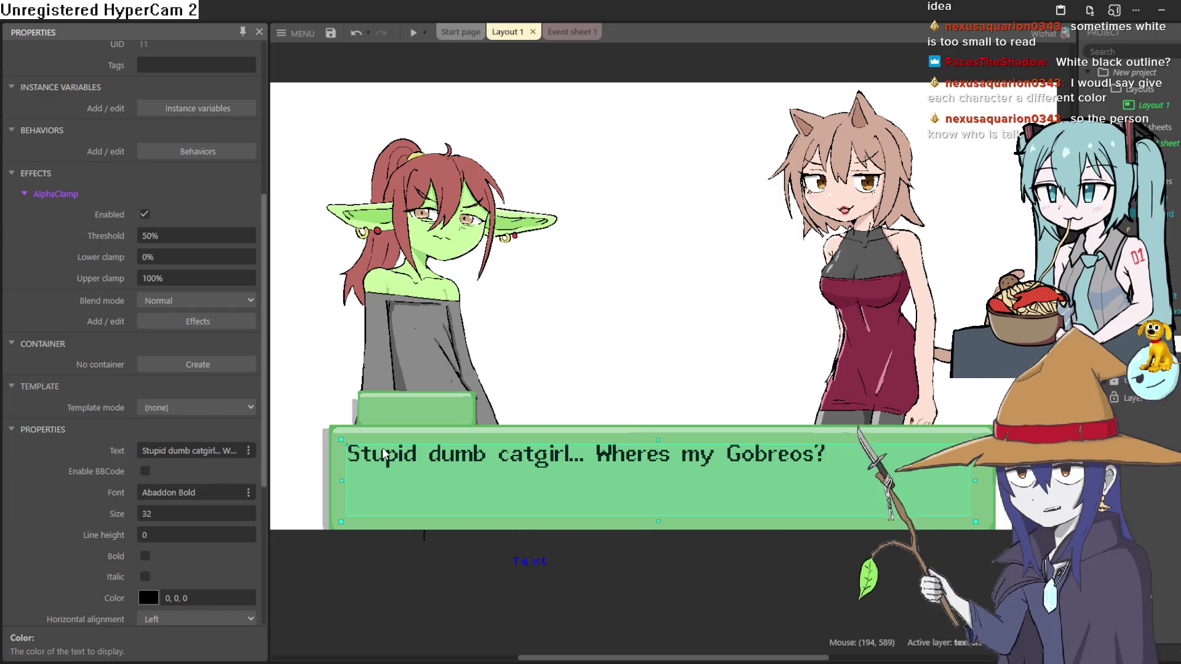
{"action": "left_click_drag", "start_coordinate": [381, 455], "coordinate": [379, 451]}
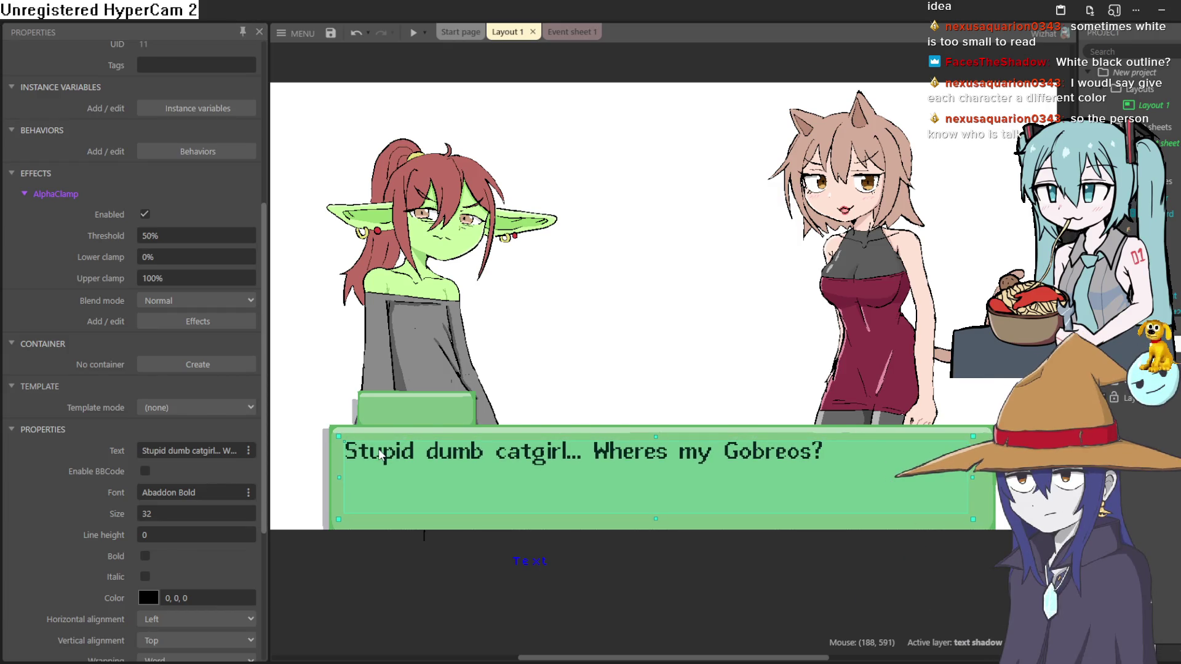
{"action": "left_click", "coordinate": [315, 444]}
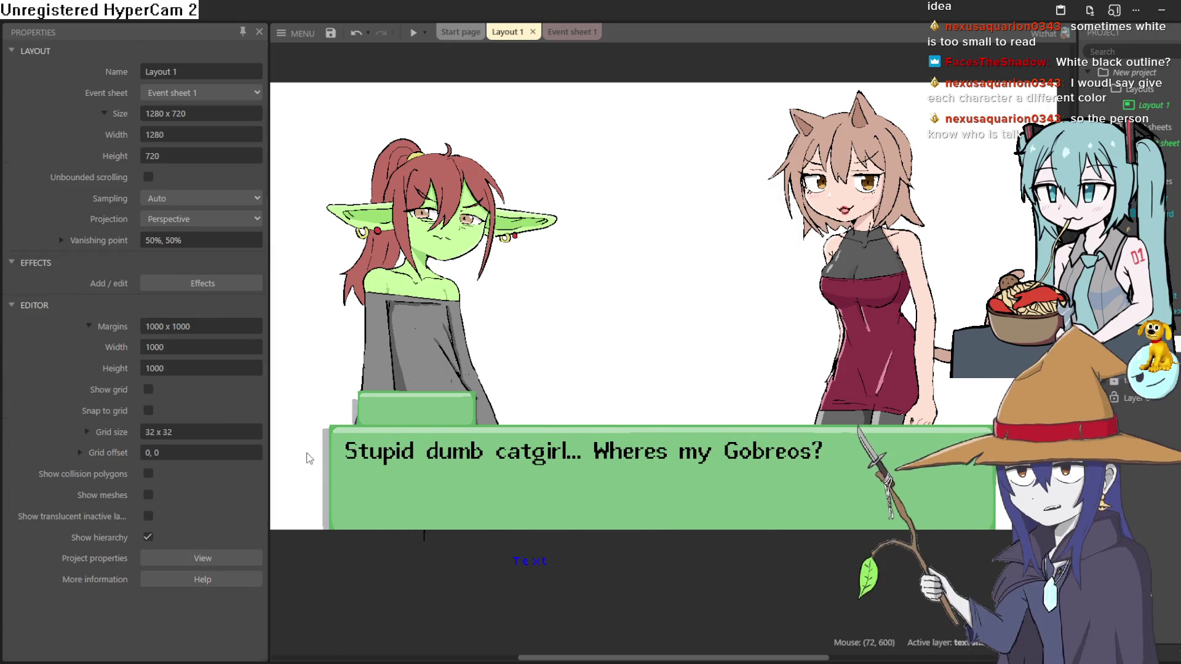
Tick Visible in editor on the text layer so Nixie's white line shows again
{"action": "scroll", "coordinate": [315, 444], "scroll_direction": "up", "scroll_amount": 3}
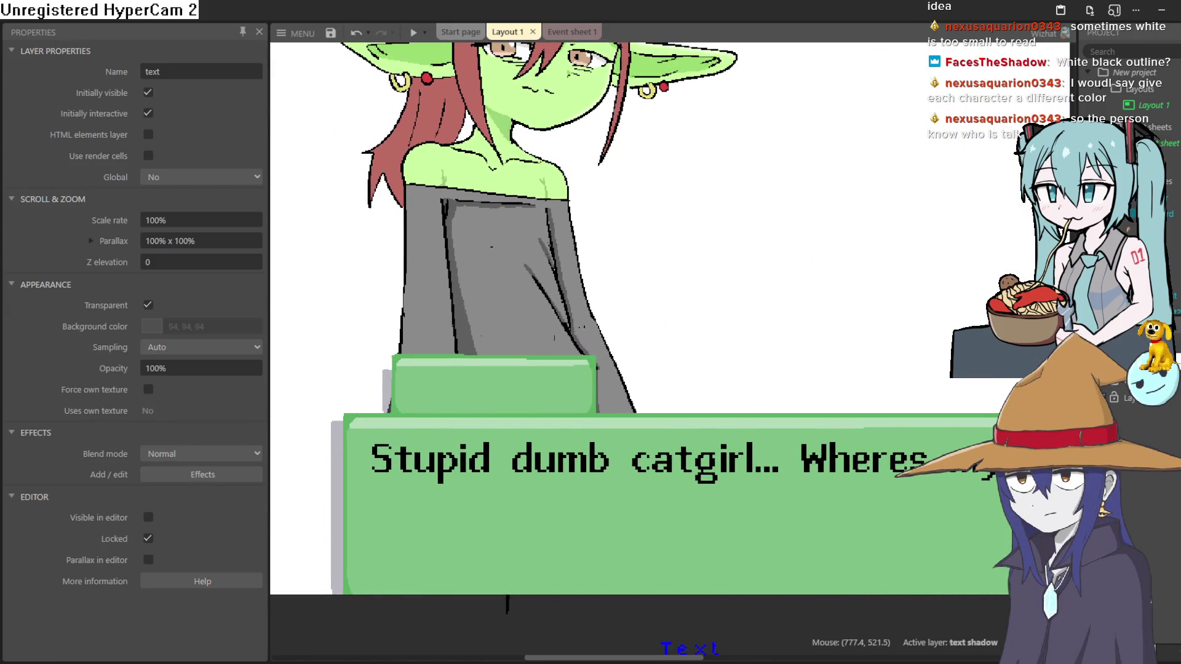
{"action": "left_click", "coordinate": [148, 517]}
{"action": "left_click", "coordinate": [777, 493]}
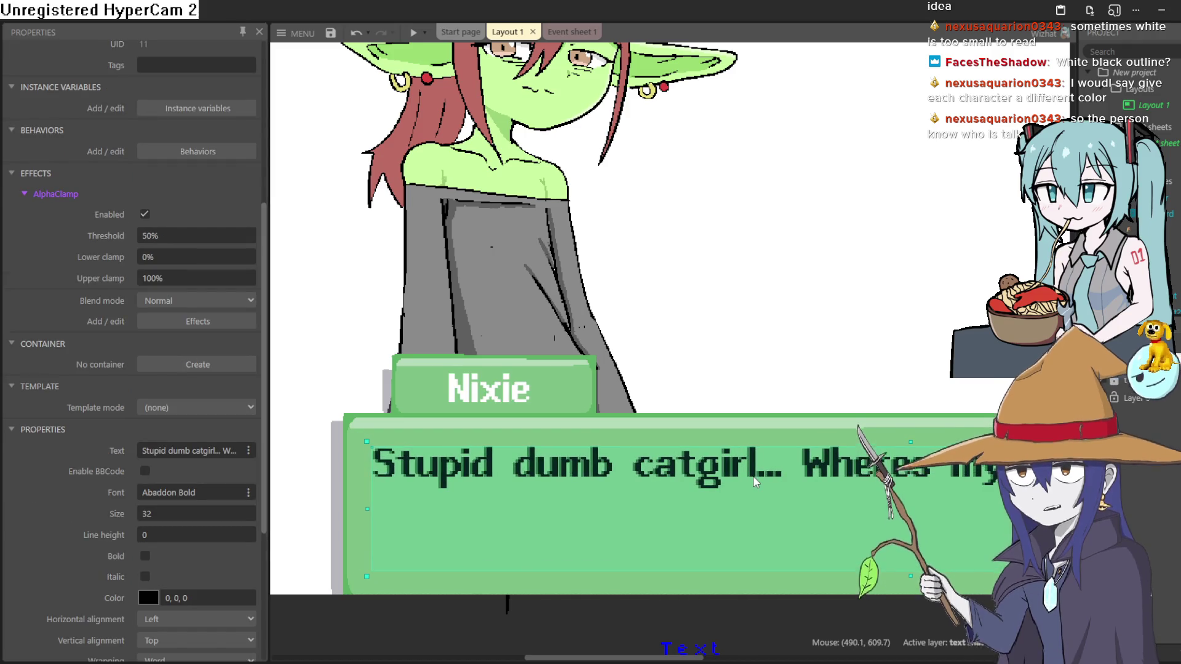
{"action": "scroll", "coordinate": [609, 403], "scroll_direction": "down", "scroll_amount": 3}
{"action": "scroll", "coordinate": [609, 404], "scroll_direction": "down", "scroll_amount": 1}
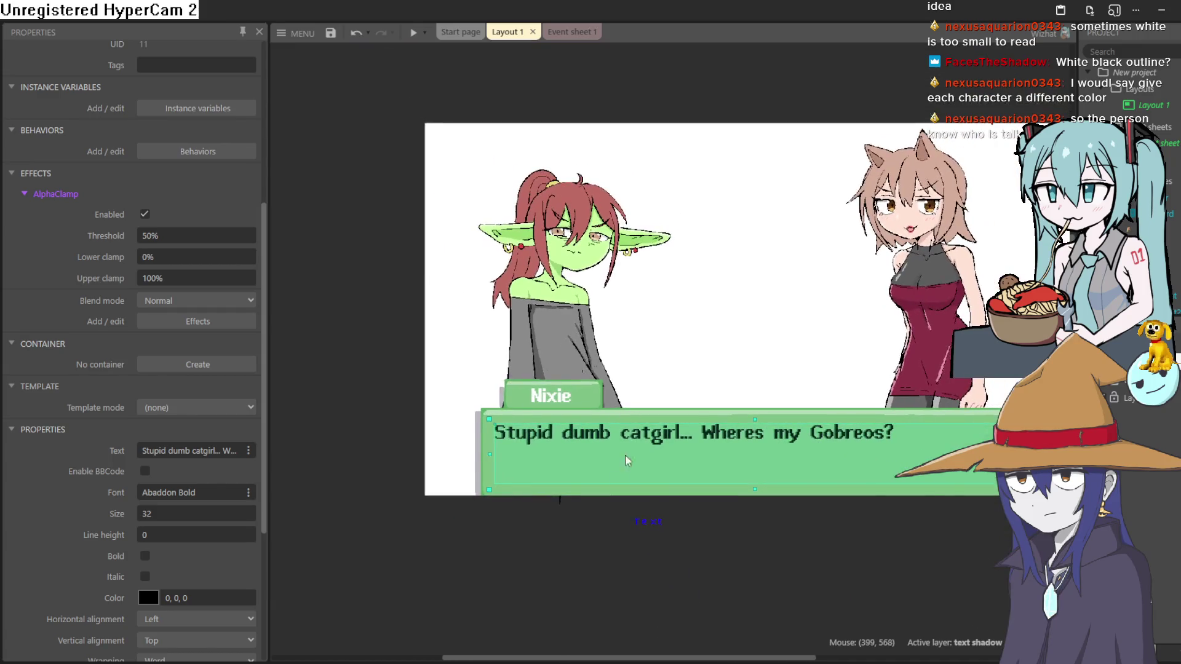
{"action": "left_click", "coordinate": [583, 533]}
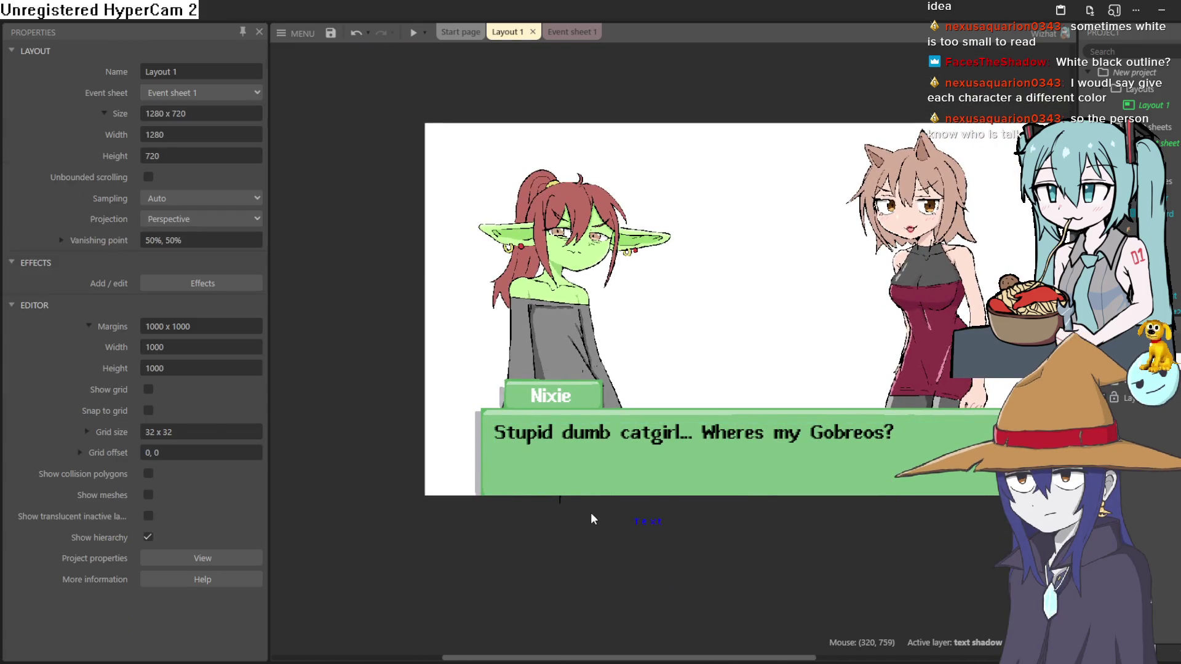